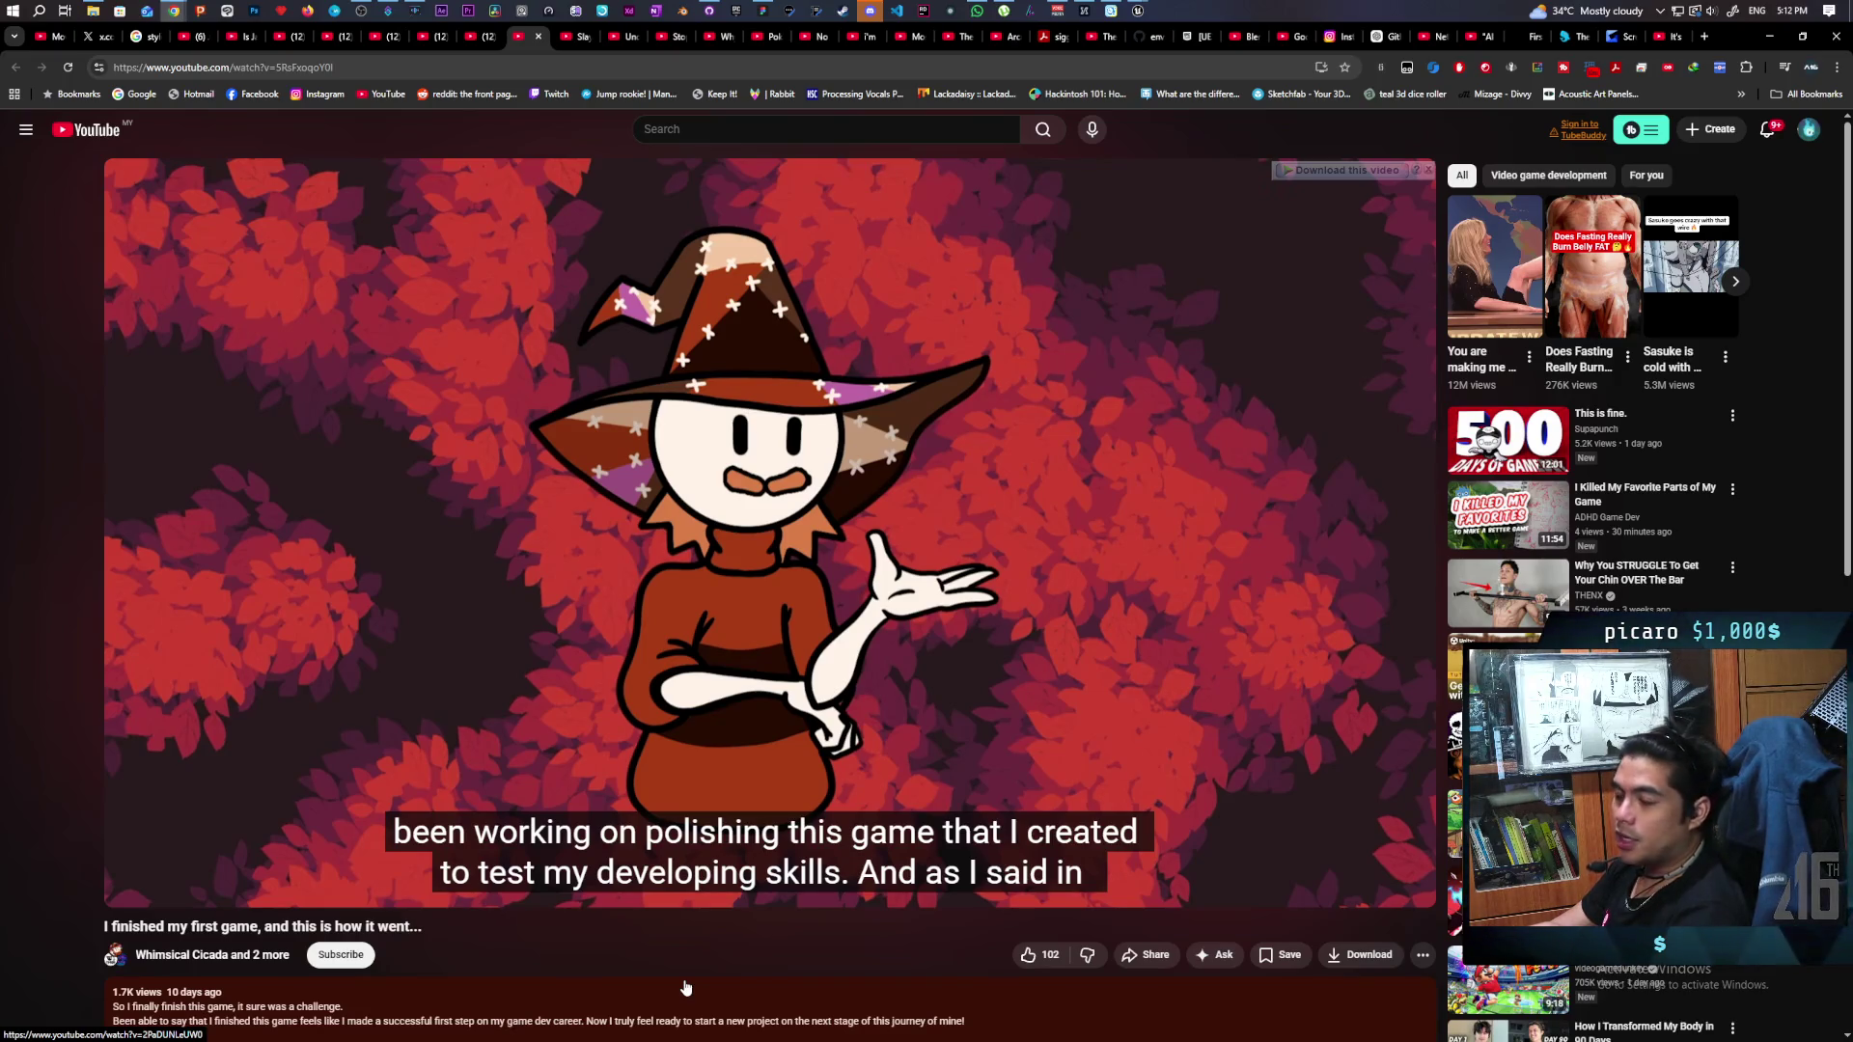
# Bring the Unreal Editor forward and start a Play-in-Editor session of the greybox level.
pyautogui.moveTo(737, 780)
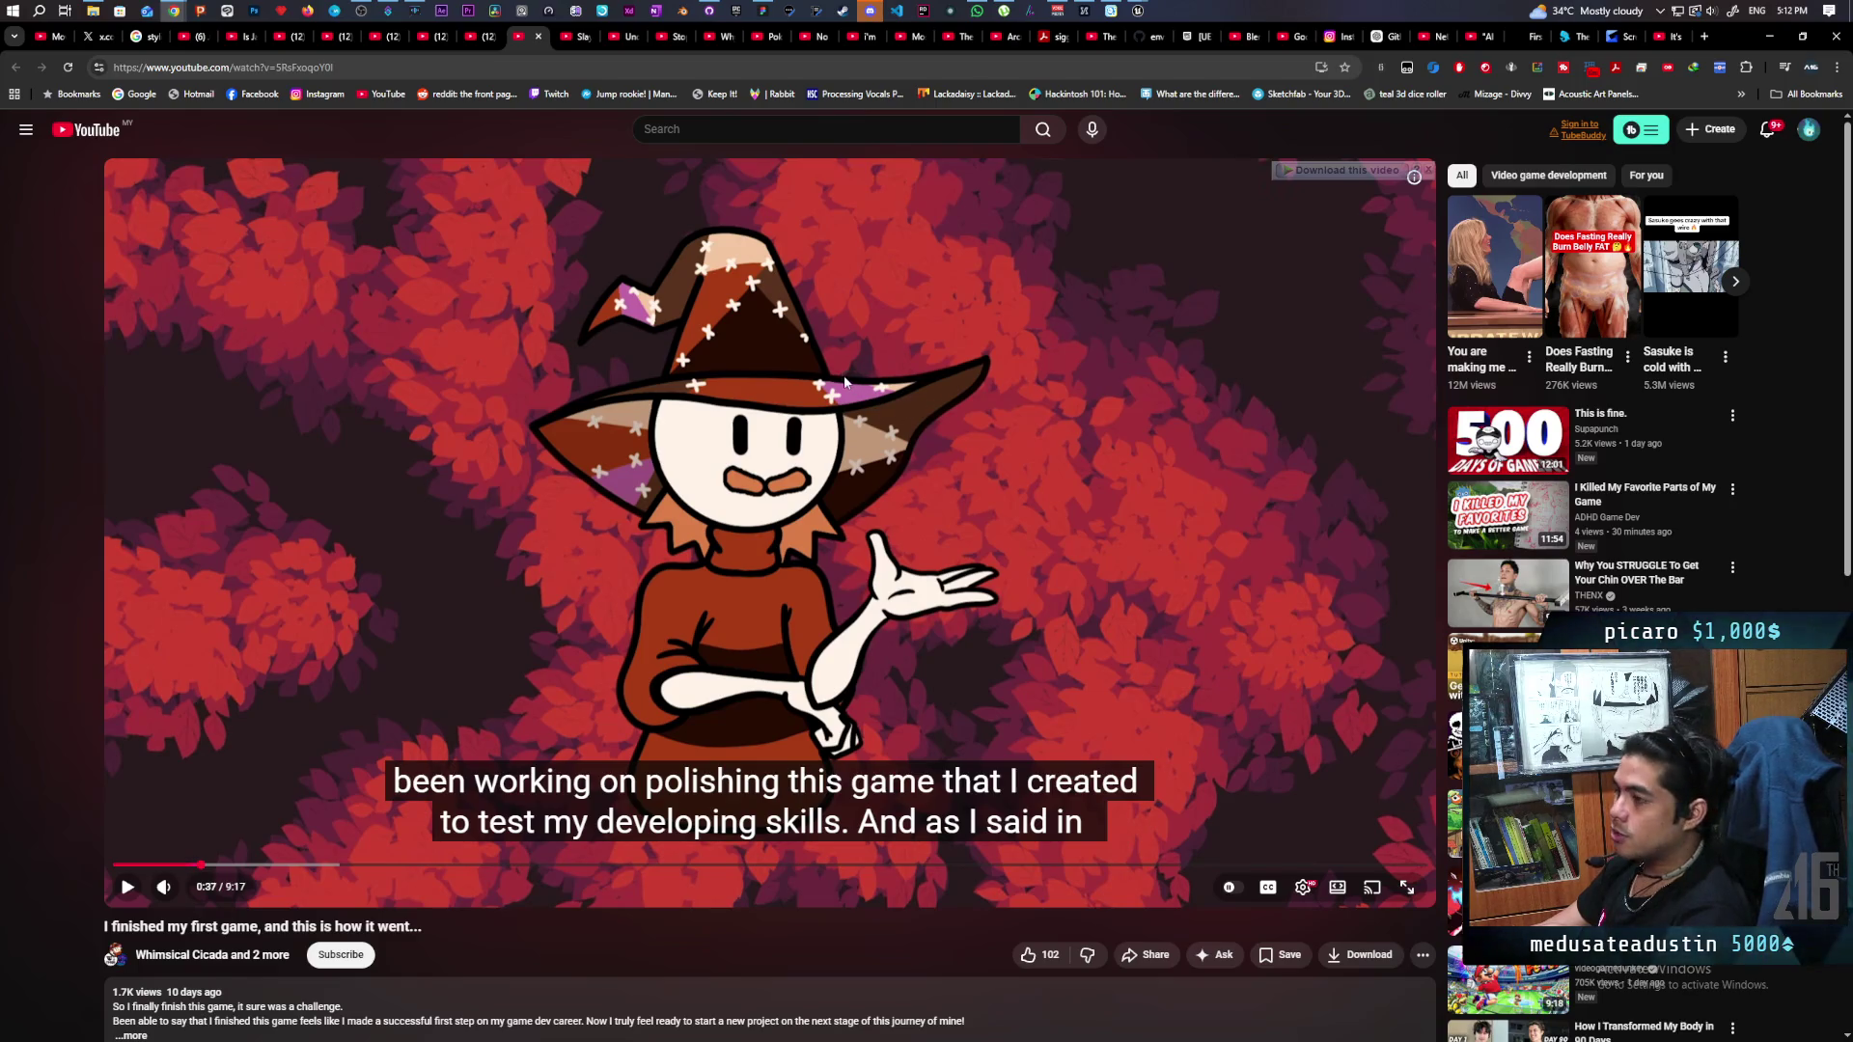
pyautogui.moveTo(1138, 11)
pyautogui.click(1064, 108)
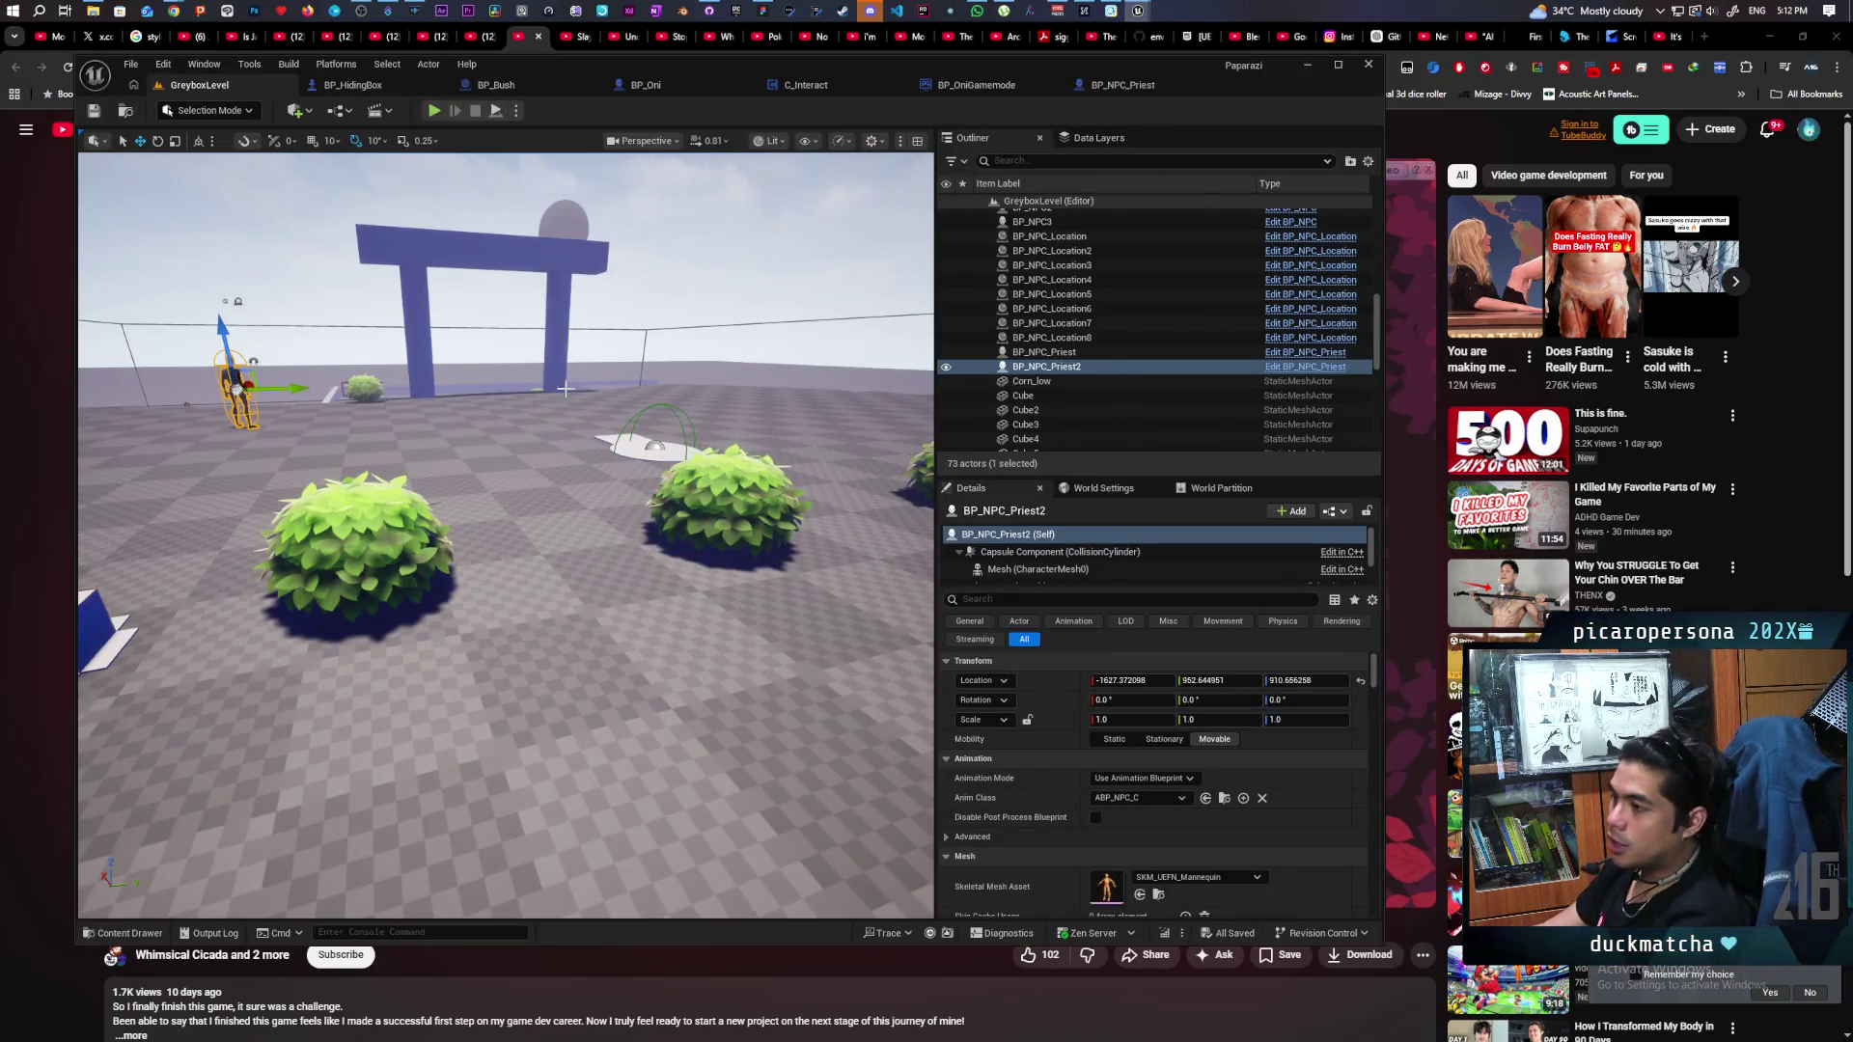
pyautogui.click(434, 110)
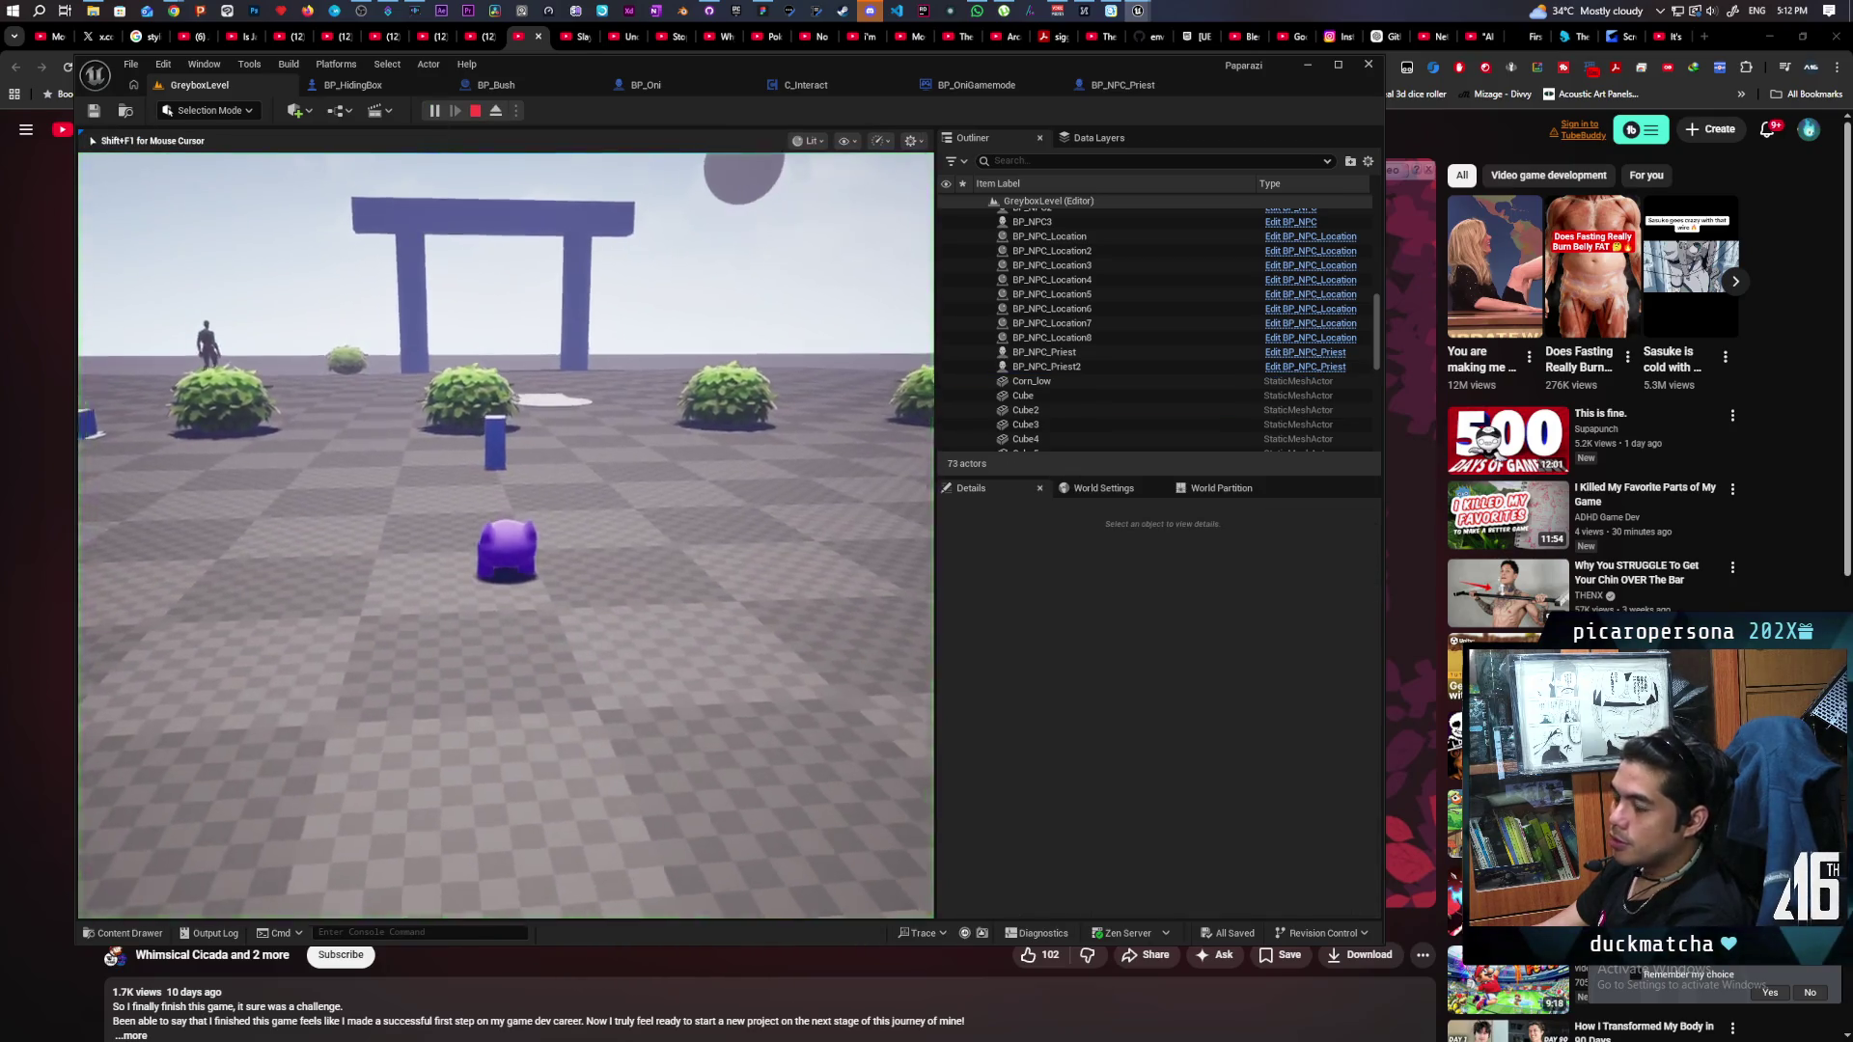
# Walk the purple character past the gate to a bush until its Bush prompt appears.
pyautogui.press('w')
pyautogui.press('space')
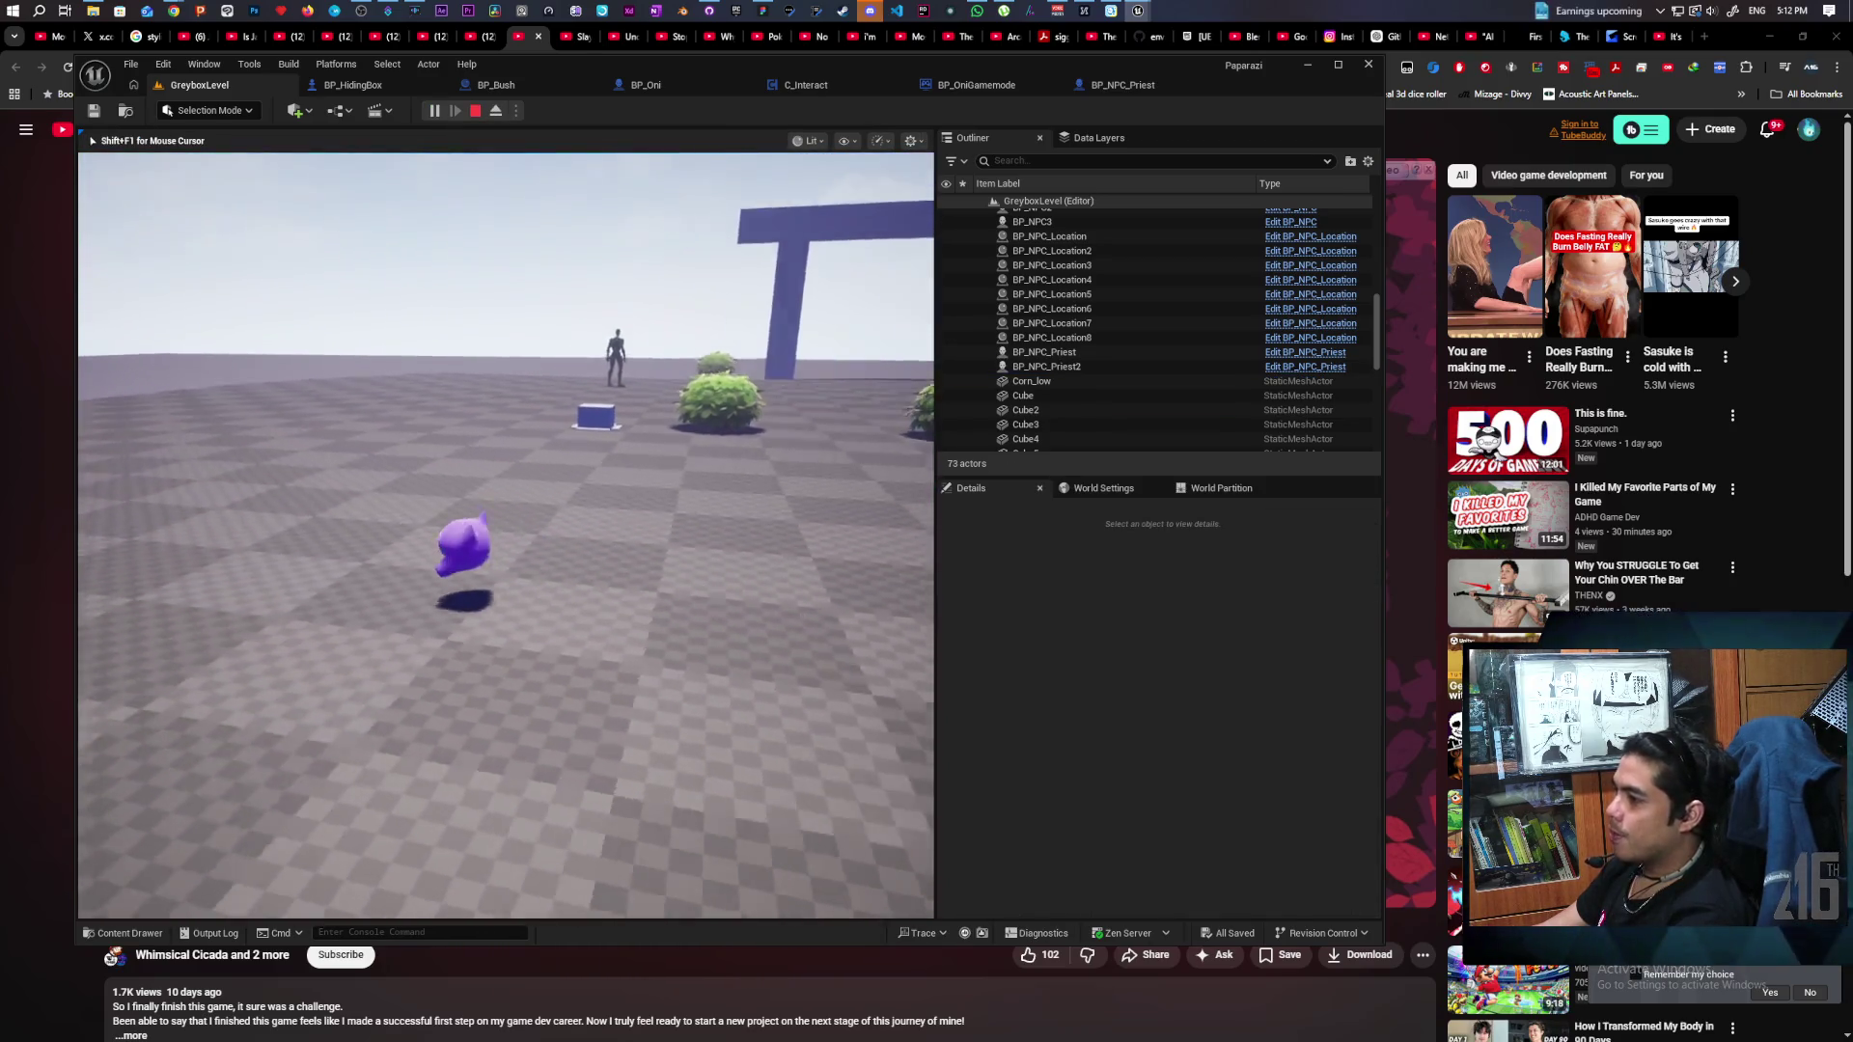
pyautogui.press('a')
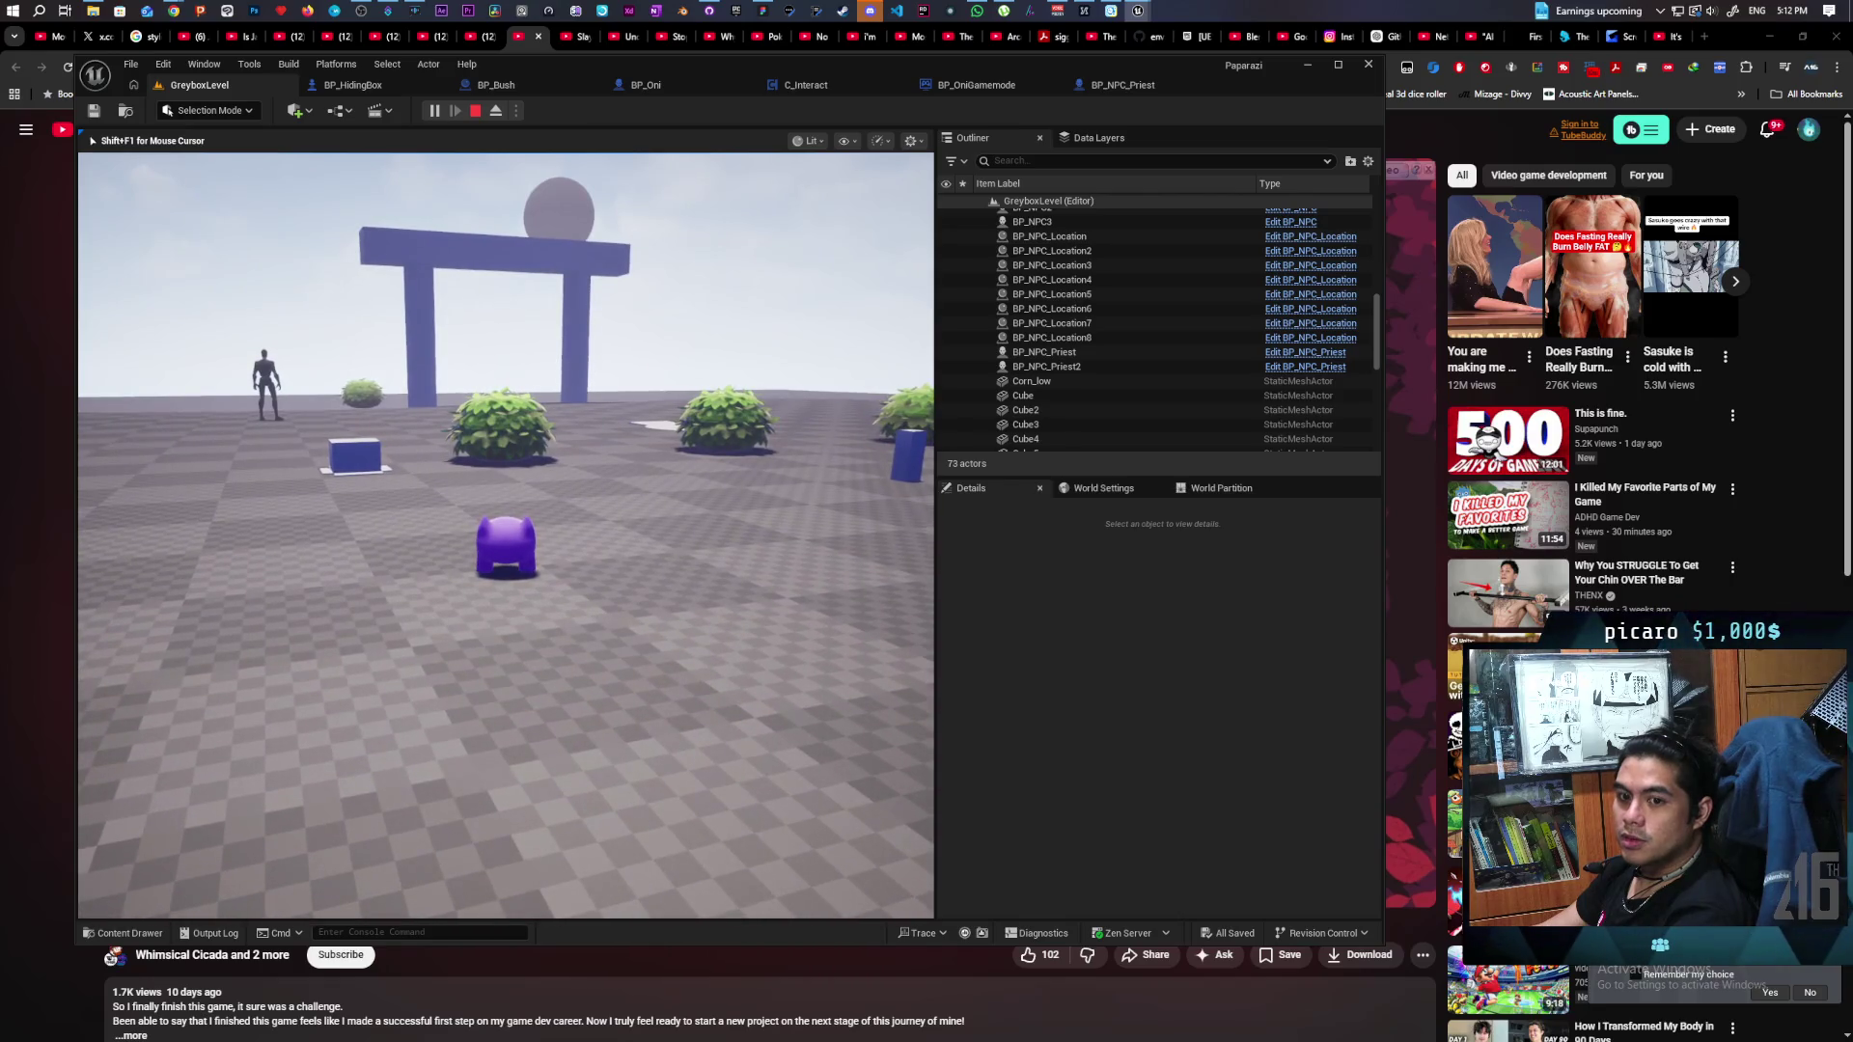
pyautogui.press('w')
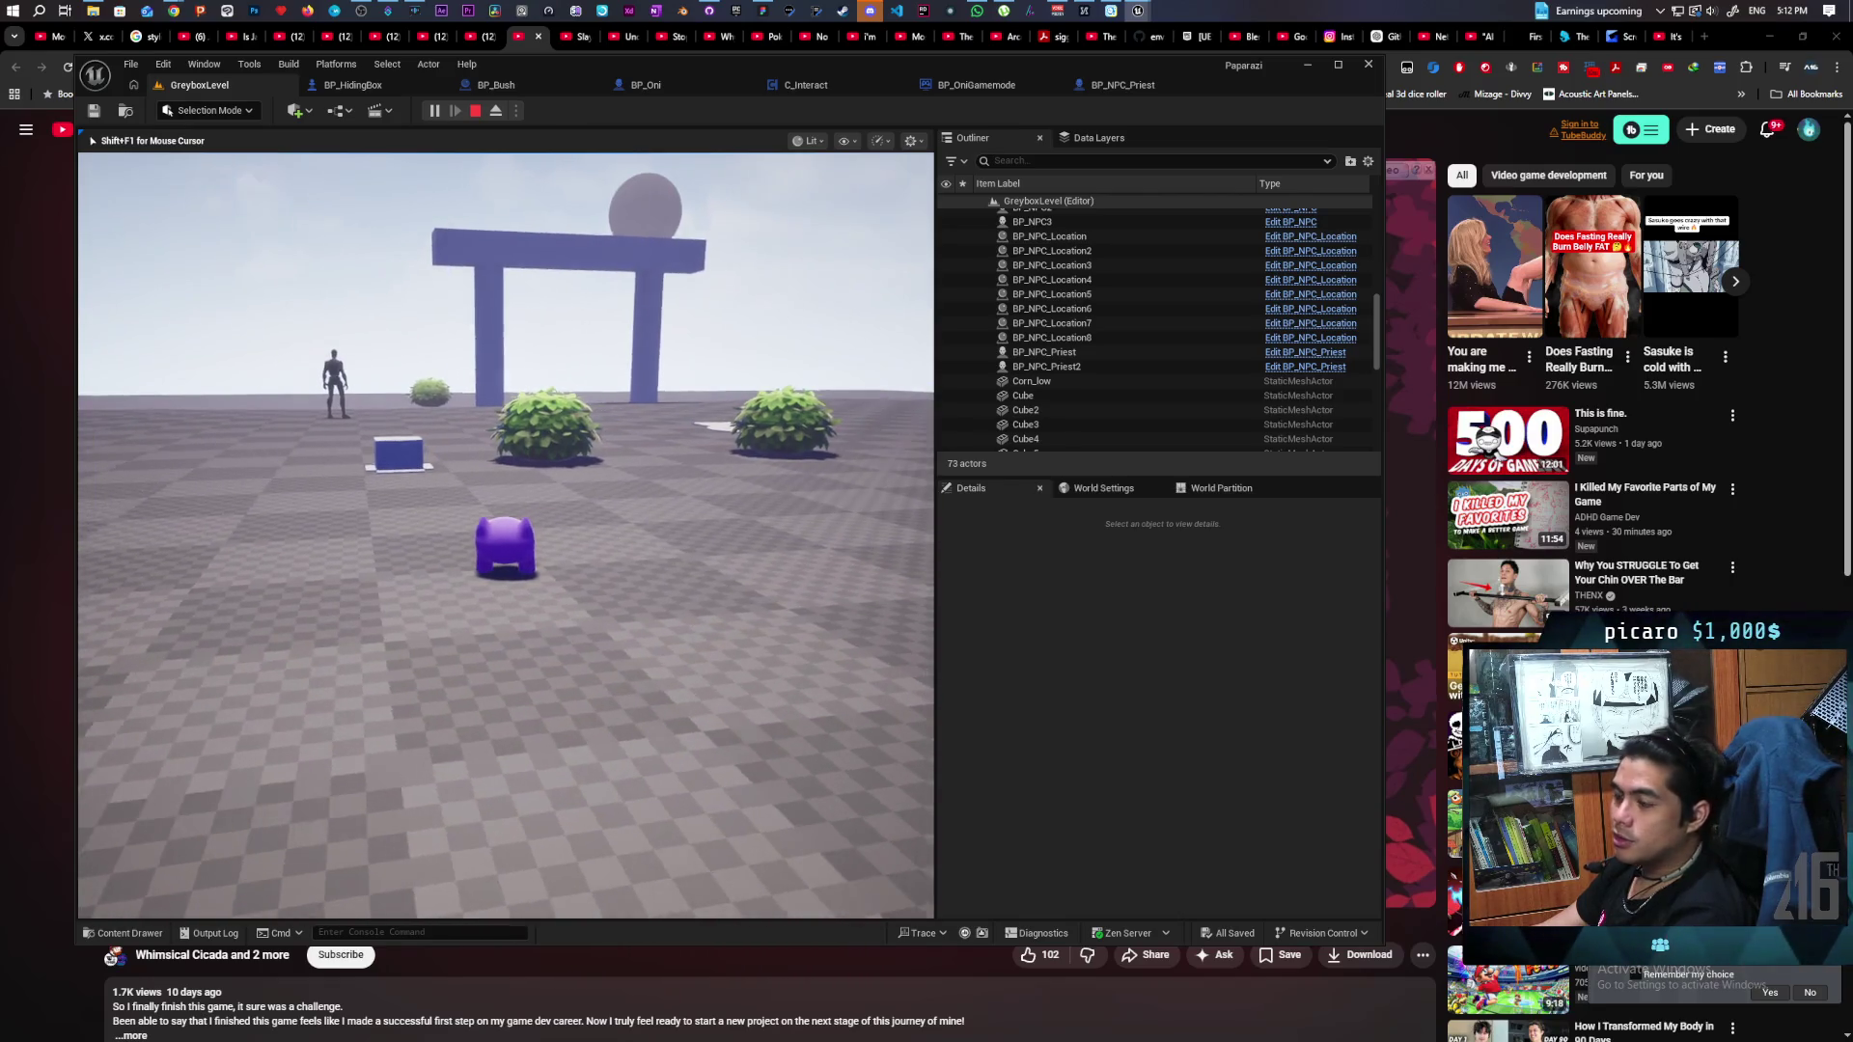
pyautogui.press('d')
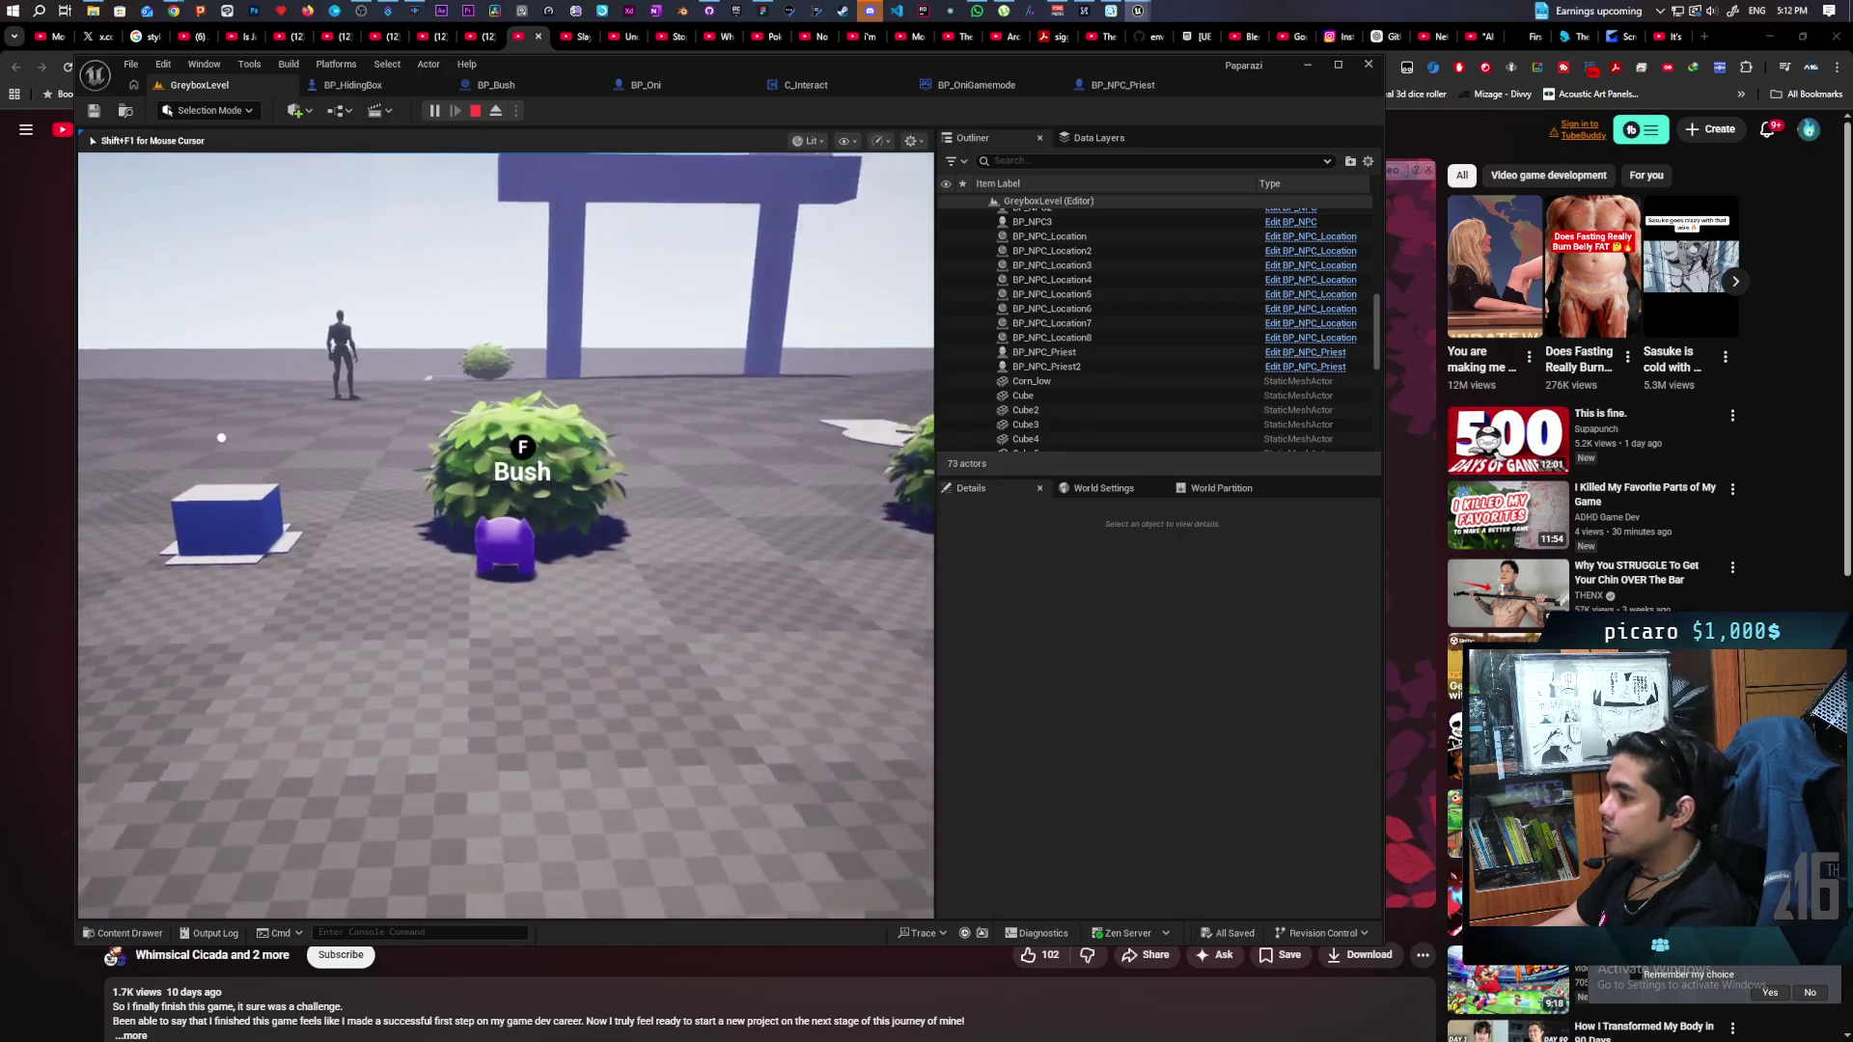
pyautogui.press('d')
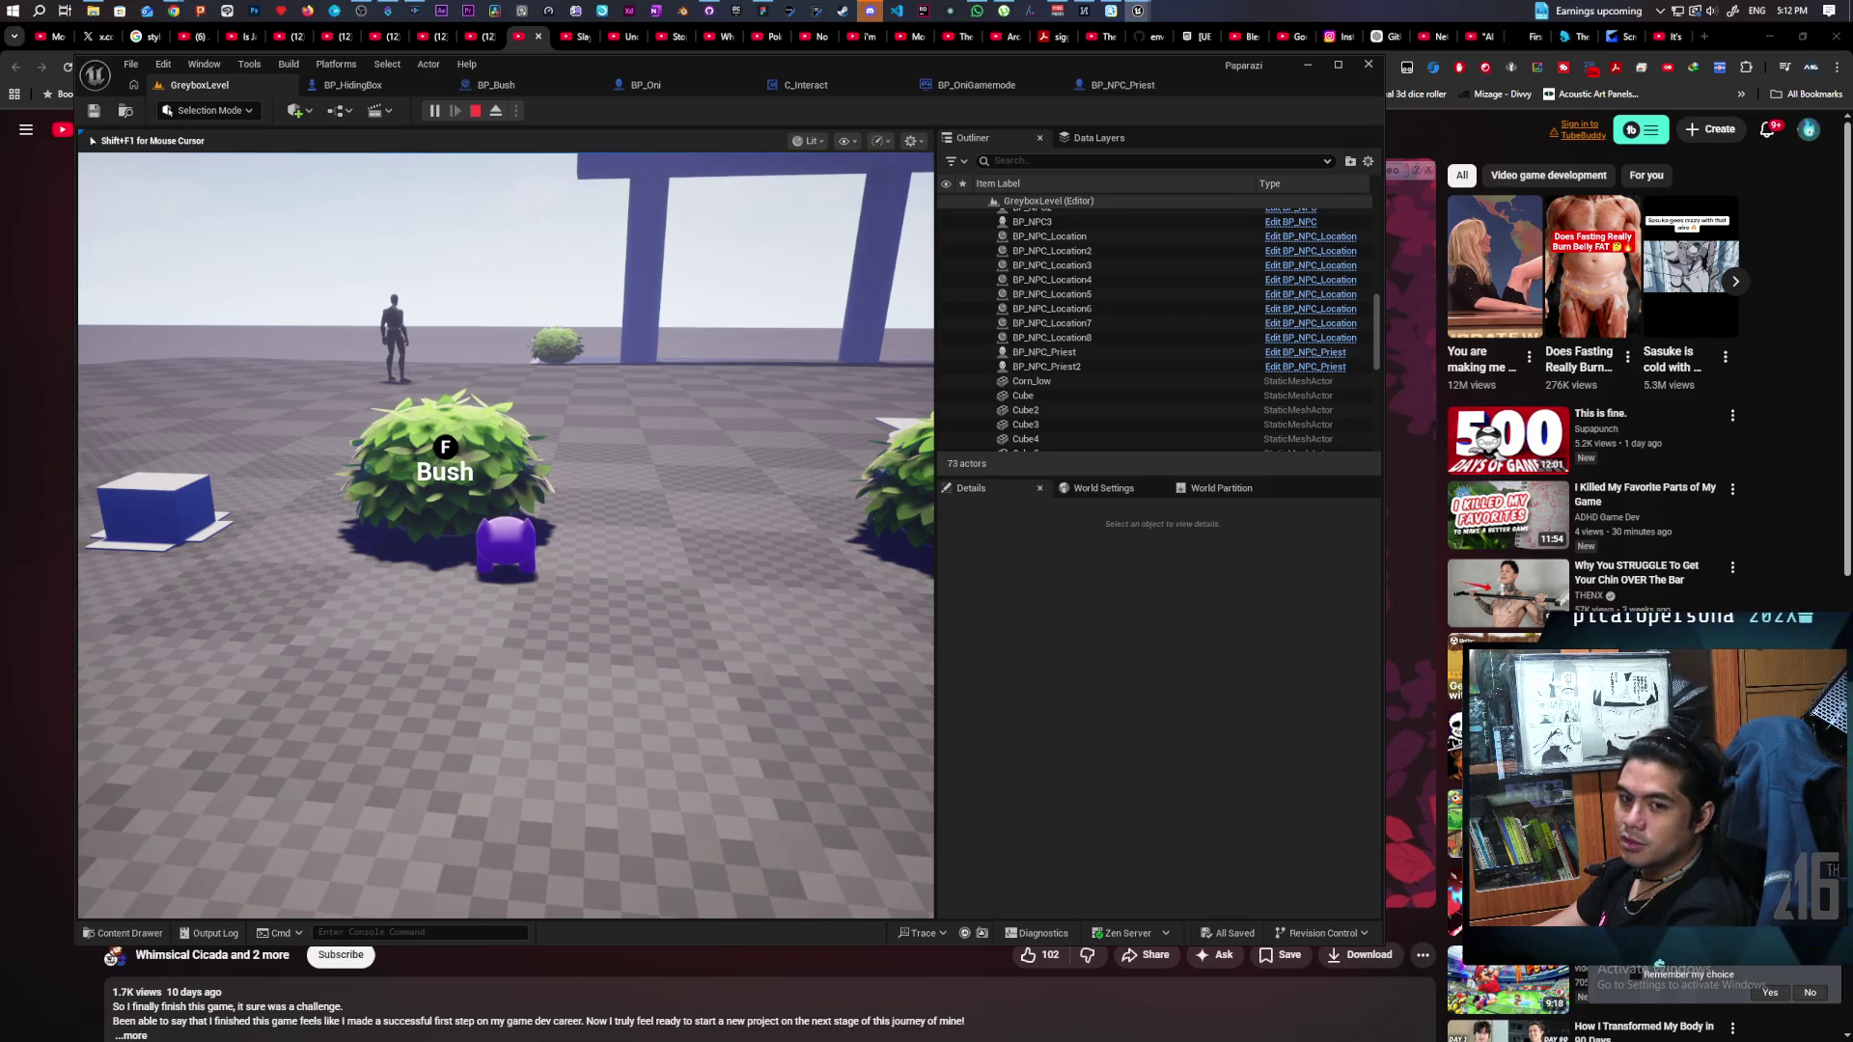
pyautogui.press('s')
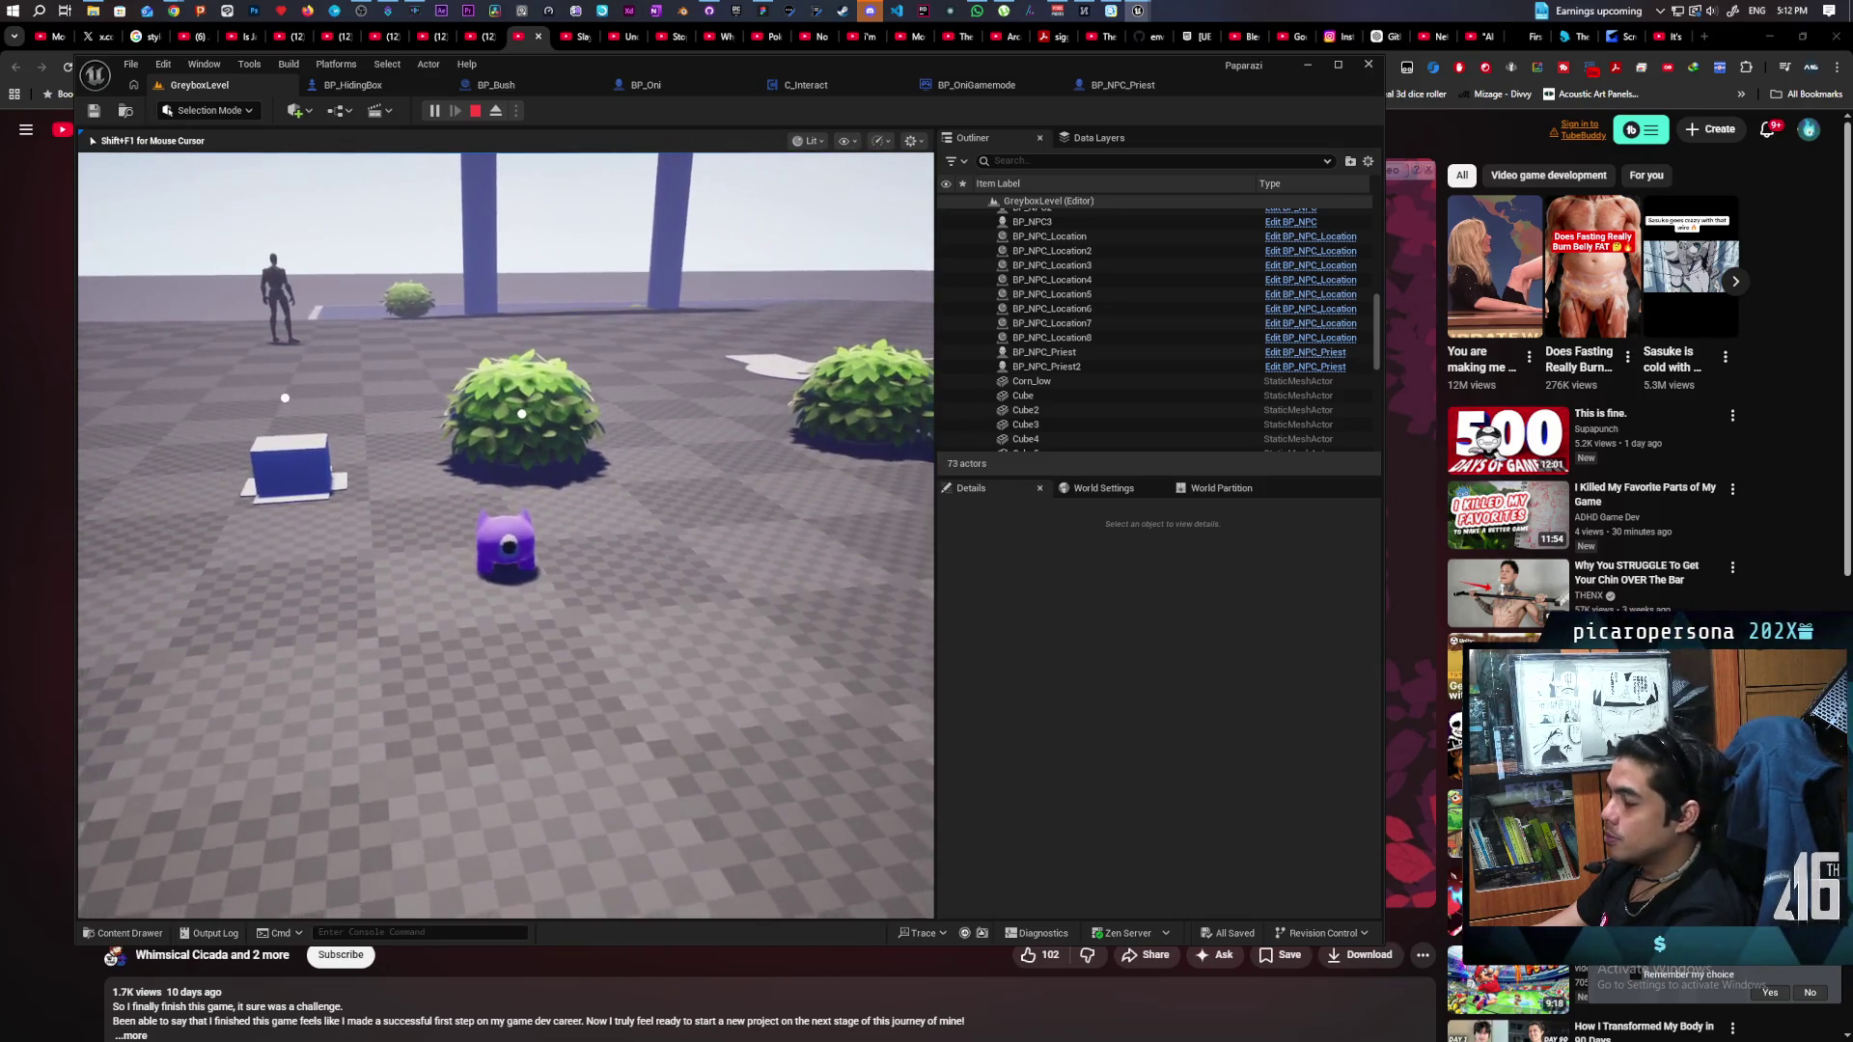
pyautogui.press('w')
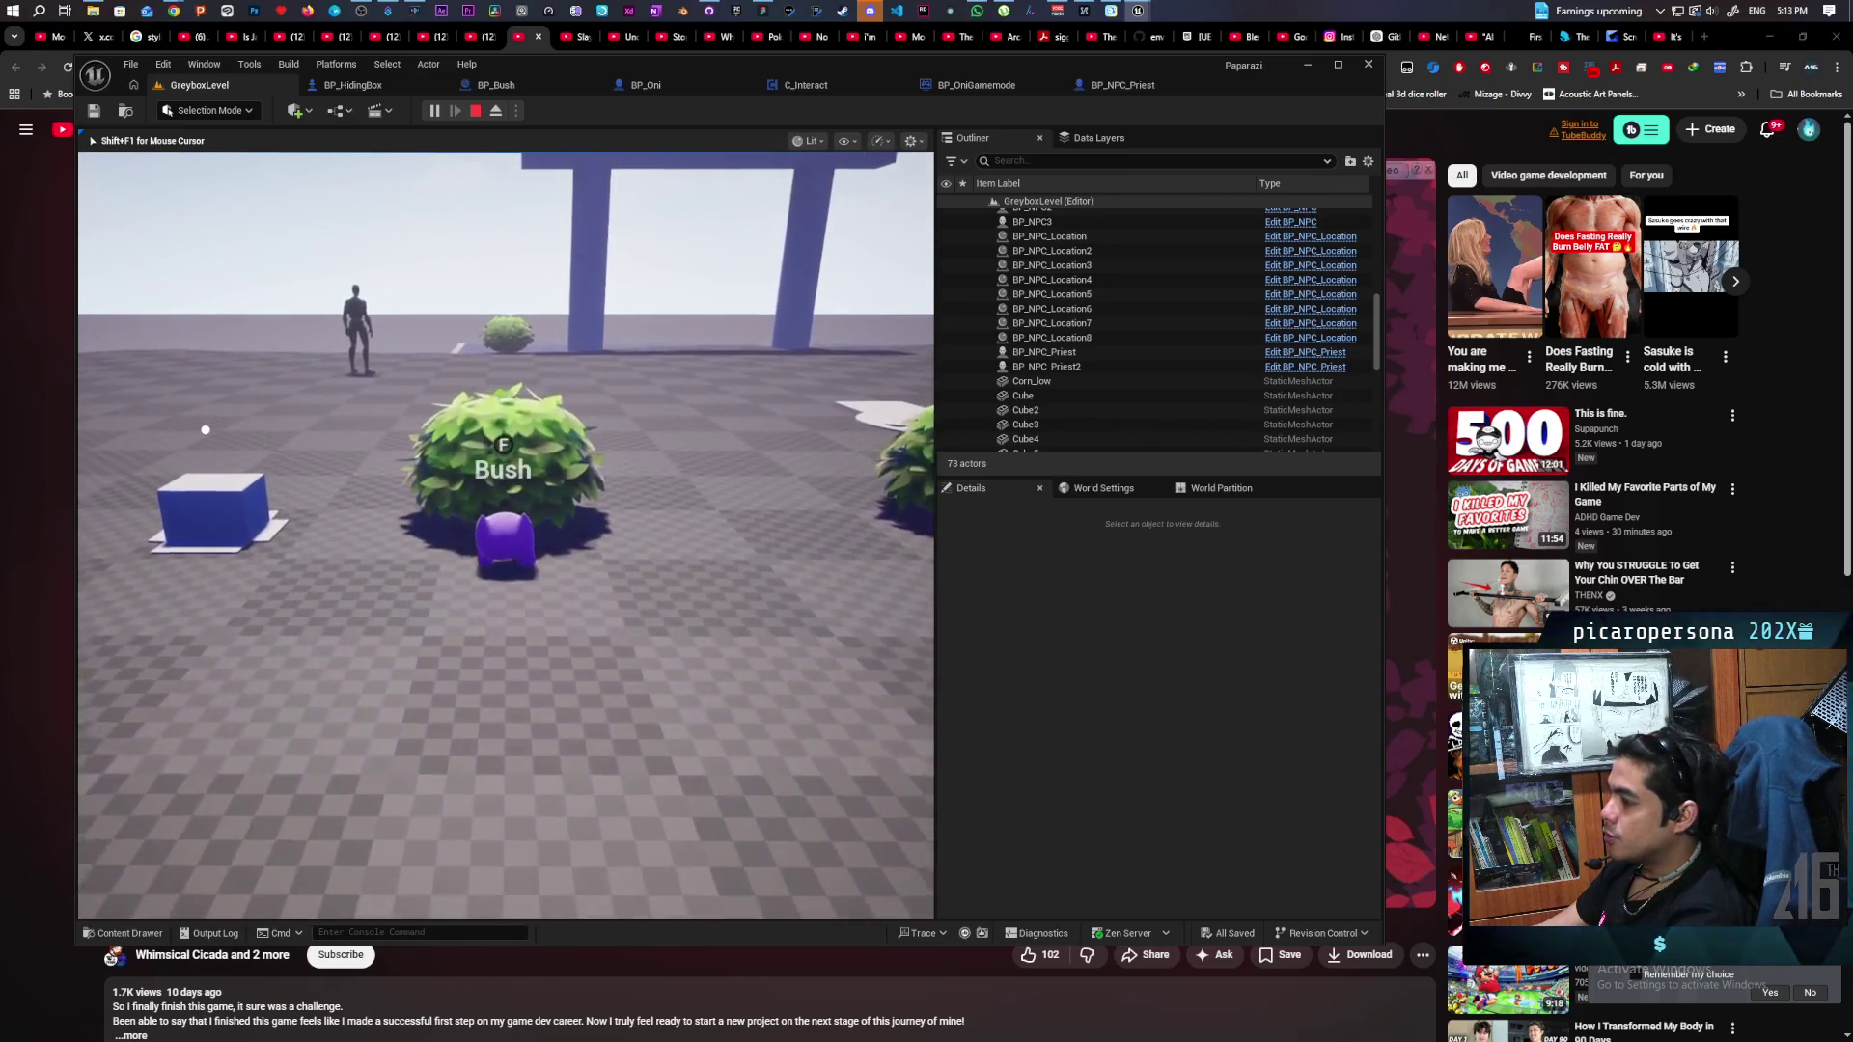
pyautogui.press('w')
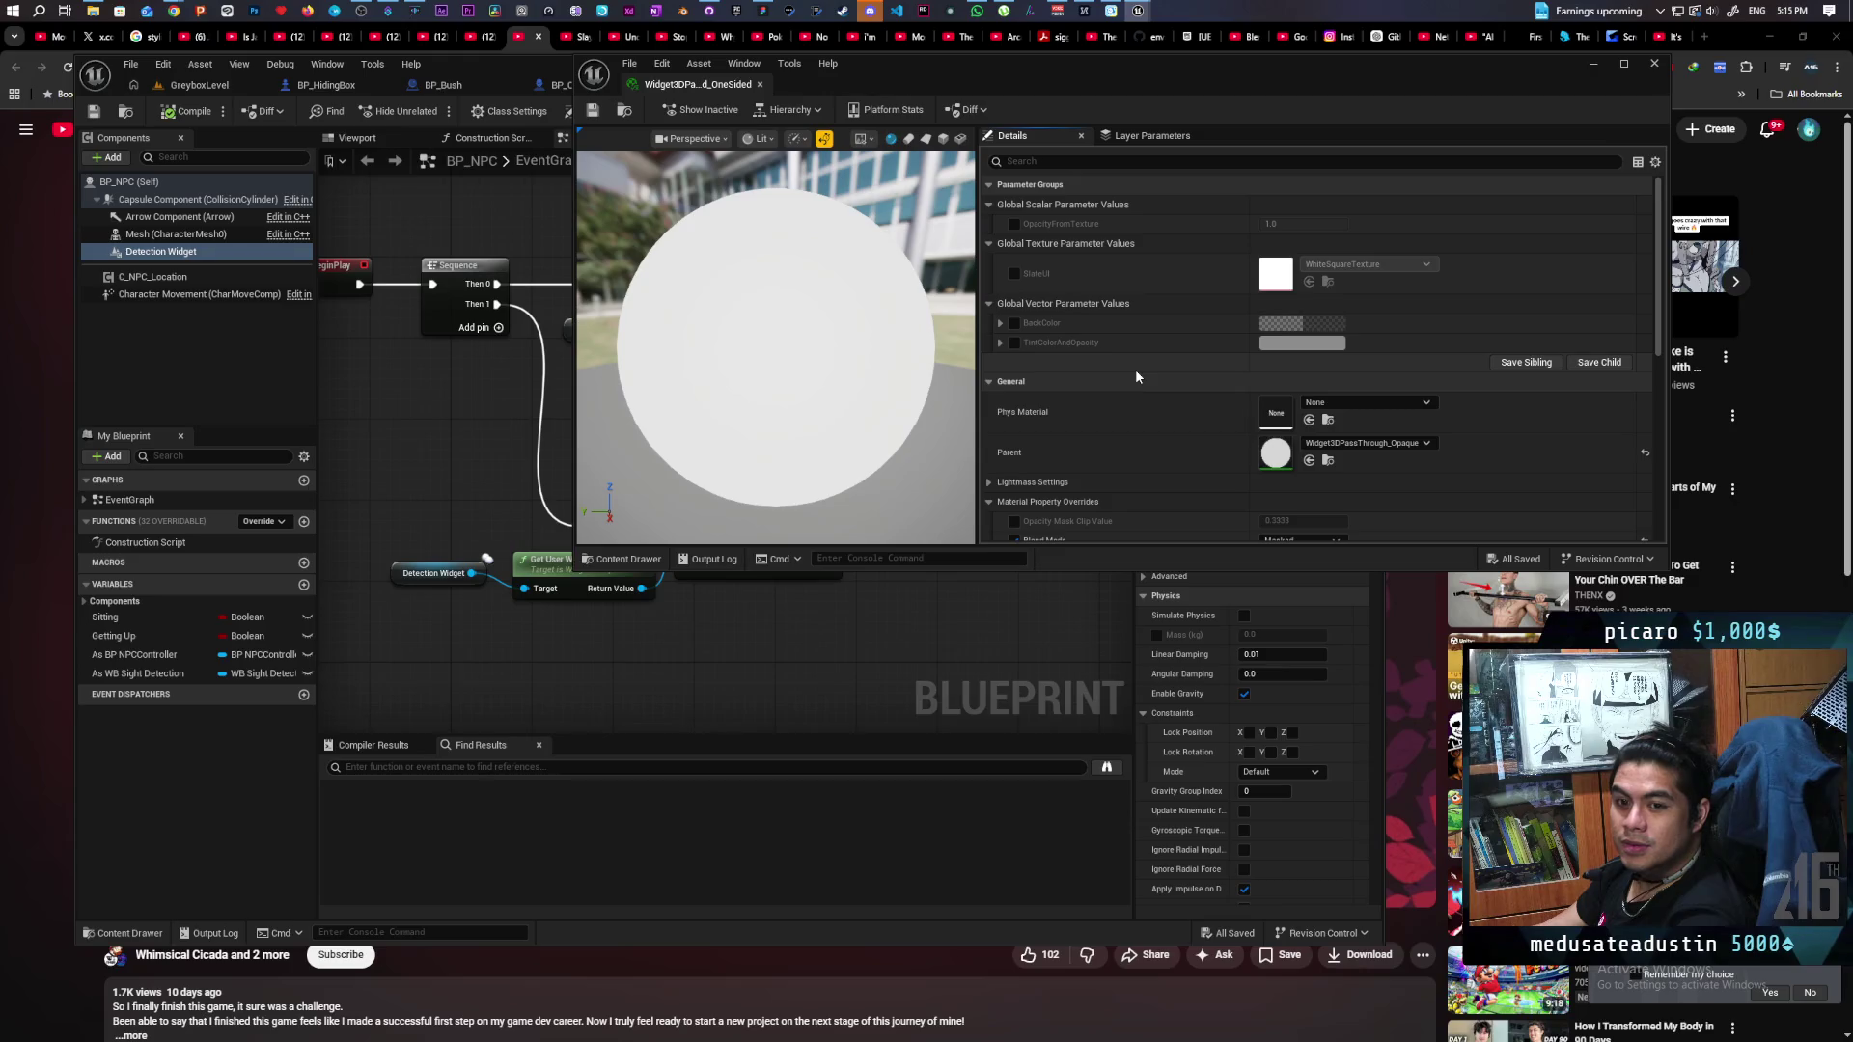
# Open the one-sided instance's parent, Widget3DPassThrough_Opaque, from its Details panel.
pyautogui.scroll(-2, 1153, 378)
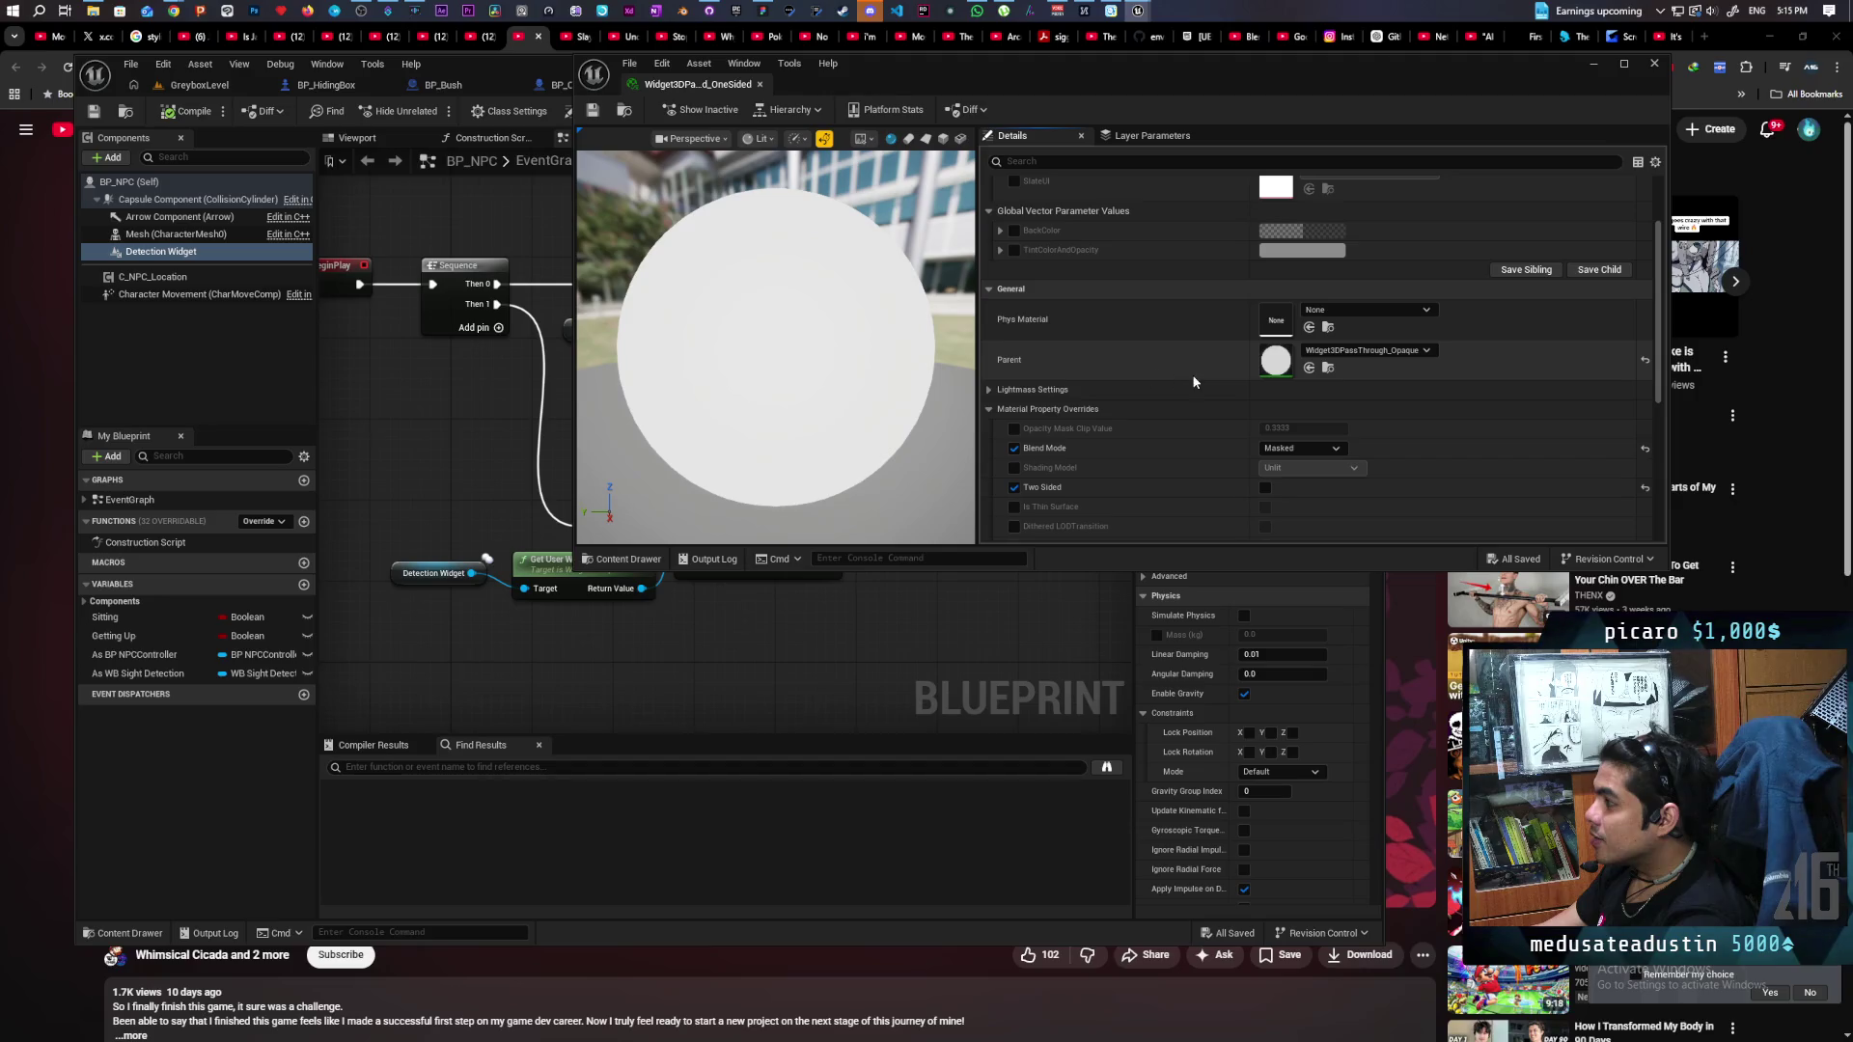
pyautogui.scroll(-3, 1207, 390)
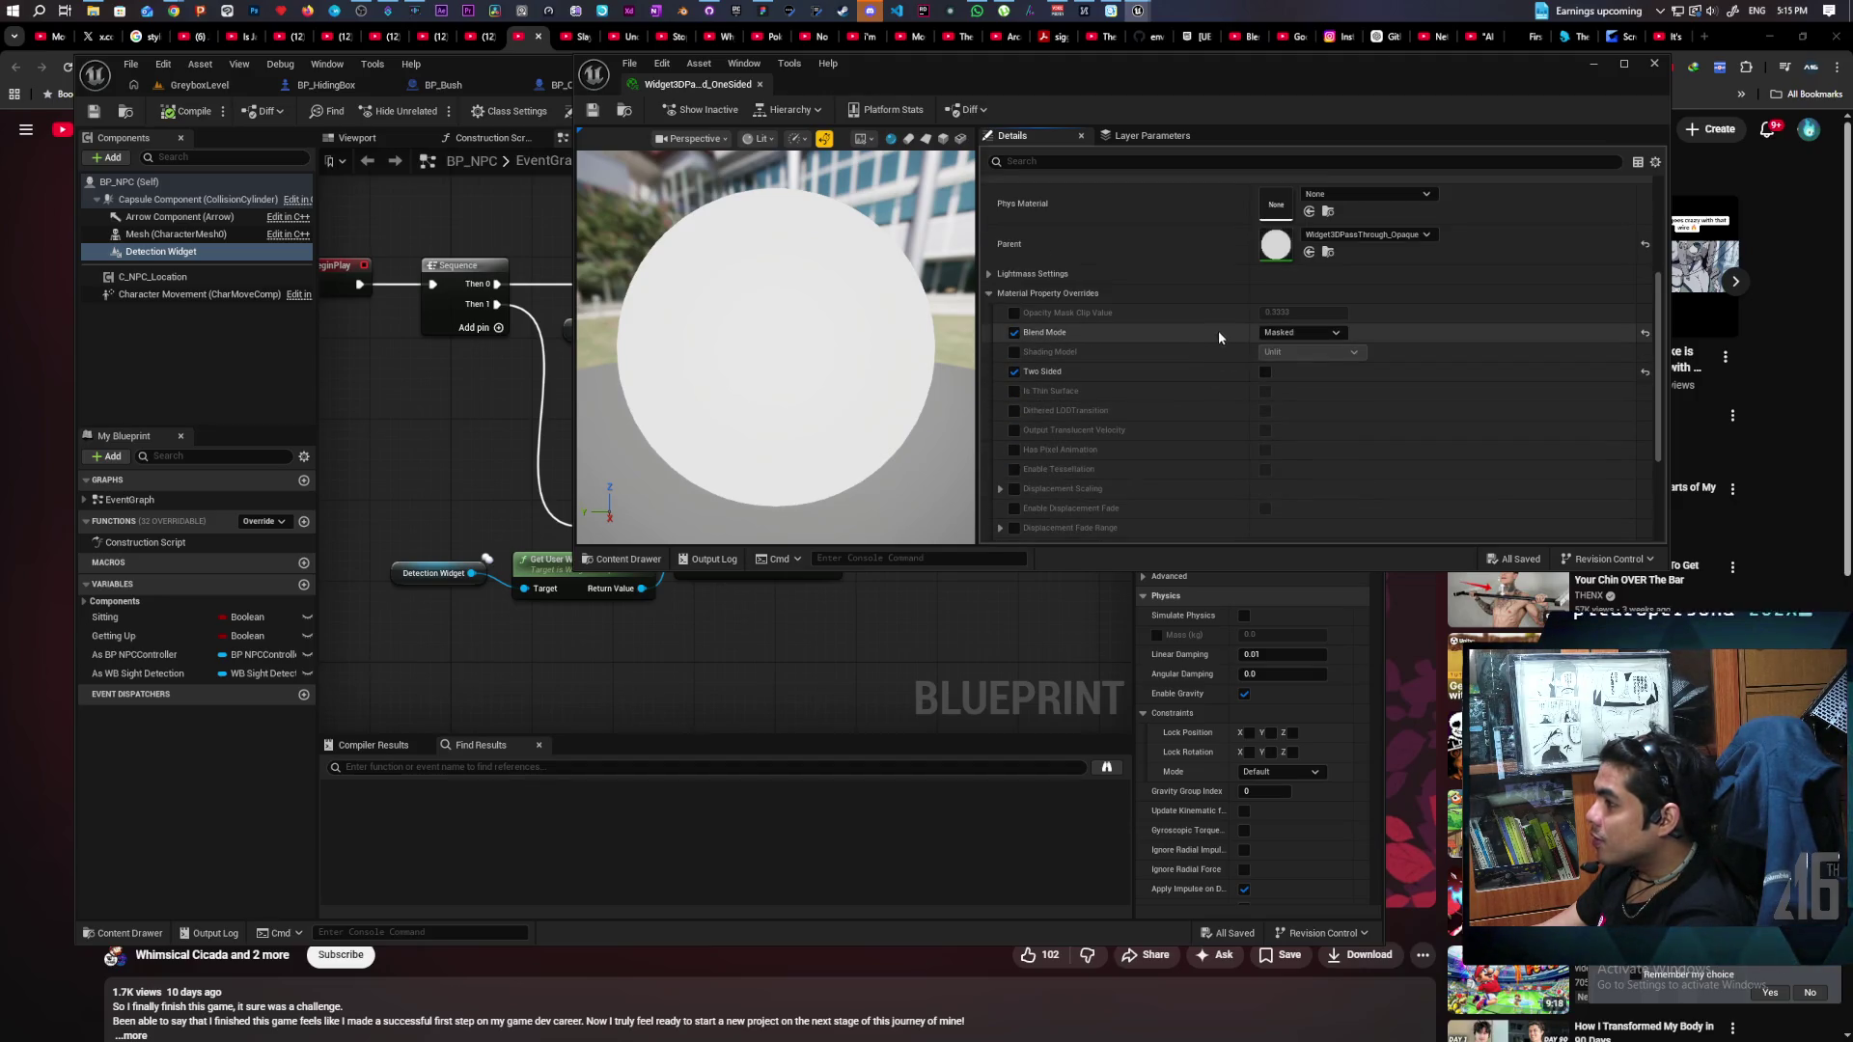
pyautogui.scroll(-2, 1213, 330)
pyautogui.scroll(-2, 1226, 340)
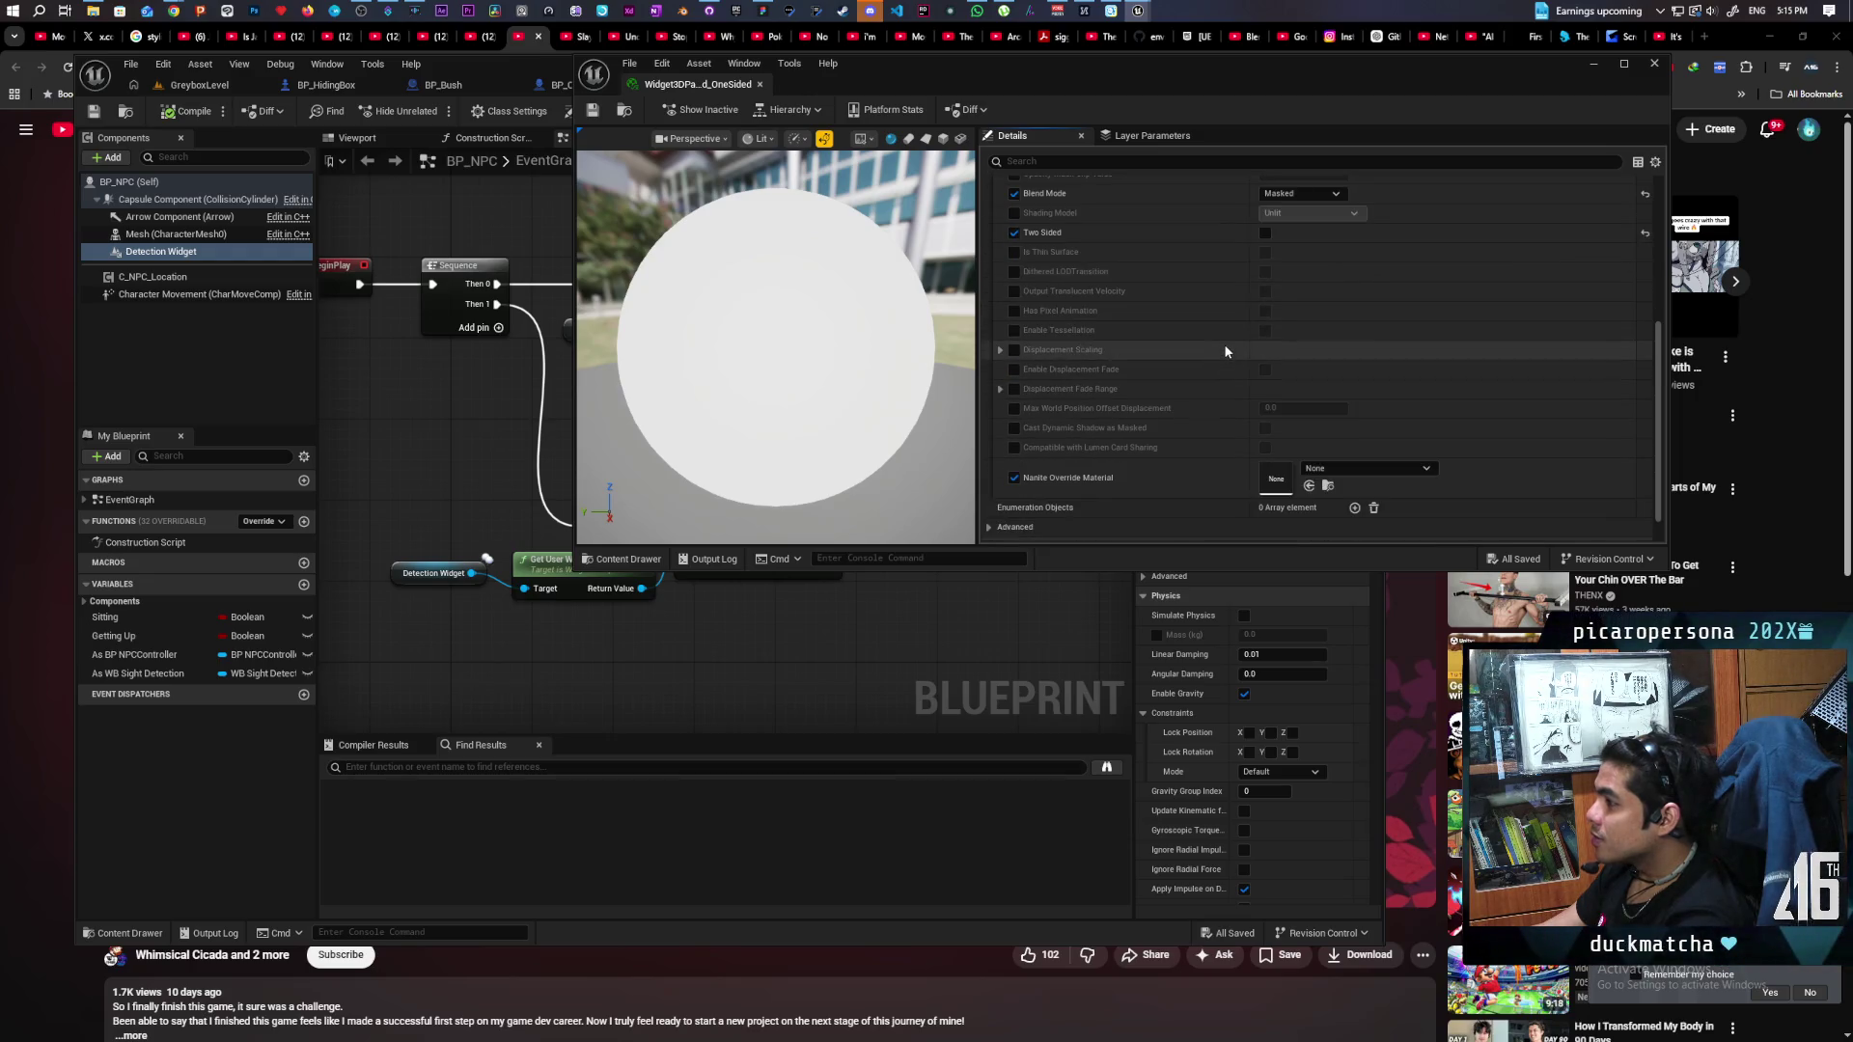
pyautogui.scroll(2, 1225, 350)
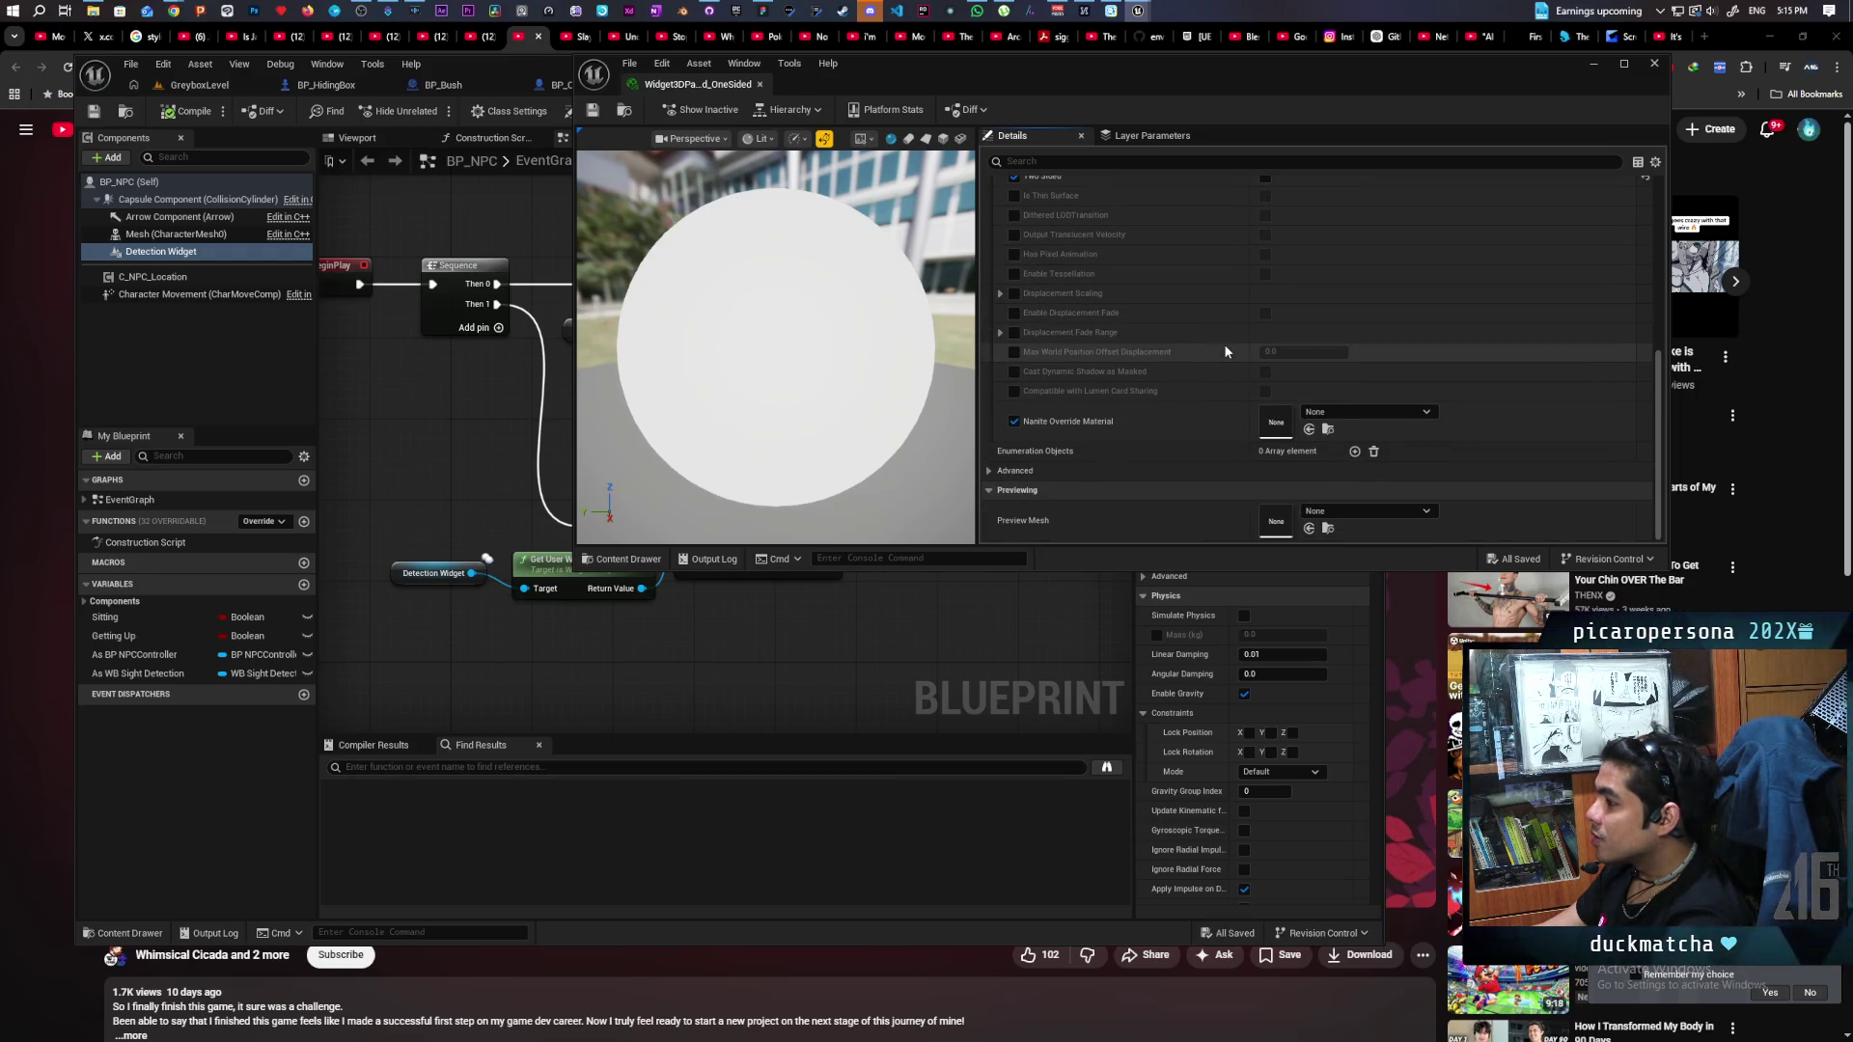
pyautogui.scroll(7, 1225, 352)
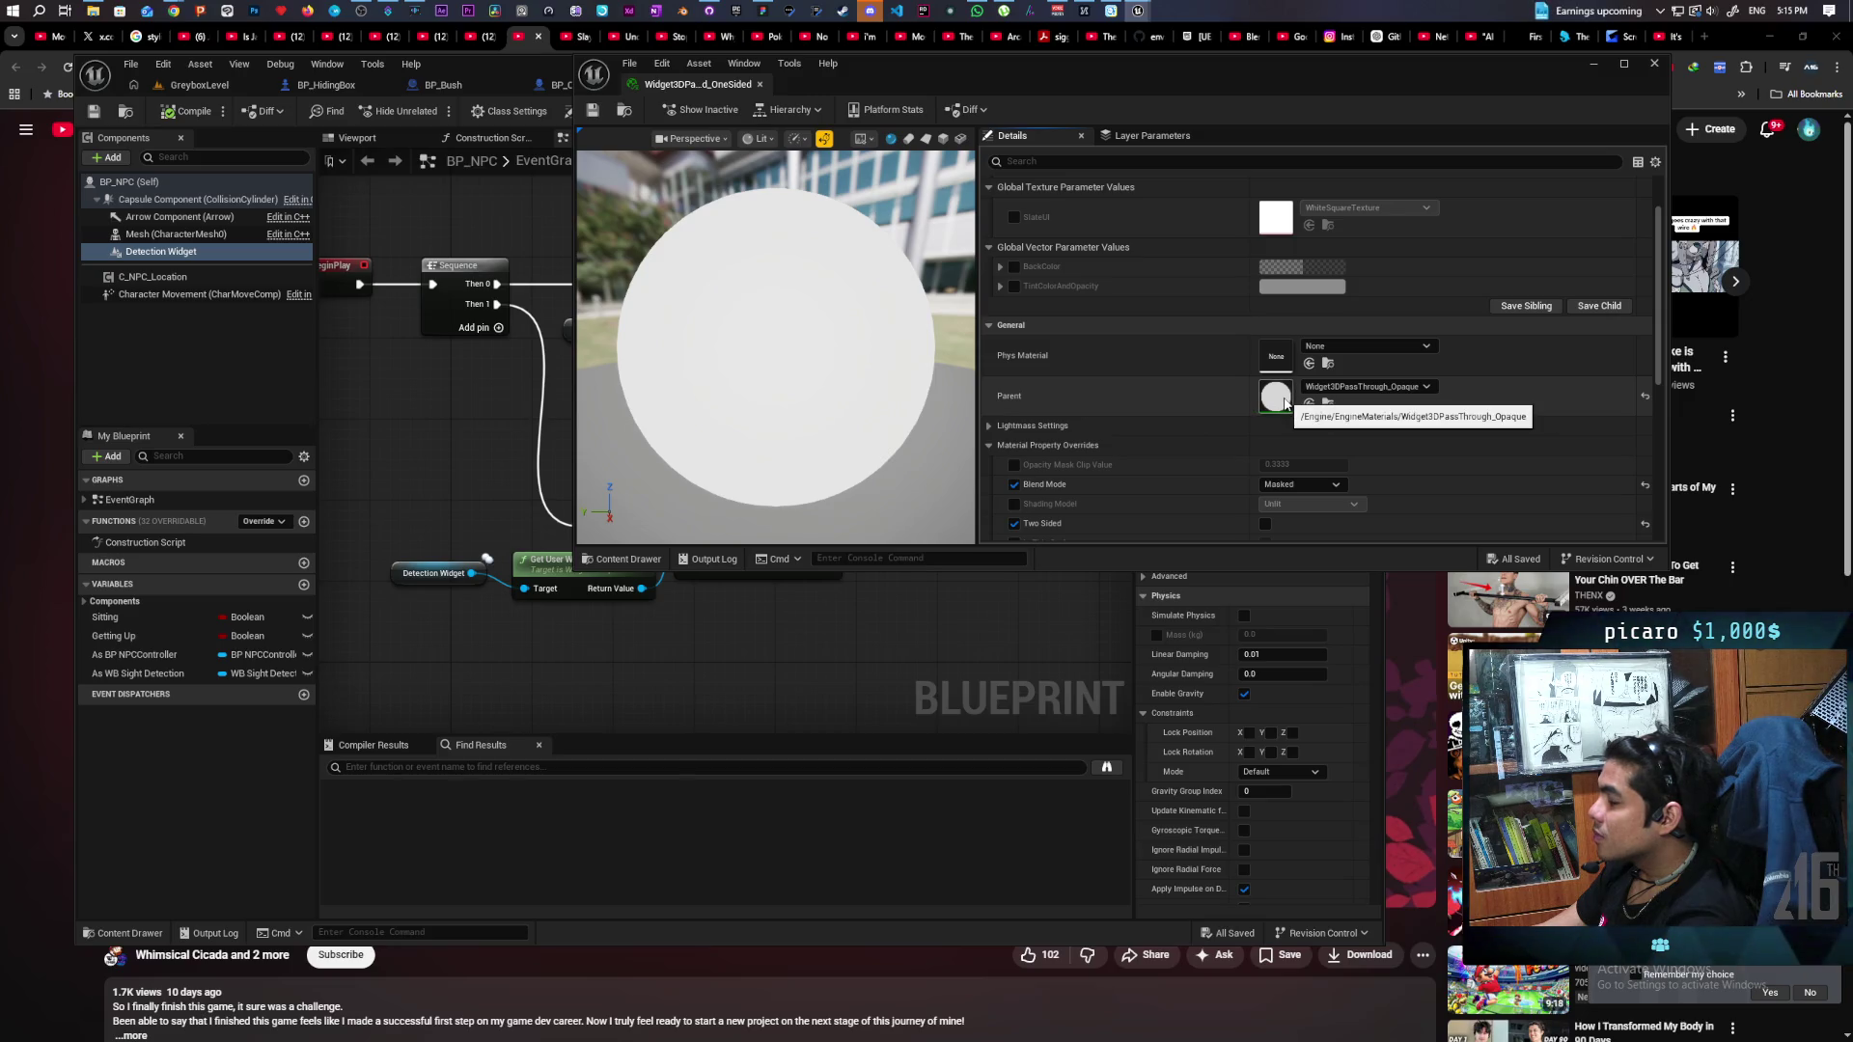
pyautogui.doubleClick(1284, 401)
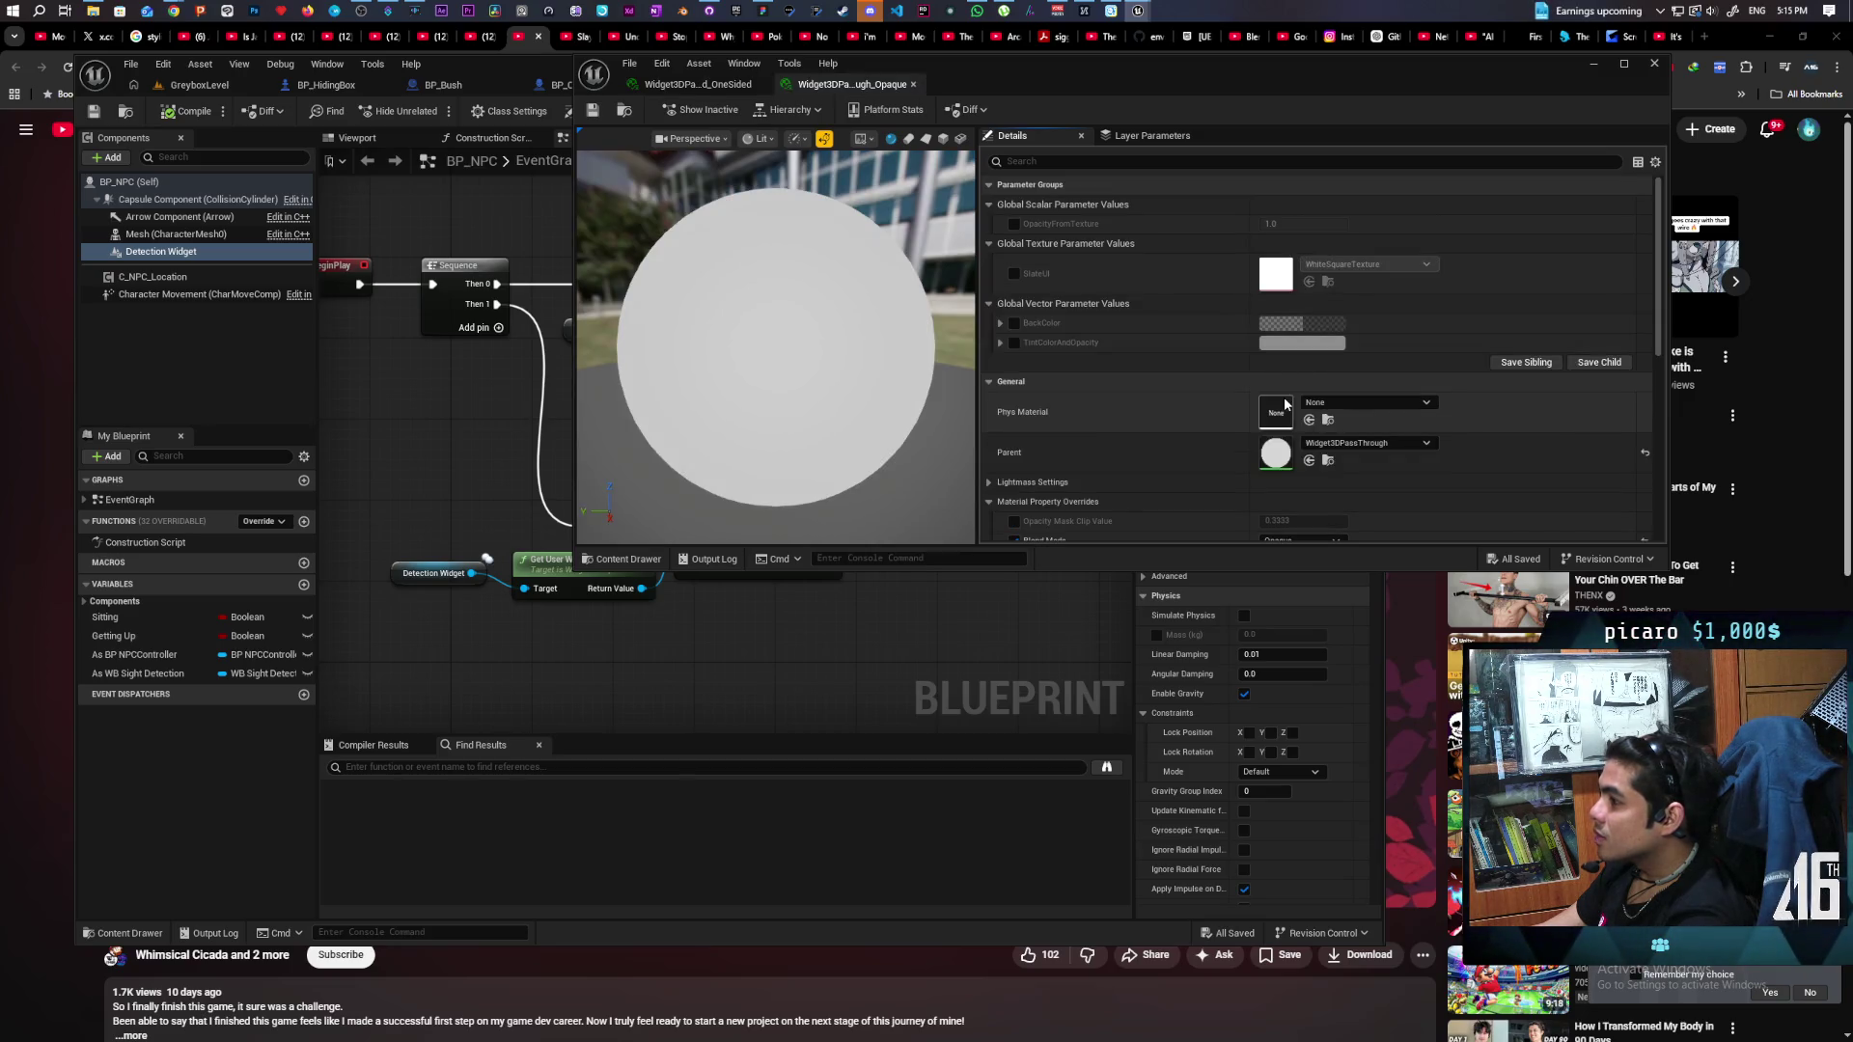
# Open the base Widget3DPassThrough material graph and add a Shadow Pass Switch node.
pyautogui.doubleClick(1264, 455)
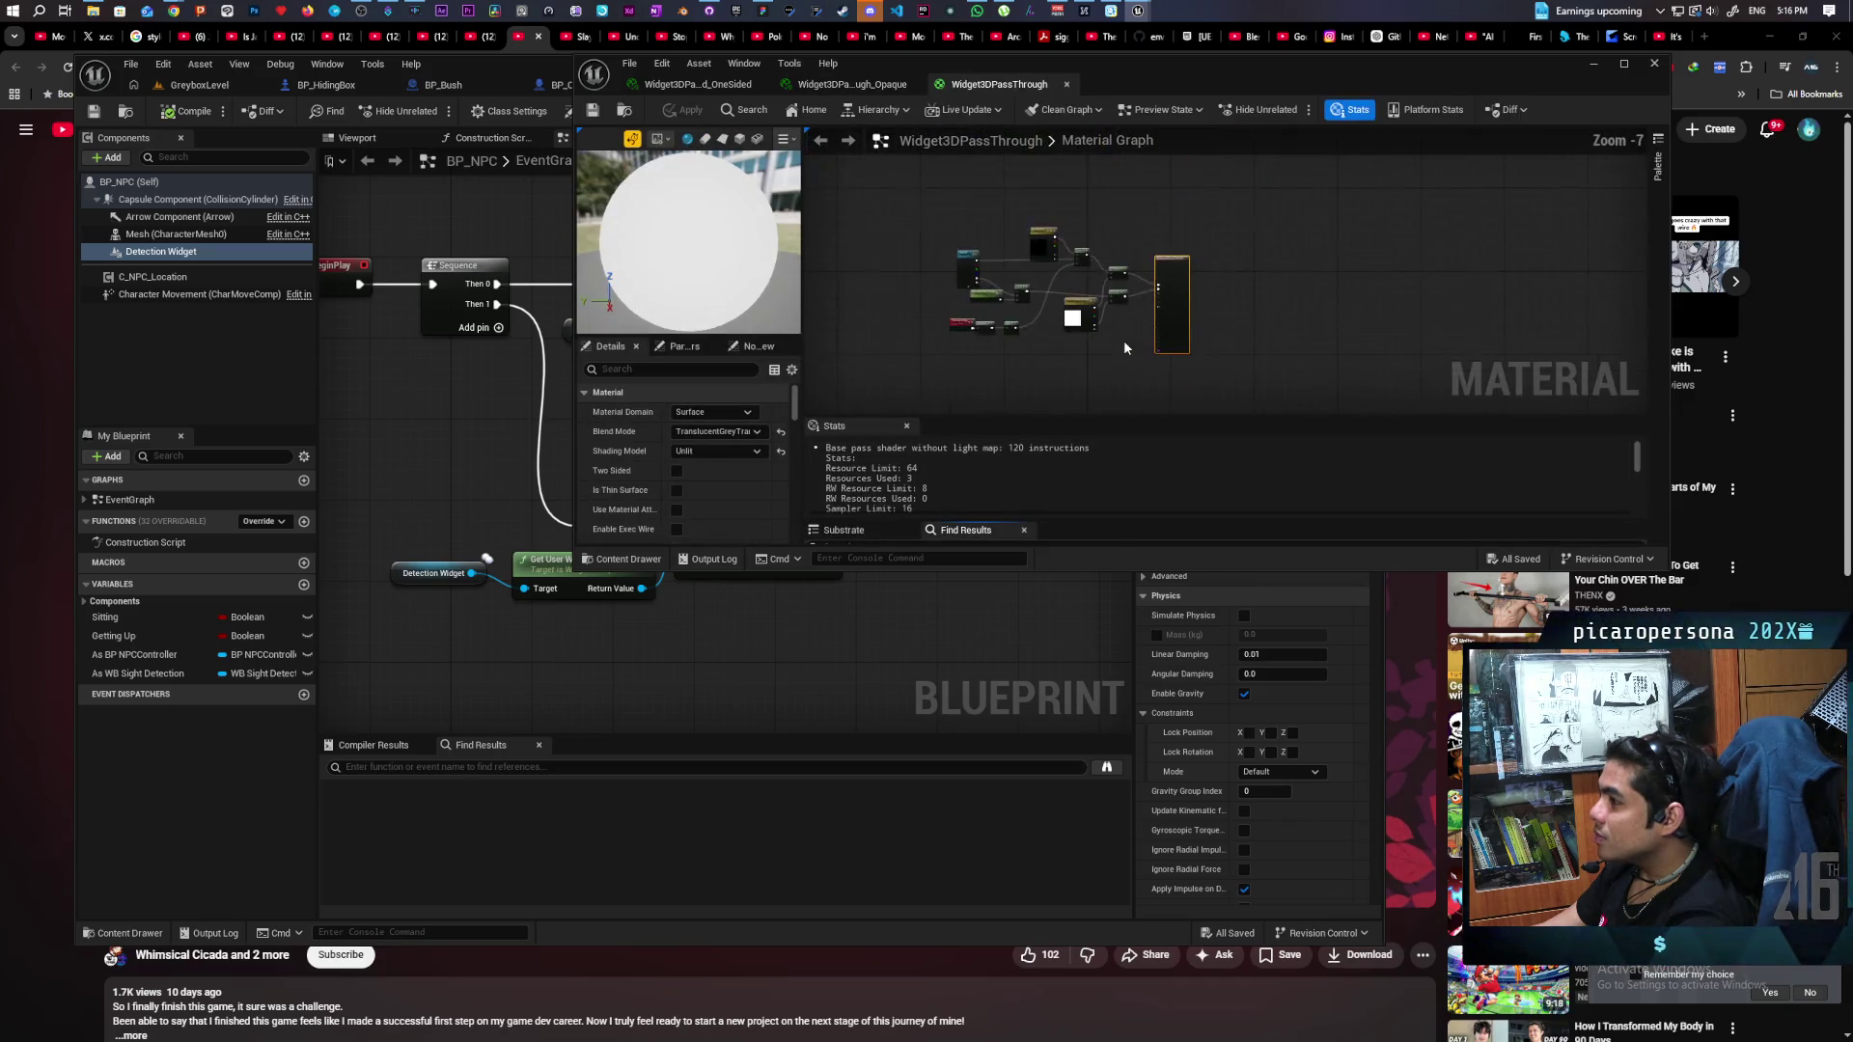
pyautogui.scroll(5, 1253, 340)
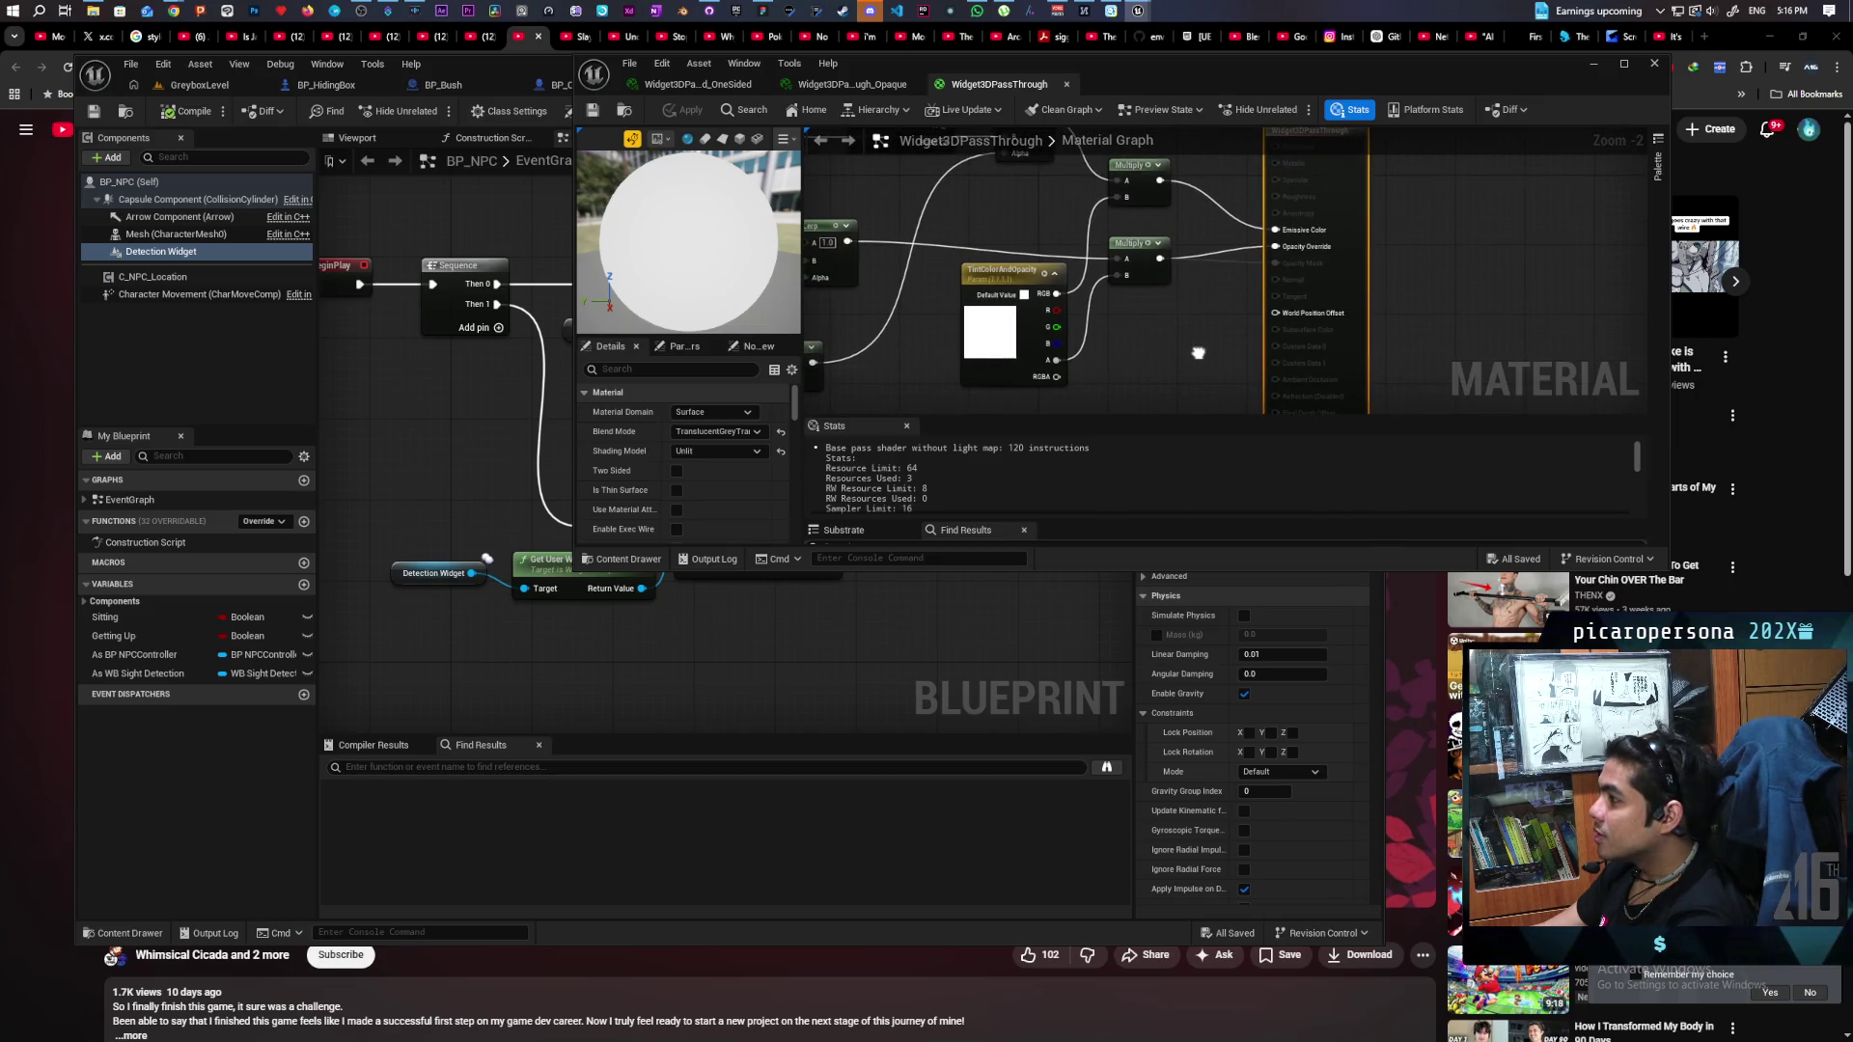
pyautogui.moveTo(1198, 353)
pyautogui.mouseDown()
pyautogui.moveTo(1495, 325)
pyautogui.moveTo(1421, 331)
pyautogui.moveTo(1366, 364)
pyautogui.moveTo(1332, 319)
pyautogui.moveTo(1229, 293)
pyautogui.mouseUp()
pyautogui.scroll(-2, 1069, 253)
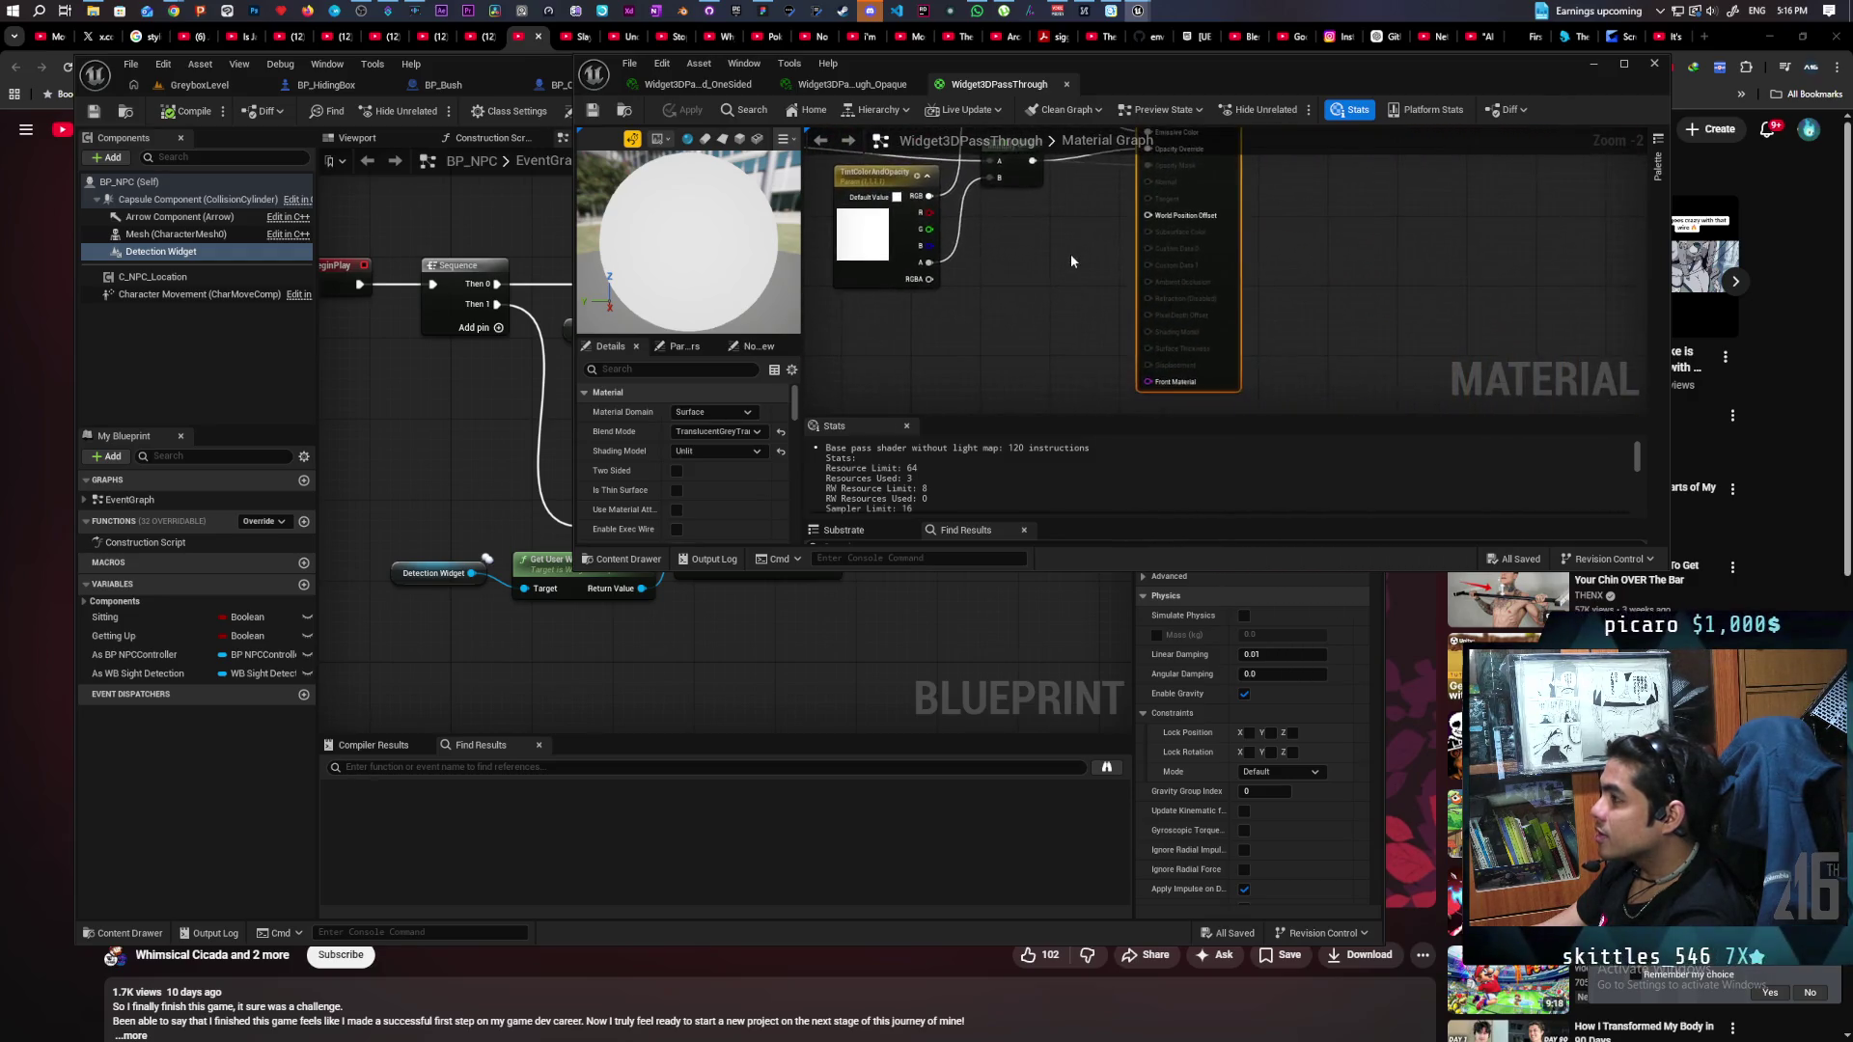
pyautogui.scroll(1, 1071, 260)
pyautogui.rightClick(1127, 307)
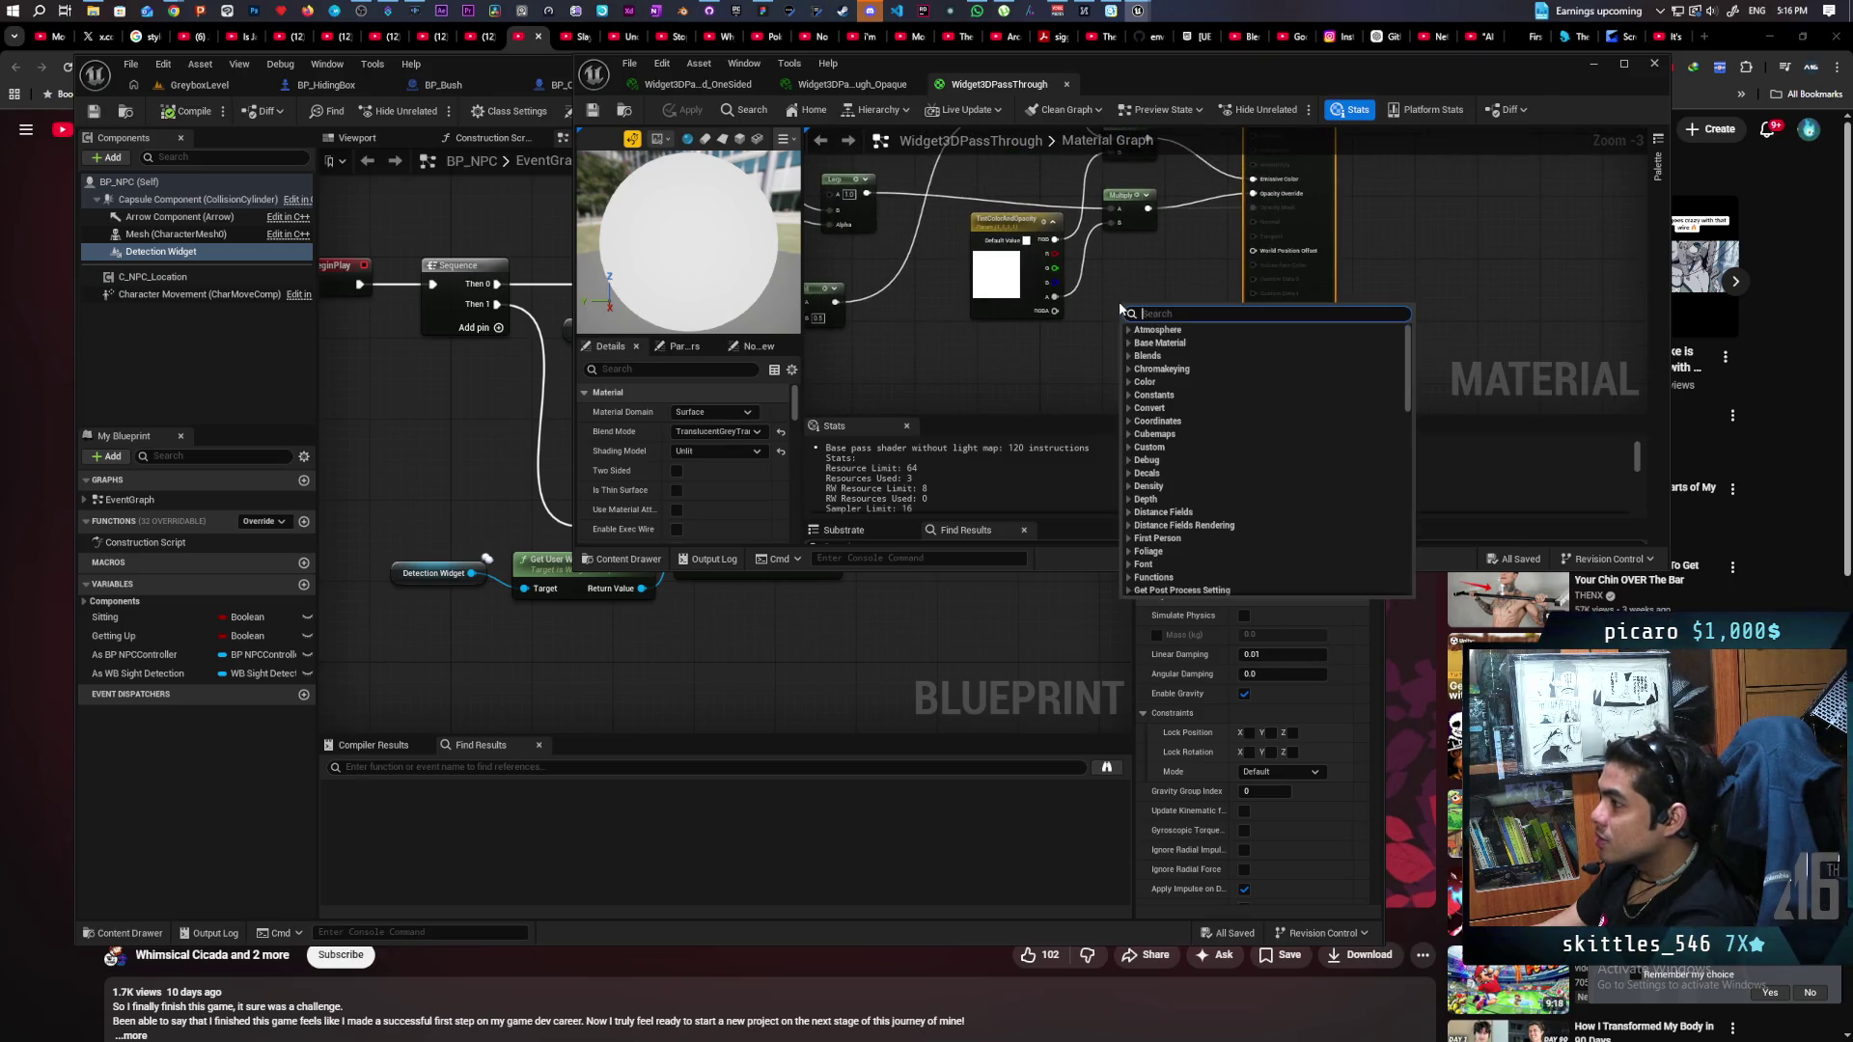
pyautogui.write('shadow')
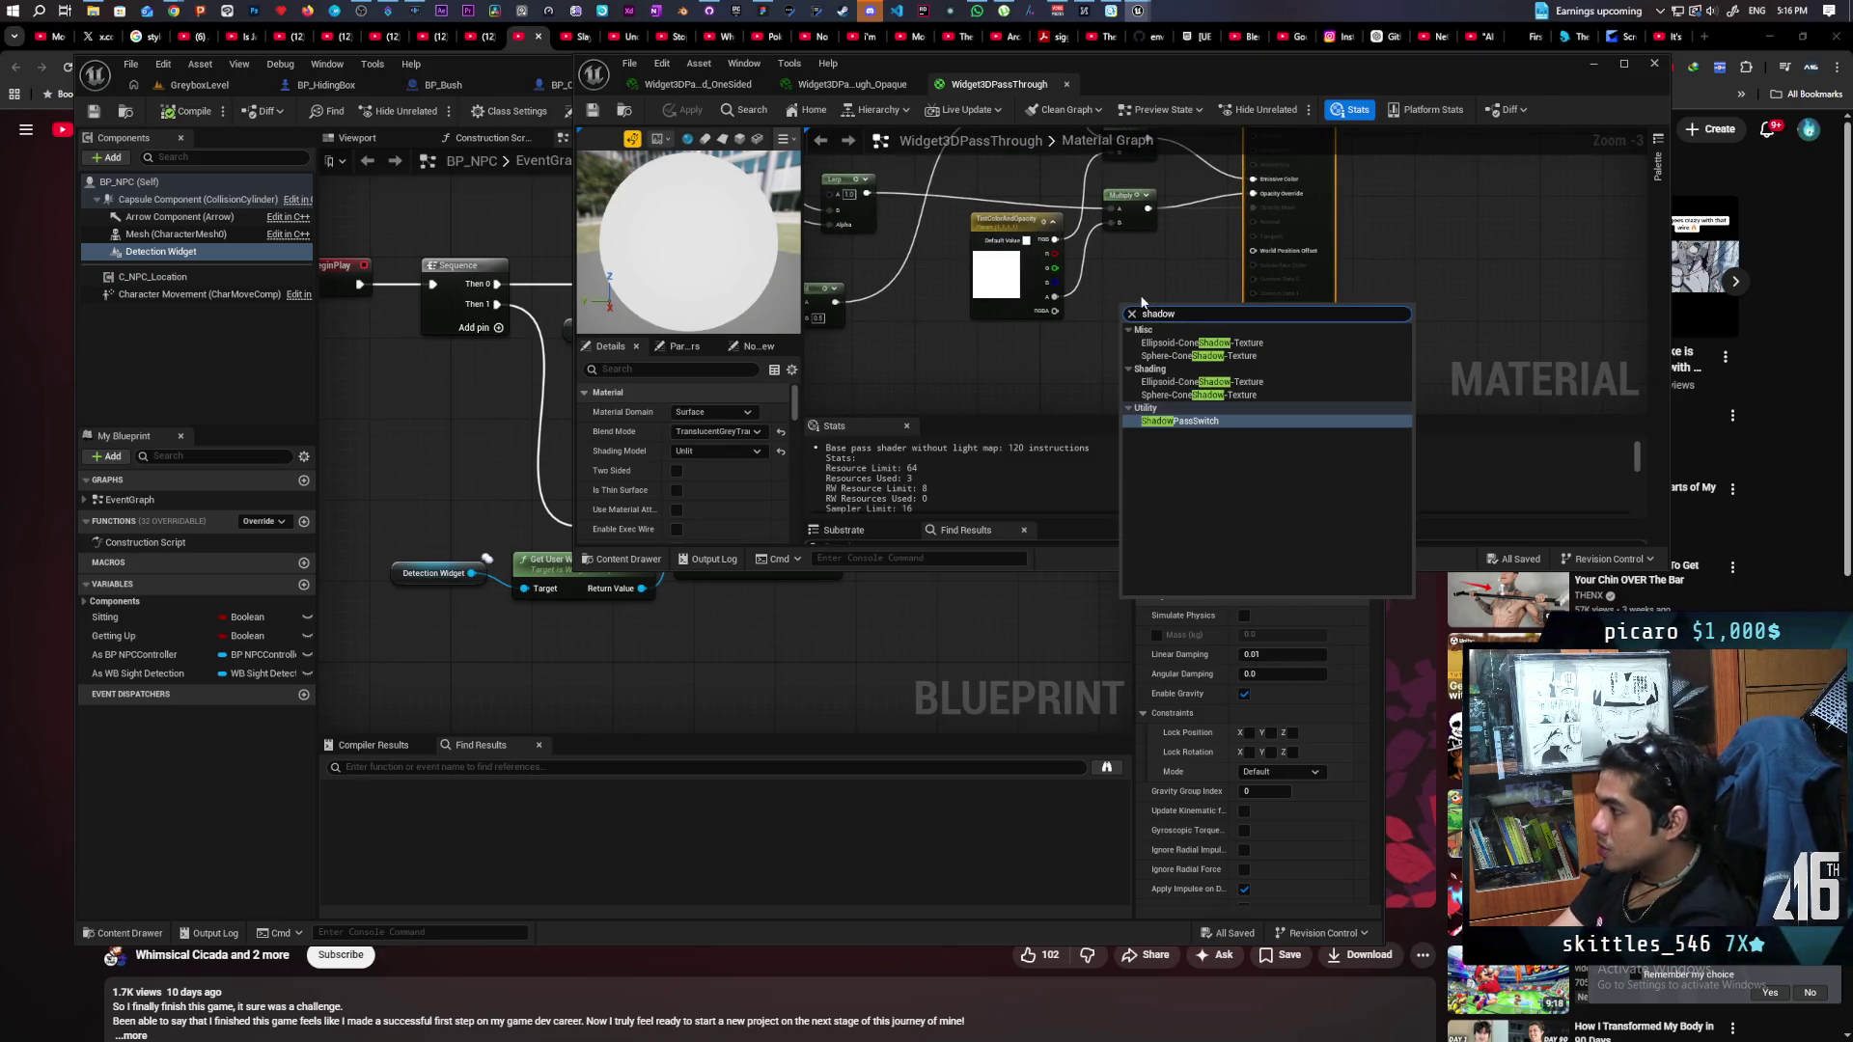
pyautogui.press('Return')
# Wire Multiply to Default, a Constant 0 to Shadow, the switch to Opacity Override, and apply.
pyautogui.scroll(2, 1133, 322)
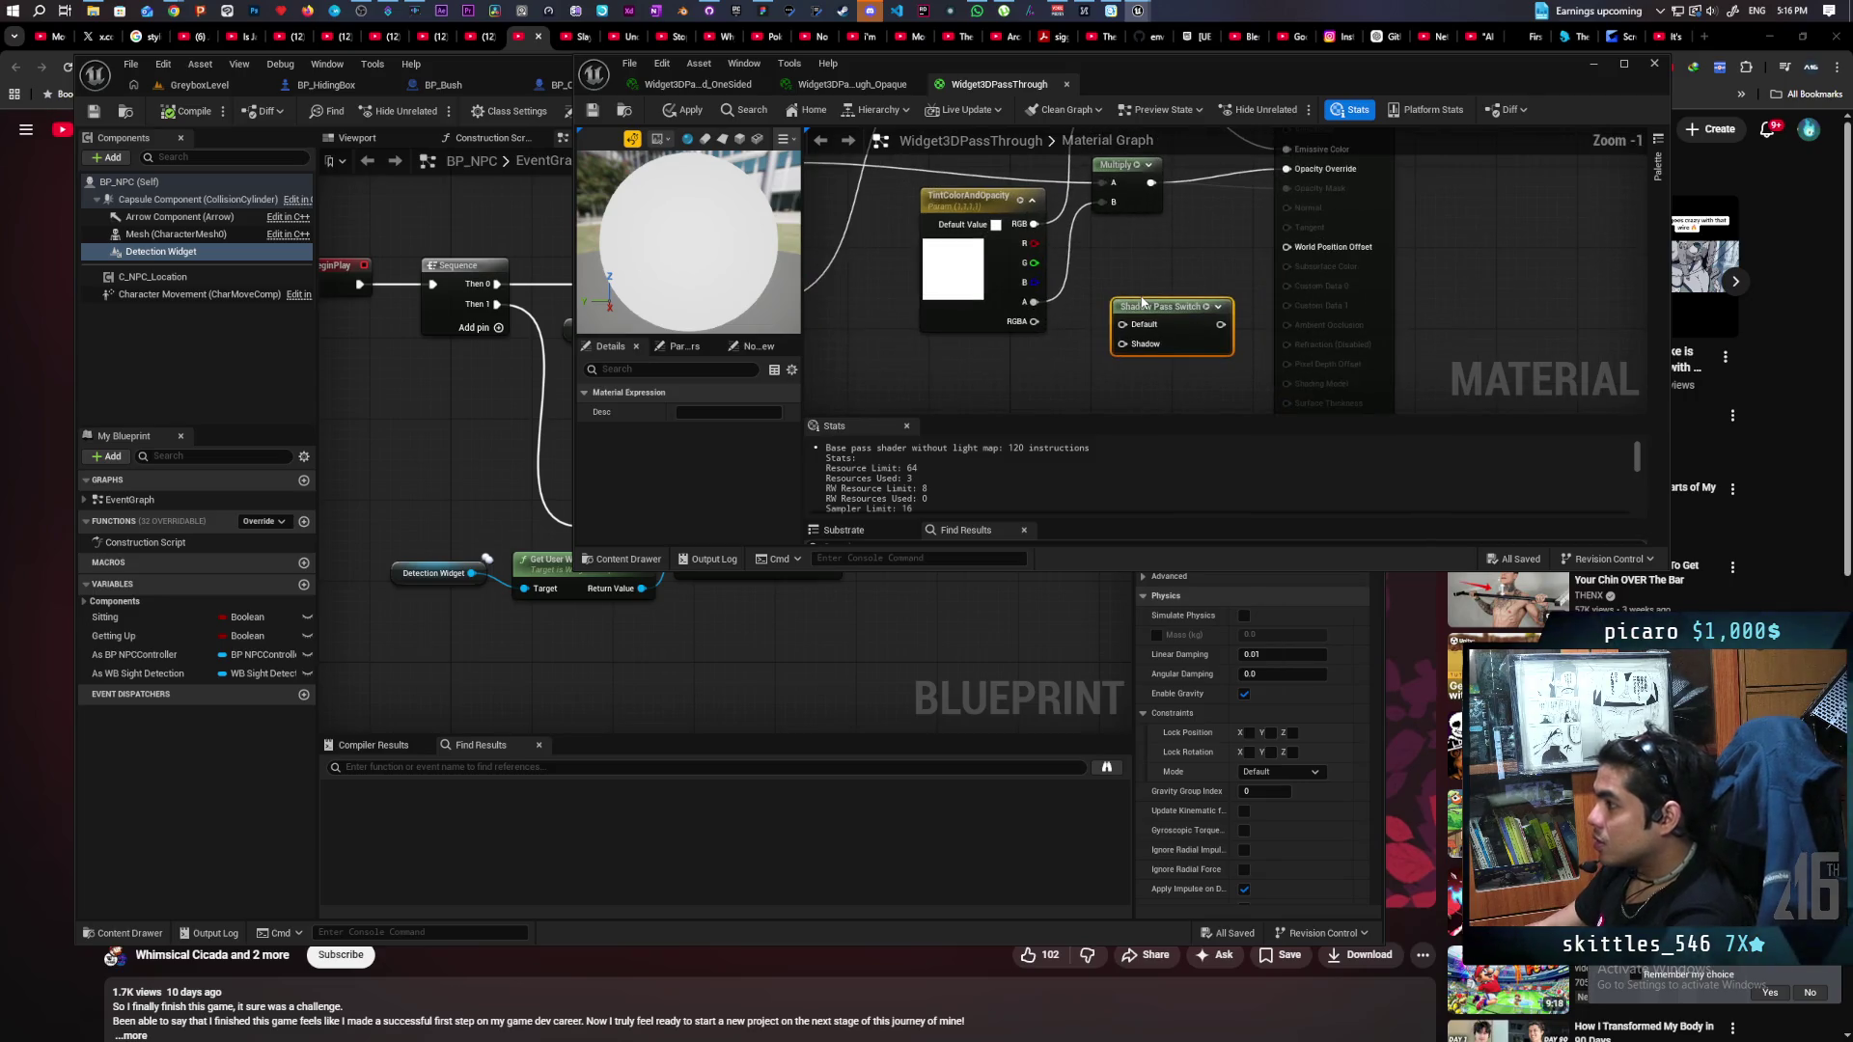
pyautogui.moveTo(1133, 321); pyautogui.dragTo(1125, 338)
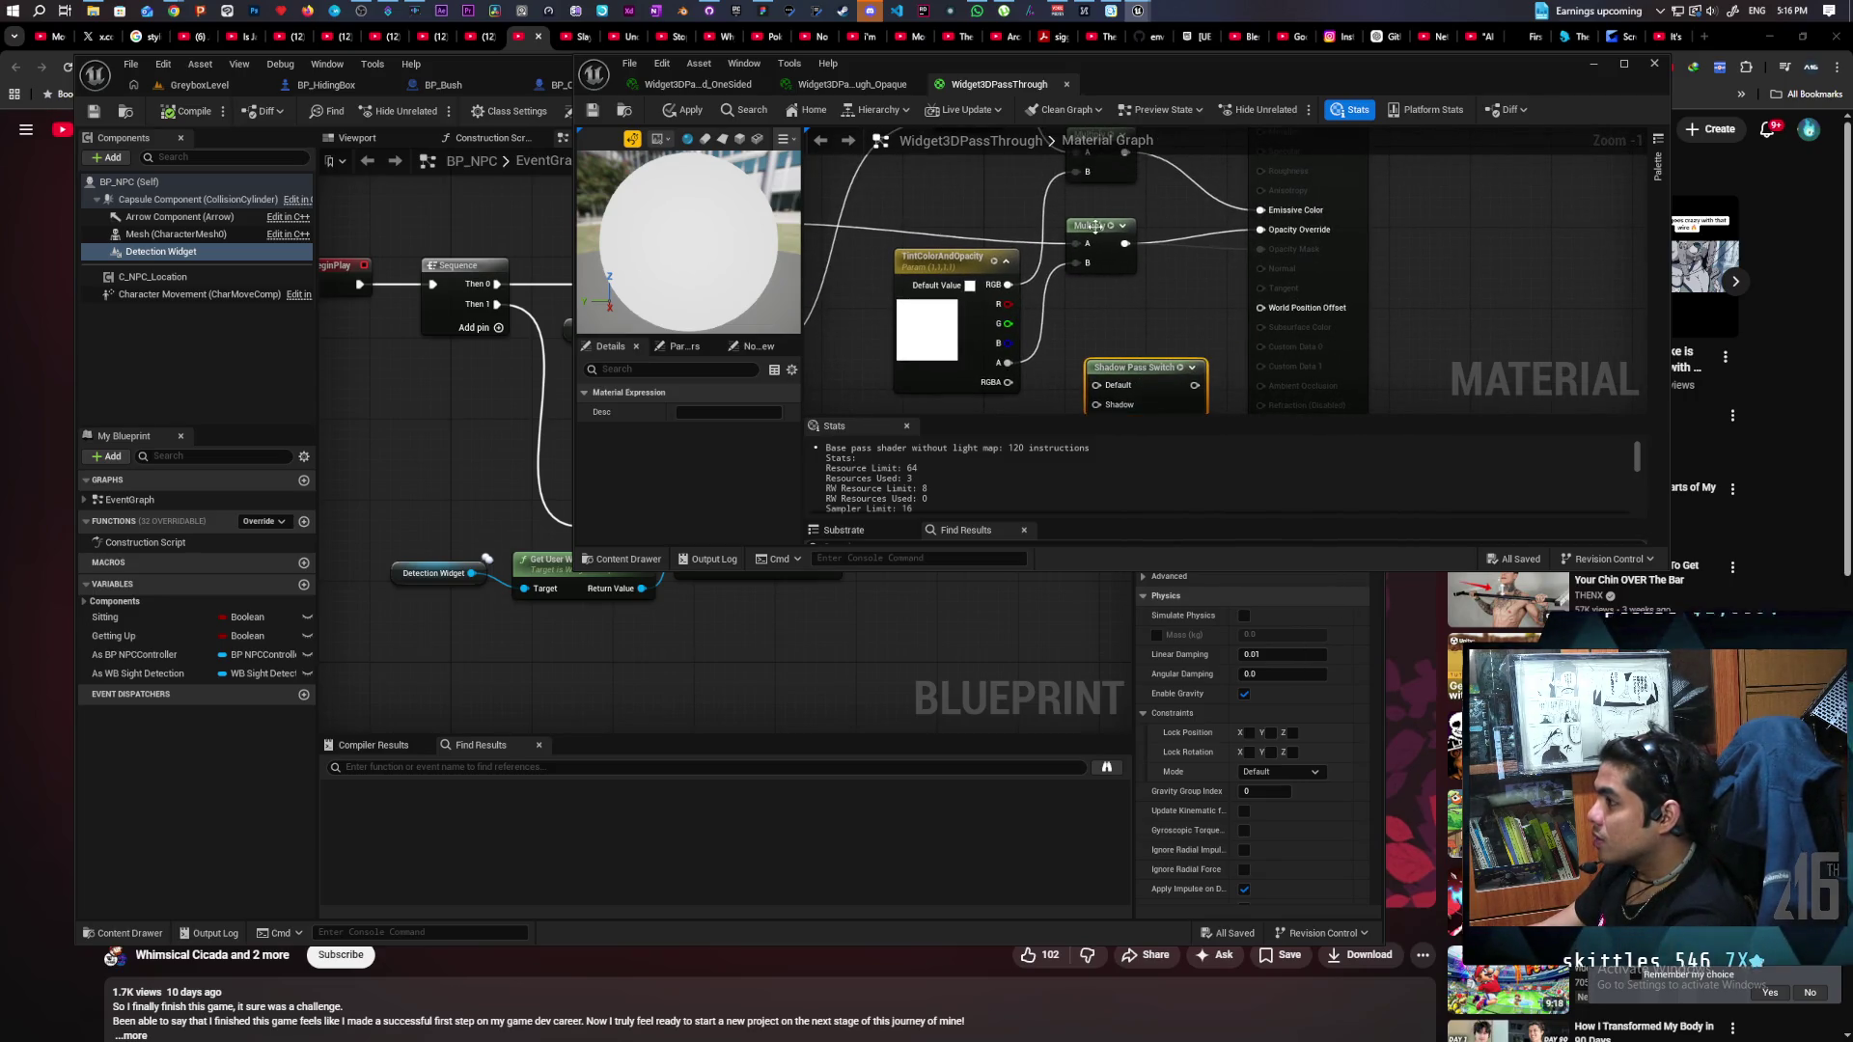
pyautogui.moveTo(1204, 267); pyautogui.dragTo(1081, 232)
pyautogui.moveTo(1241, 257)
pyautogui.mouseDown()
pyautogui.moveTo(1176, 259)
pyautogui.moveTo(1112, 347)
pyautogui.mouseUp()
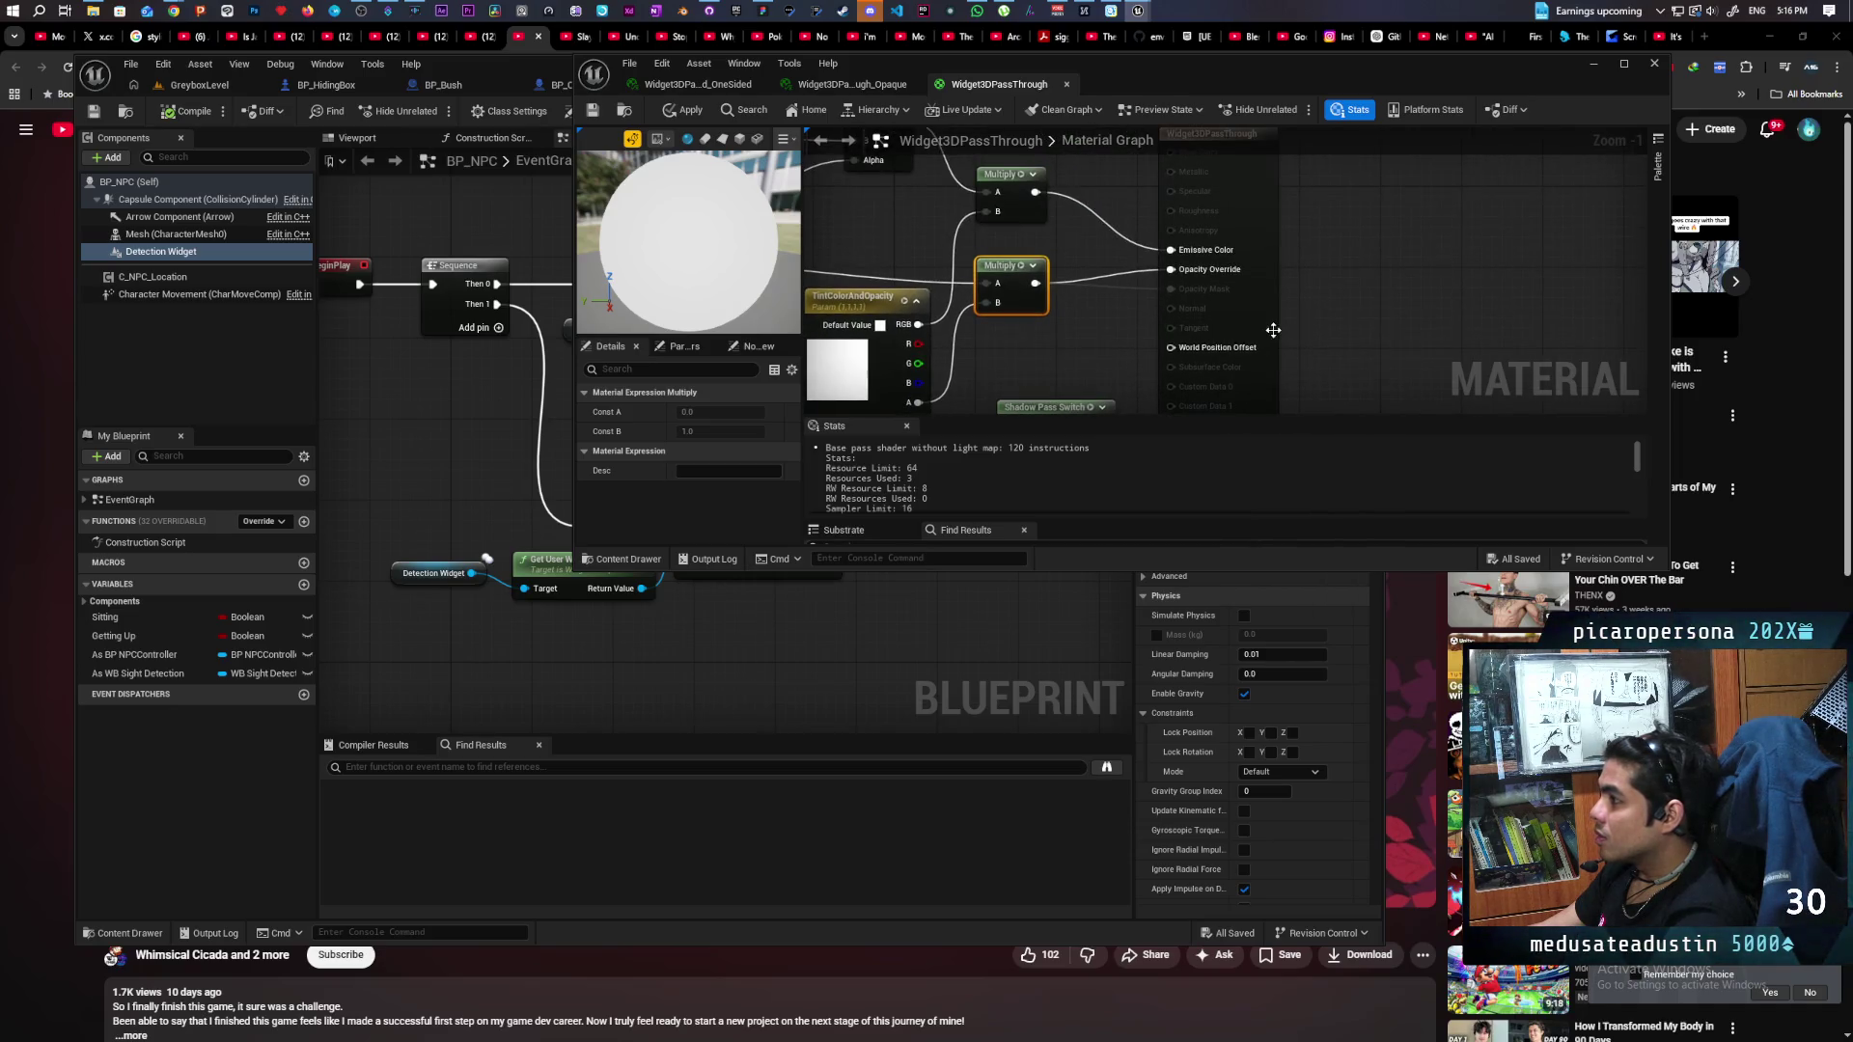
pyautogui.moveTo(1273, 330); pyautogui.dragTo(1360, 333)
pyautogui.moveTo(1044, 412); pyautogui.dragTo(1097, 322)
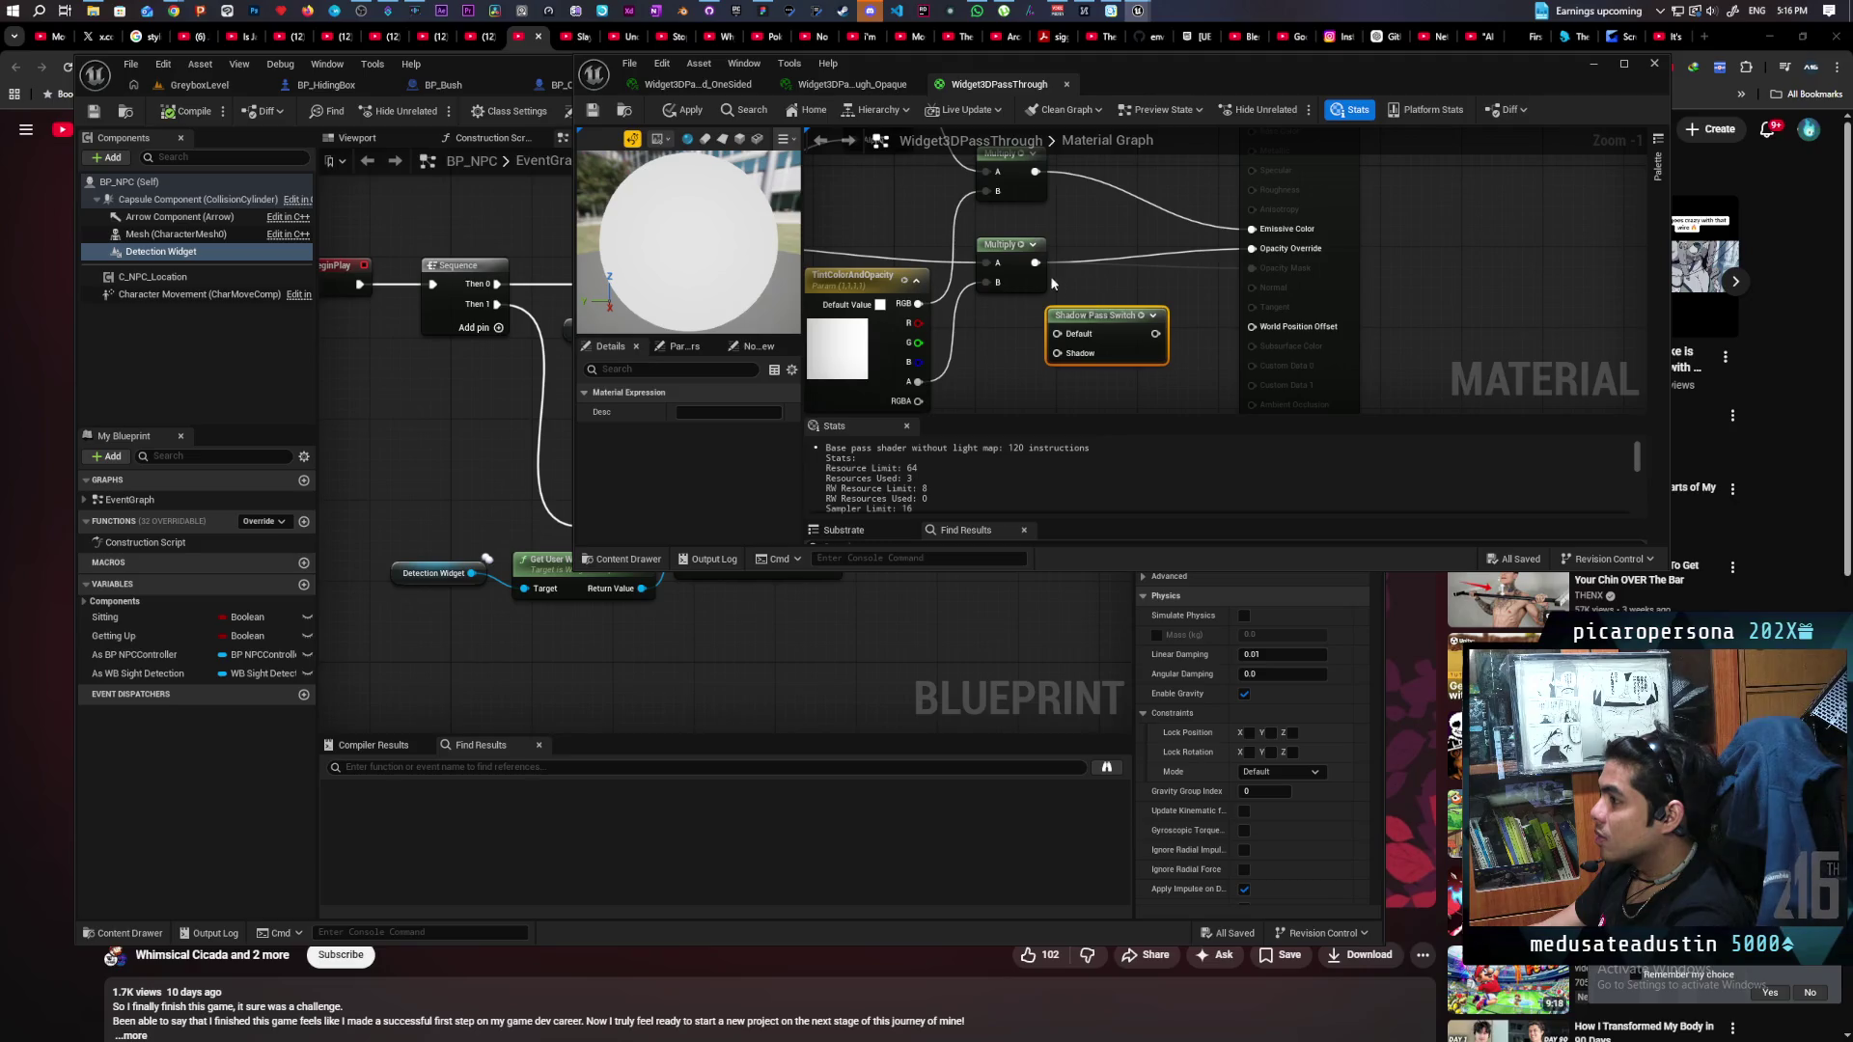
pyautogui.moveTo(1034, 262); pyautogui.dragTo(1155, 333)
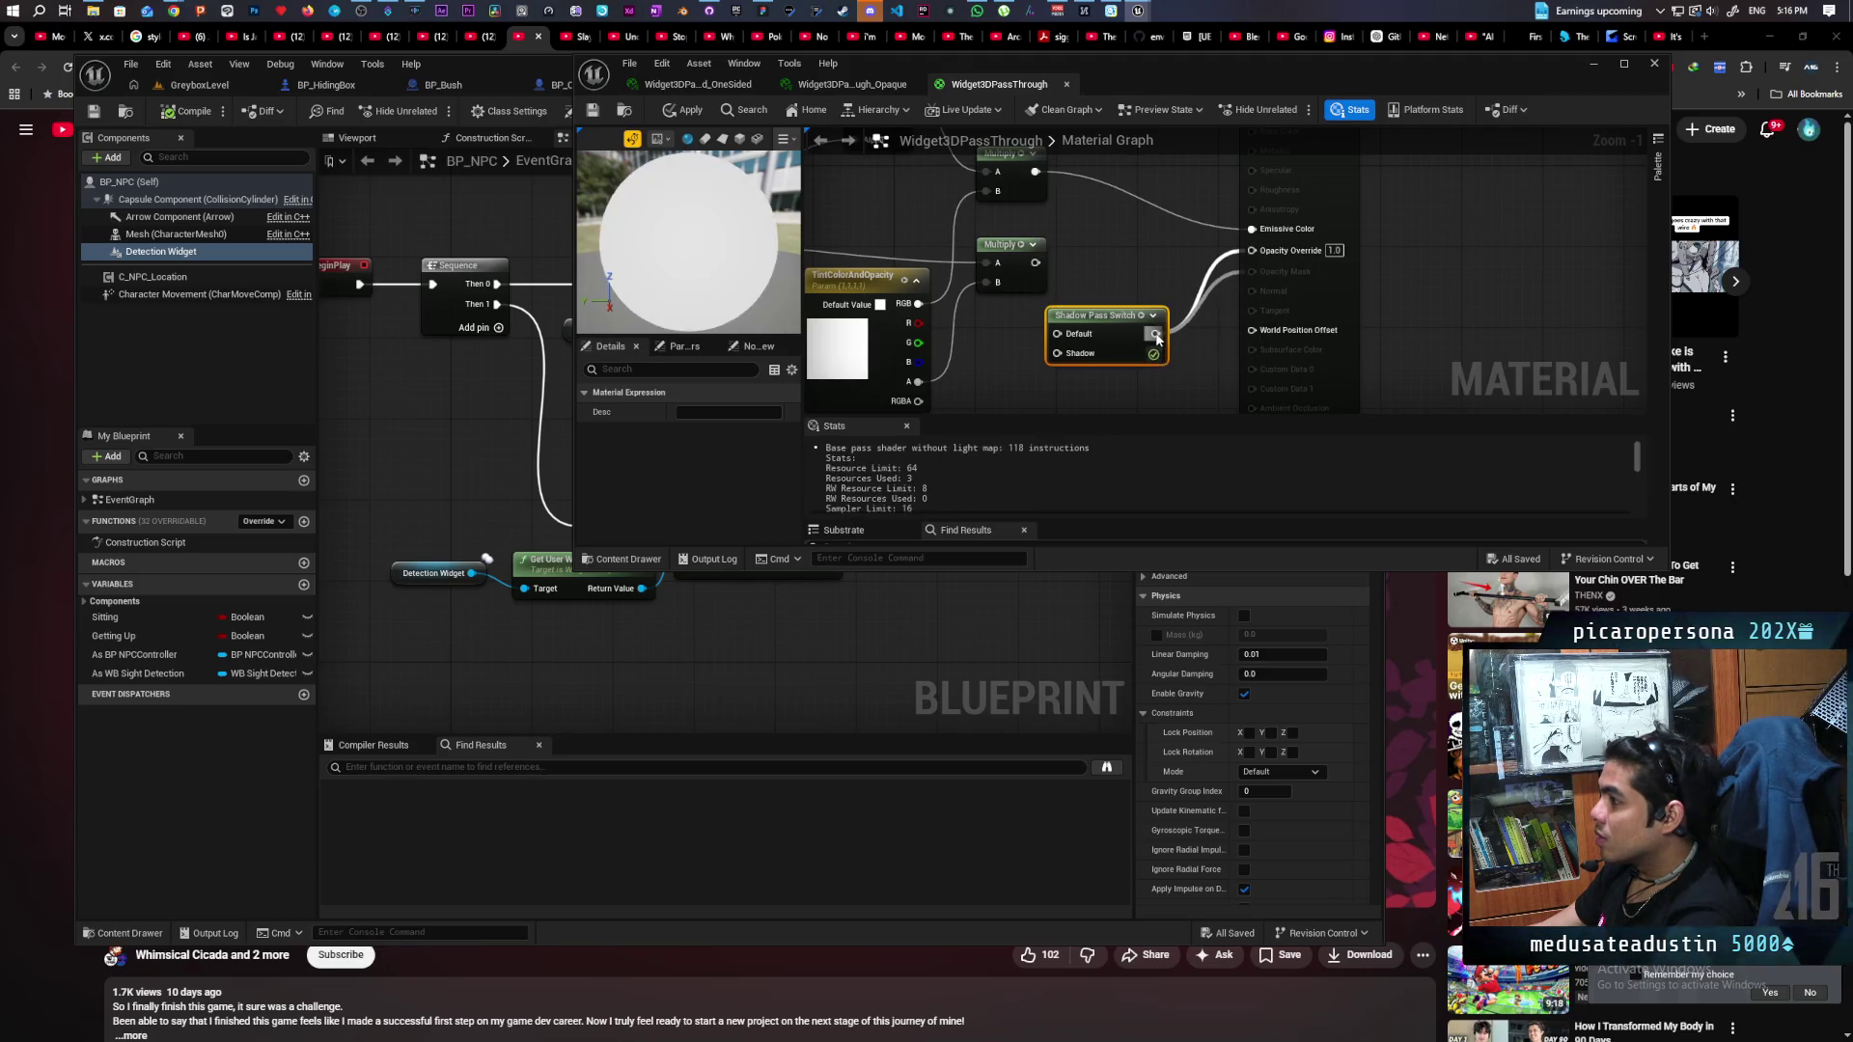
pyautogui.moveTo(1035, 263); pyautogui.dragTo(1058, 333)
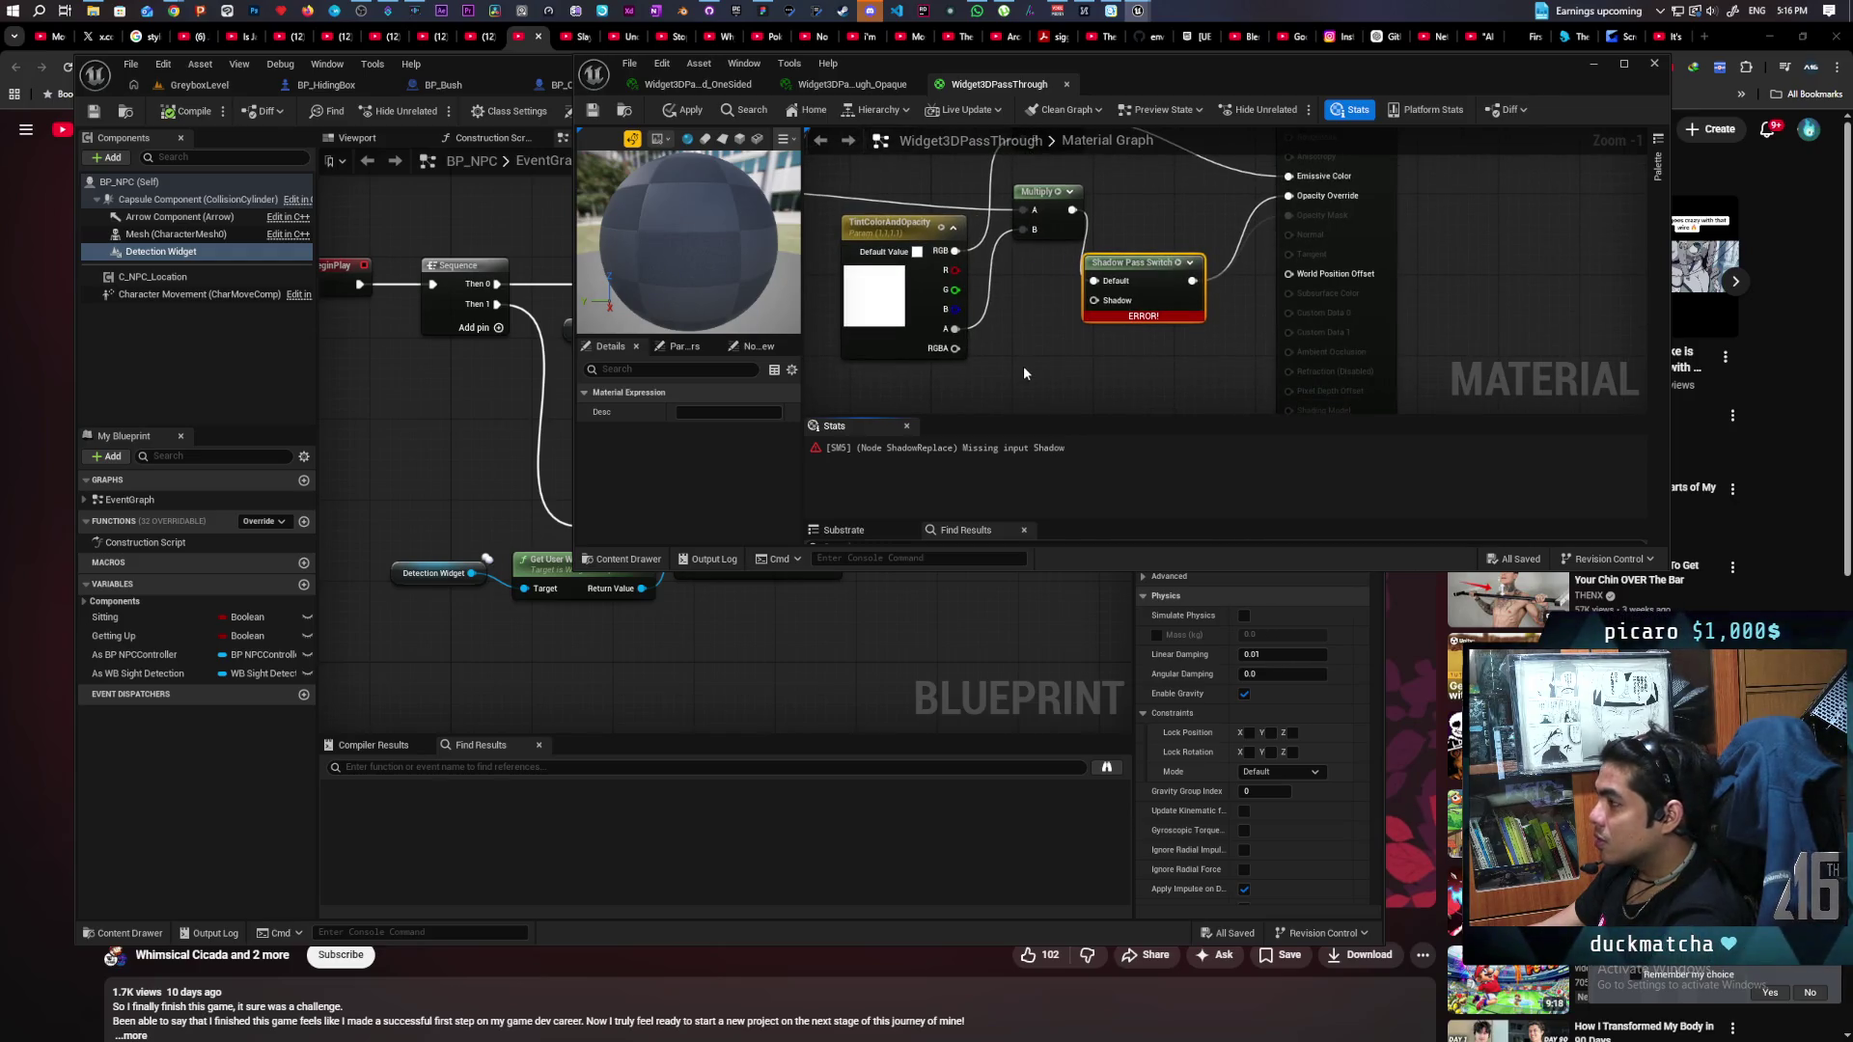
pyautogui.click(1025, 367)
pyautogui.moveTo(1099, 393); pyautogui.dragTo(1093, 300)
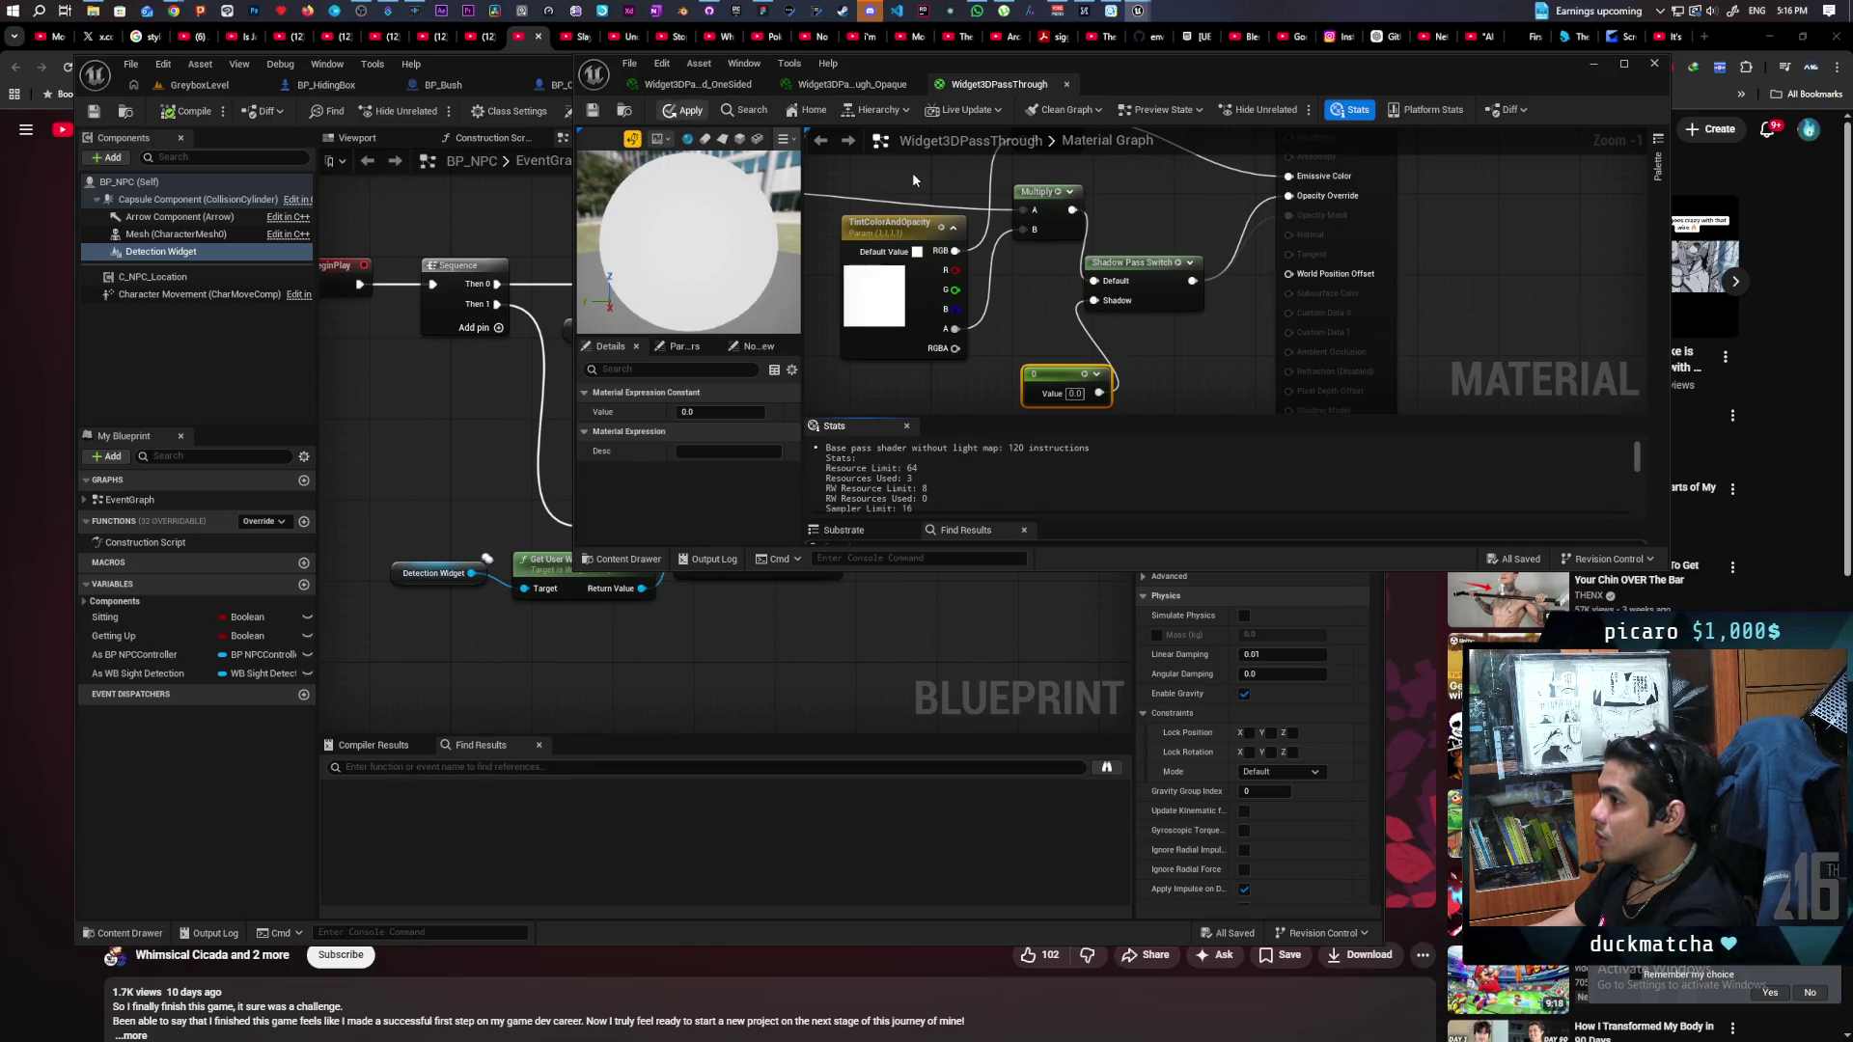
pyautogui.hotkey('ctrl', 's')
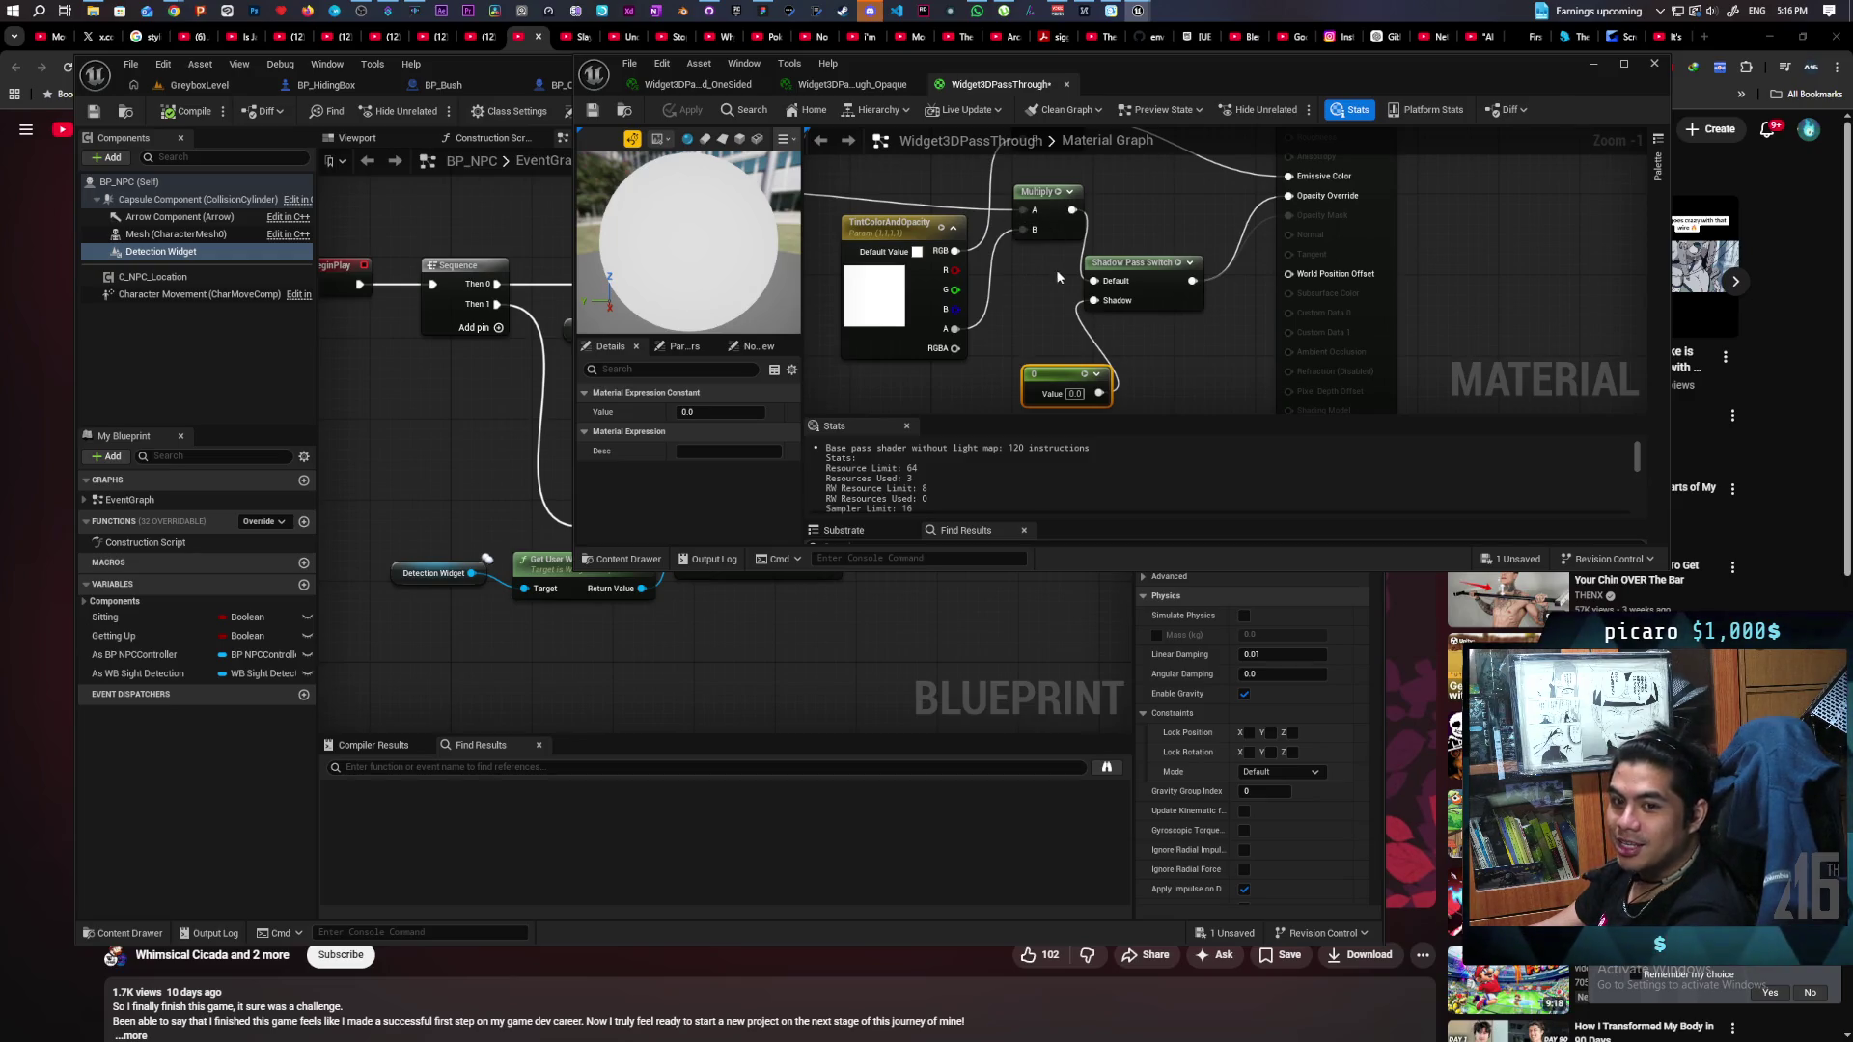
pyautogui.click(1087, 345)
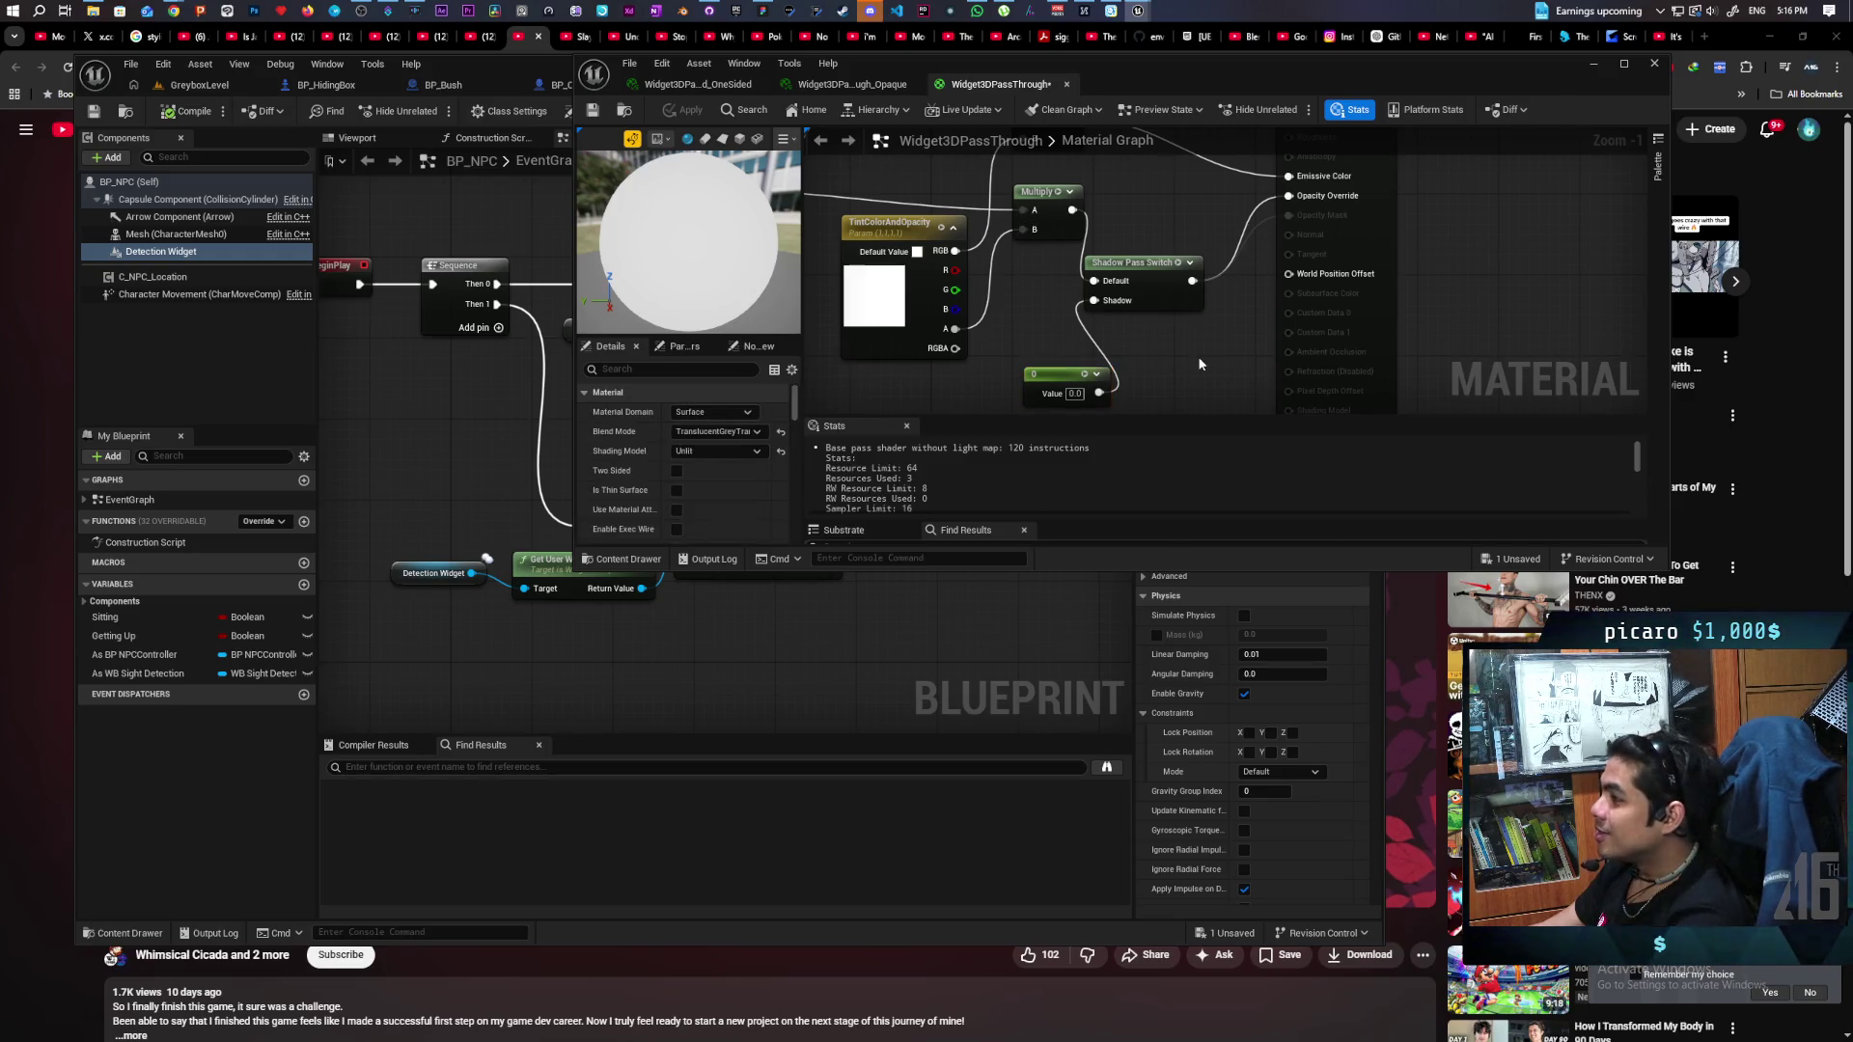
# Save the material, minimize its editor, and start playing GreyboxLevel.
pyautogui.hotkey('ctrl', 's')
pyautogui.click(1593, 65)
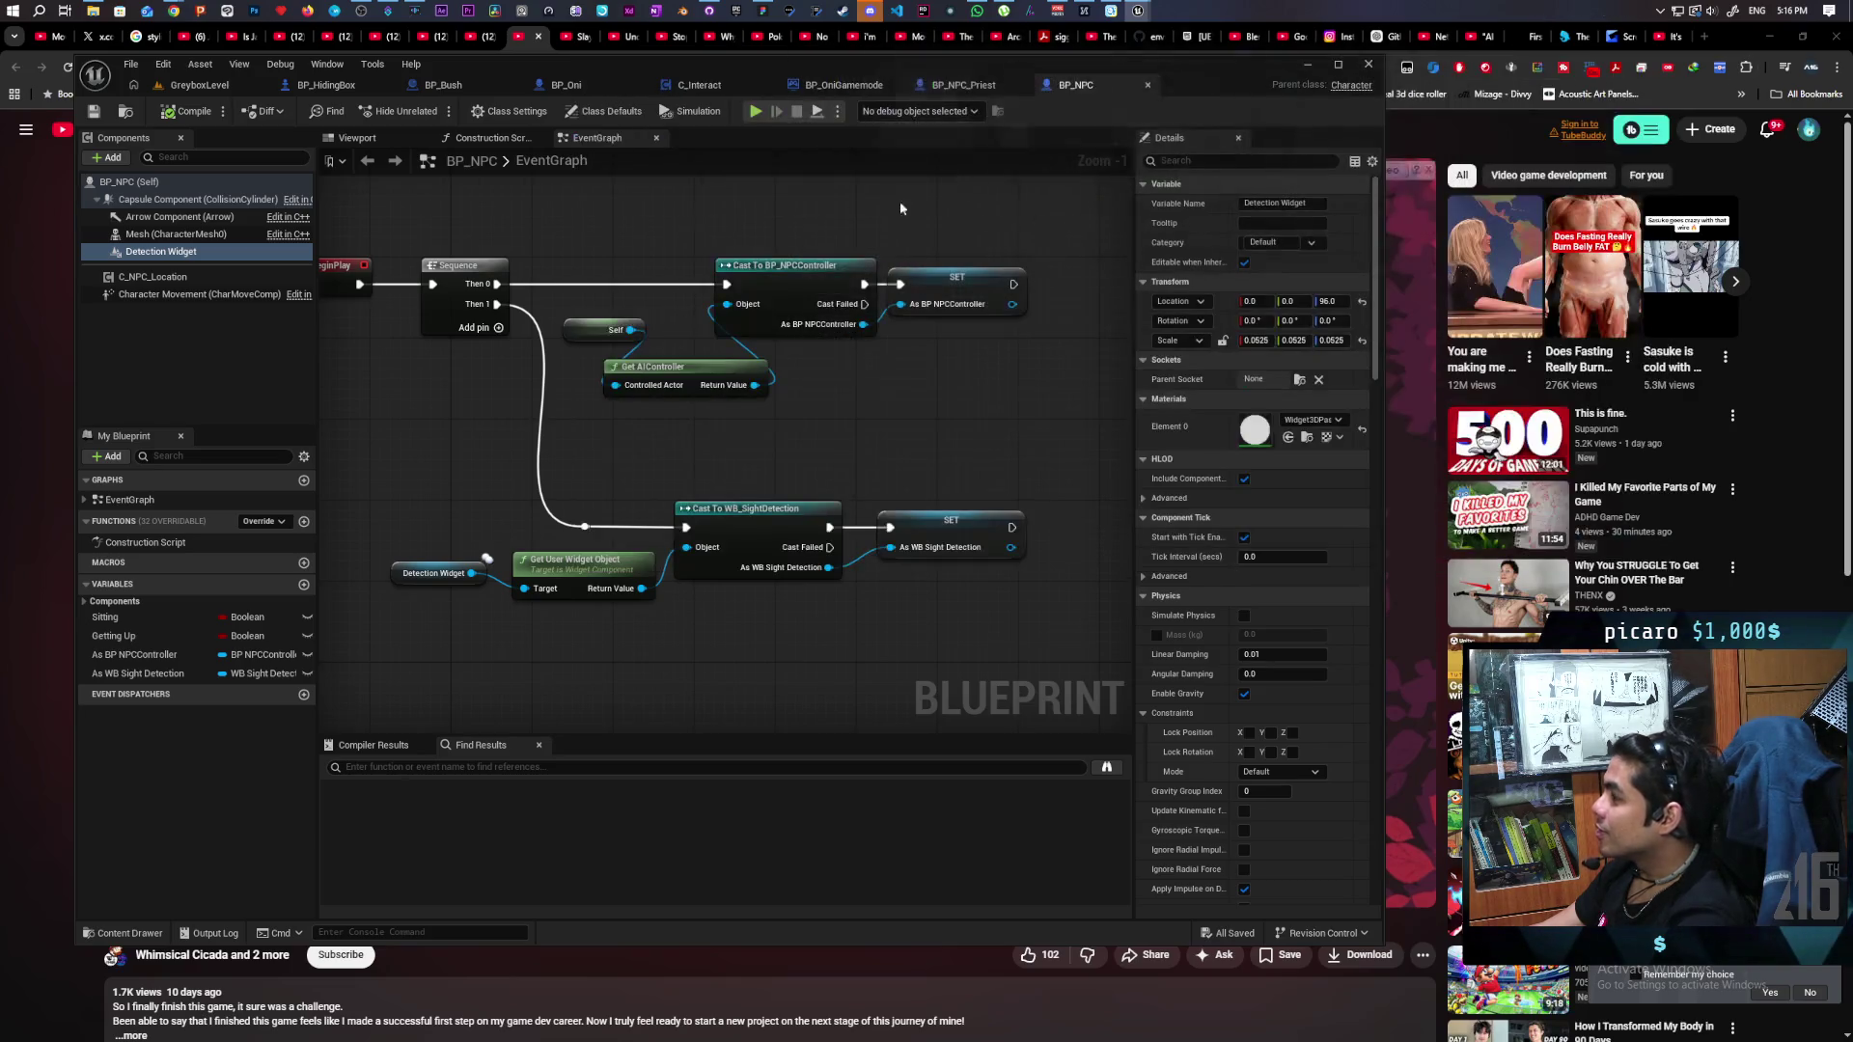
pyautogui.click(198, 85)
pyautogui.click(434, 112)
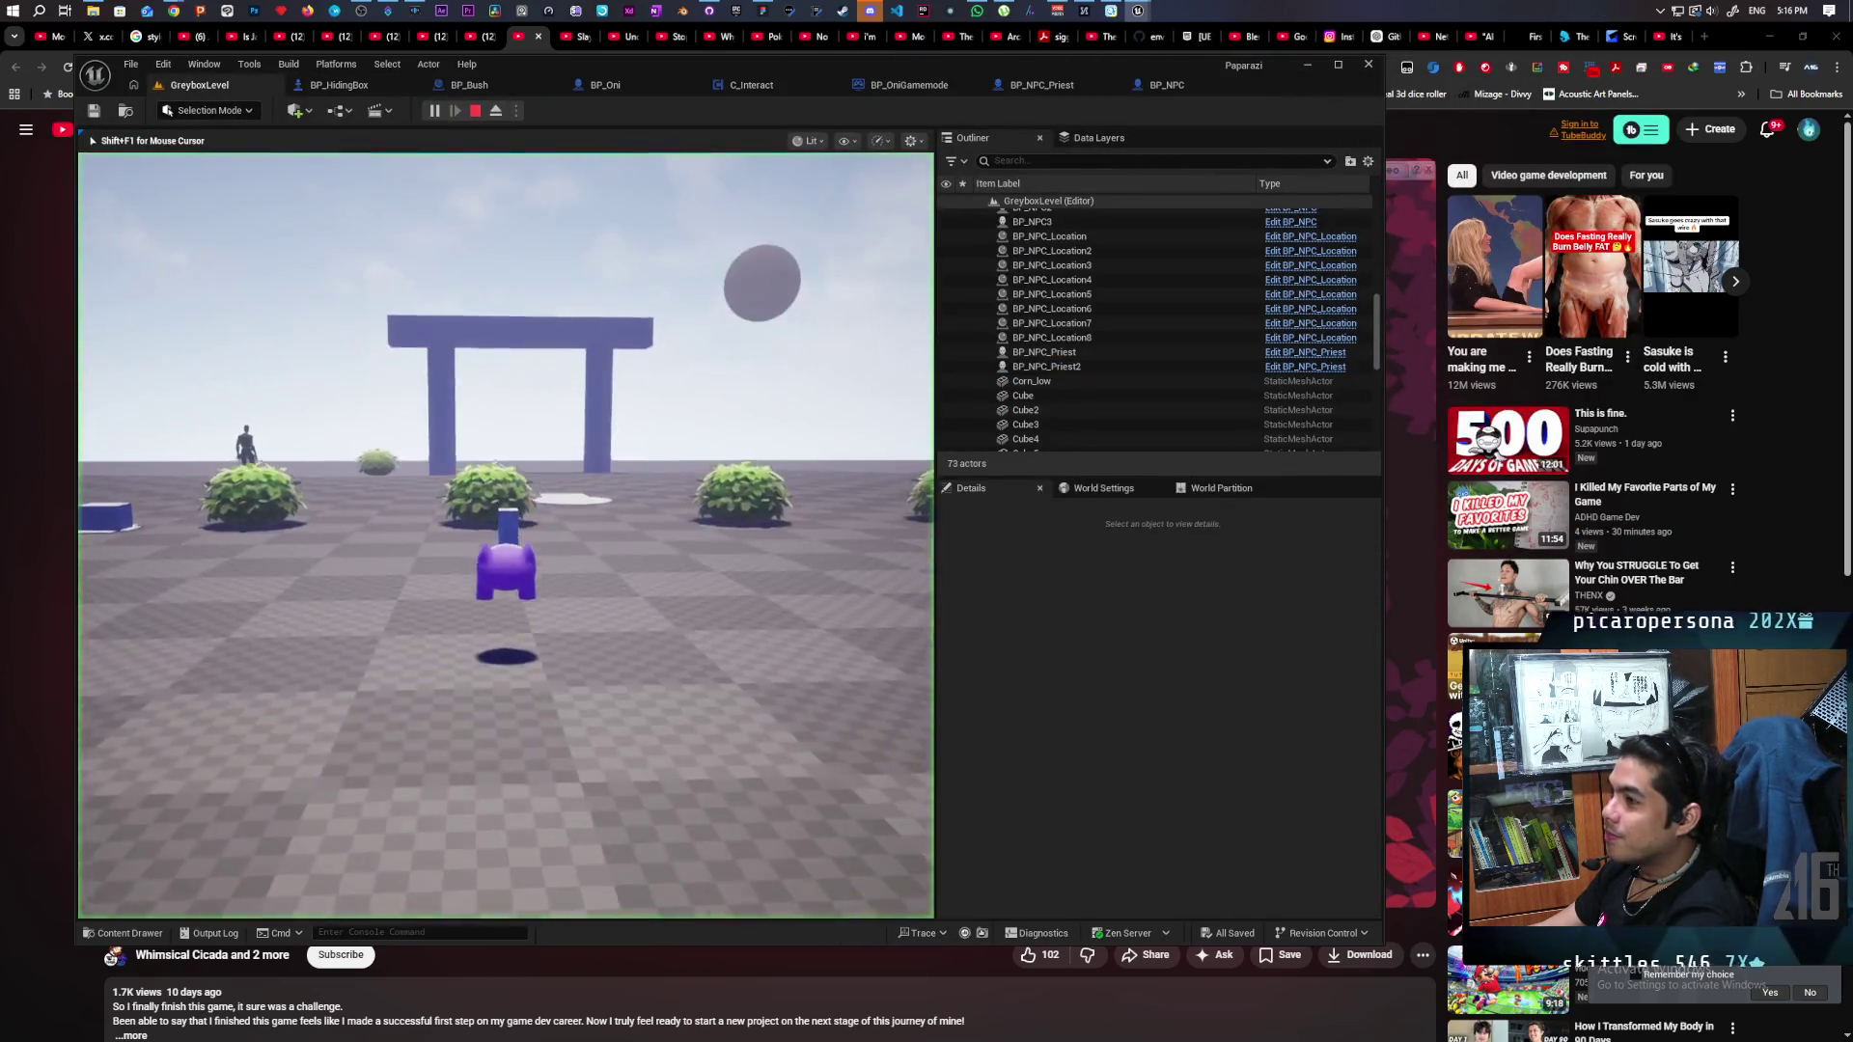
# Walk the character toward the NPC and survey the pillars and white platform.
pyautogui.press('w')
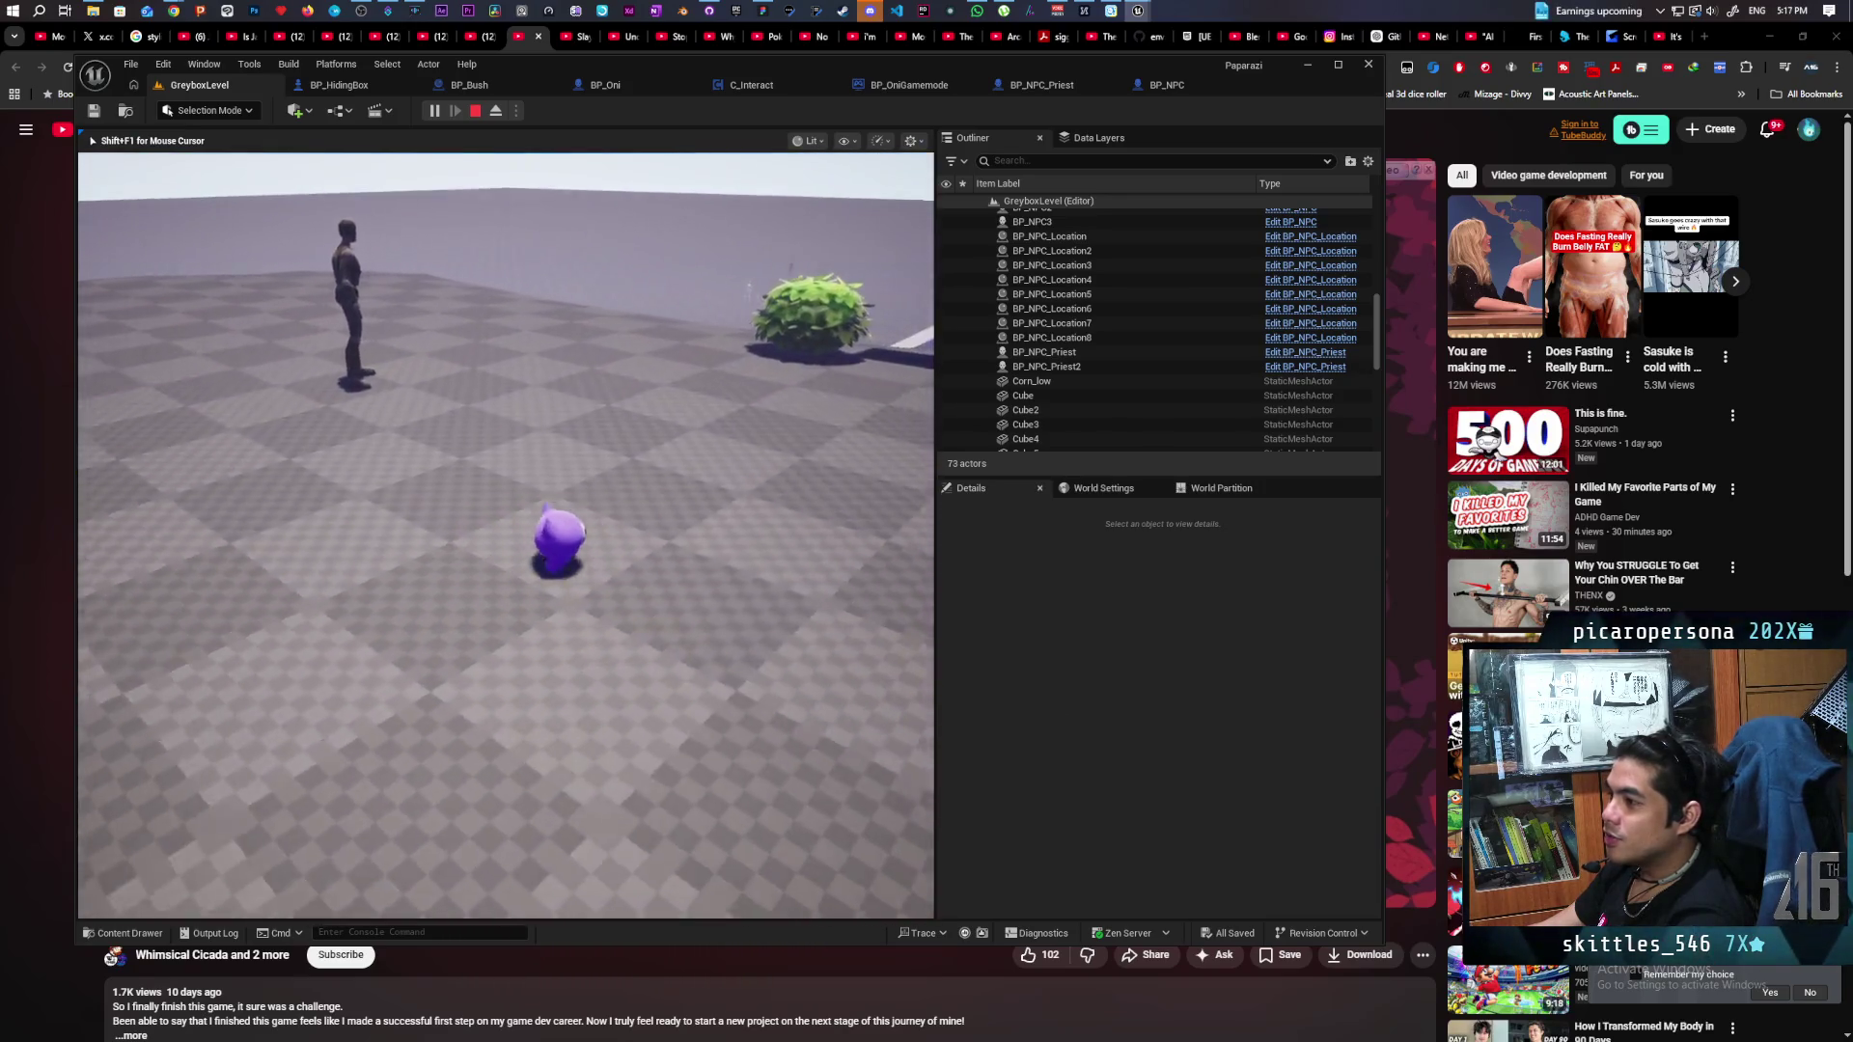
pyautogui.press('a')
pyautogui.press('d')
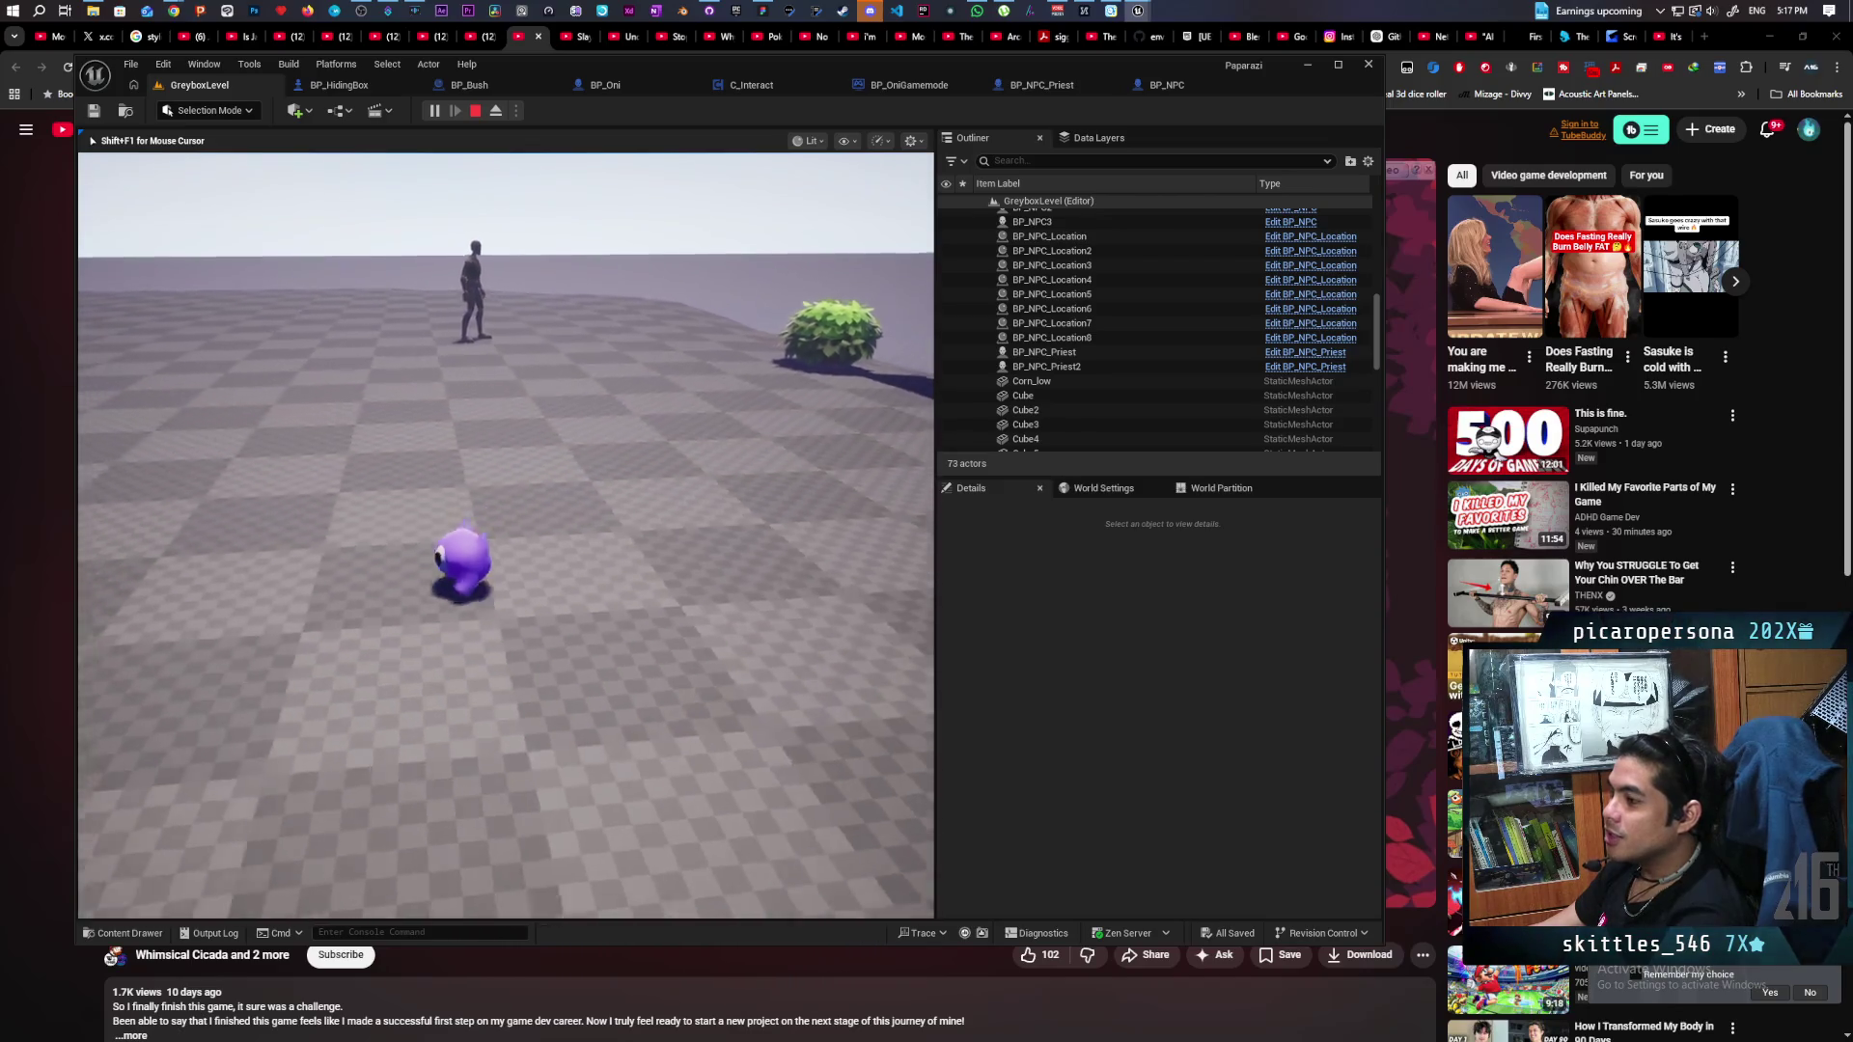
pyautogui.press('d')
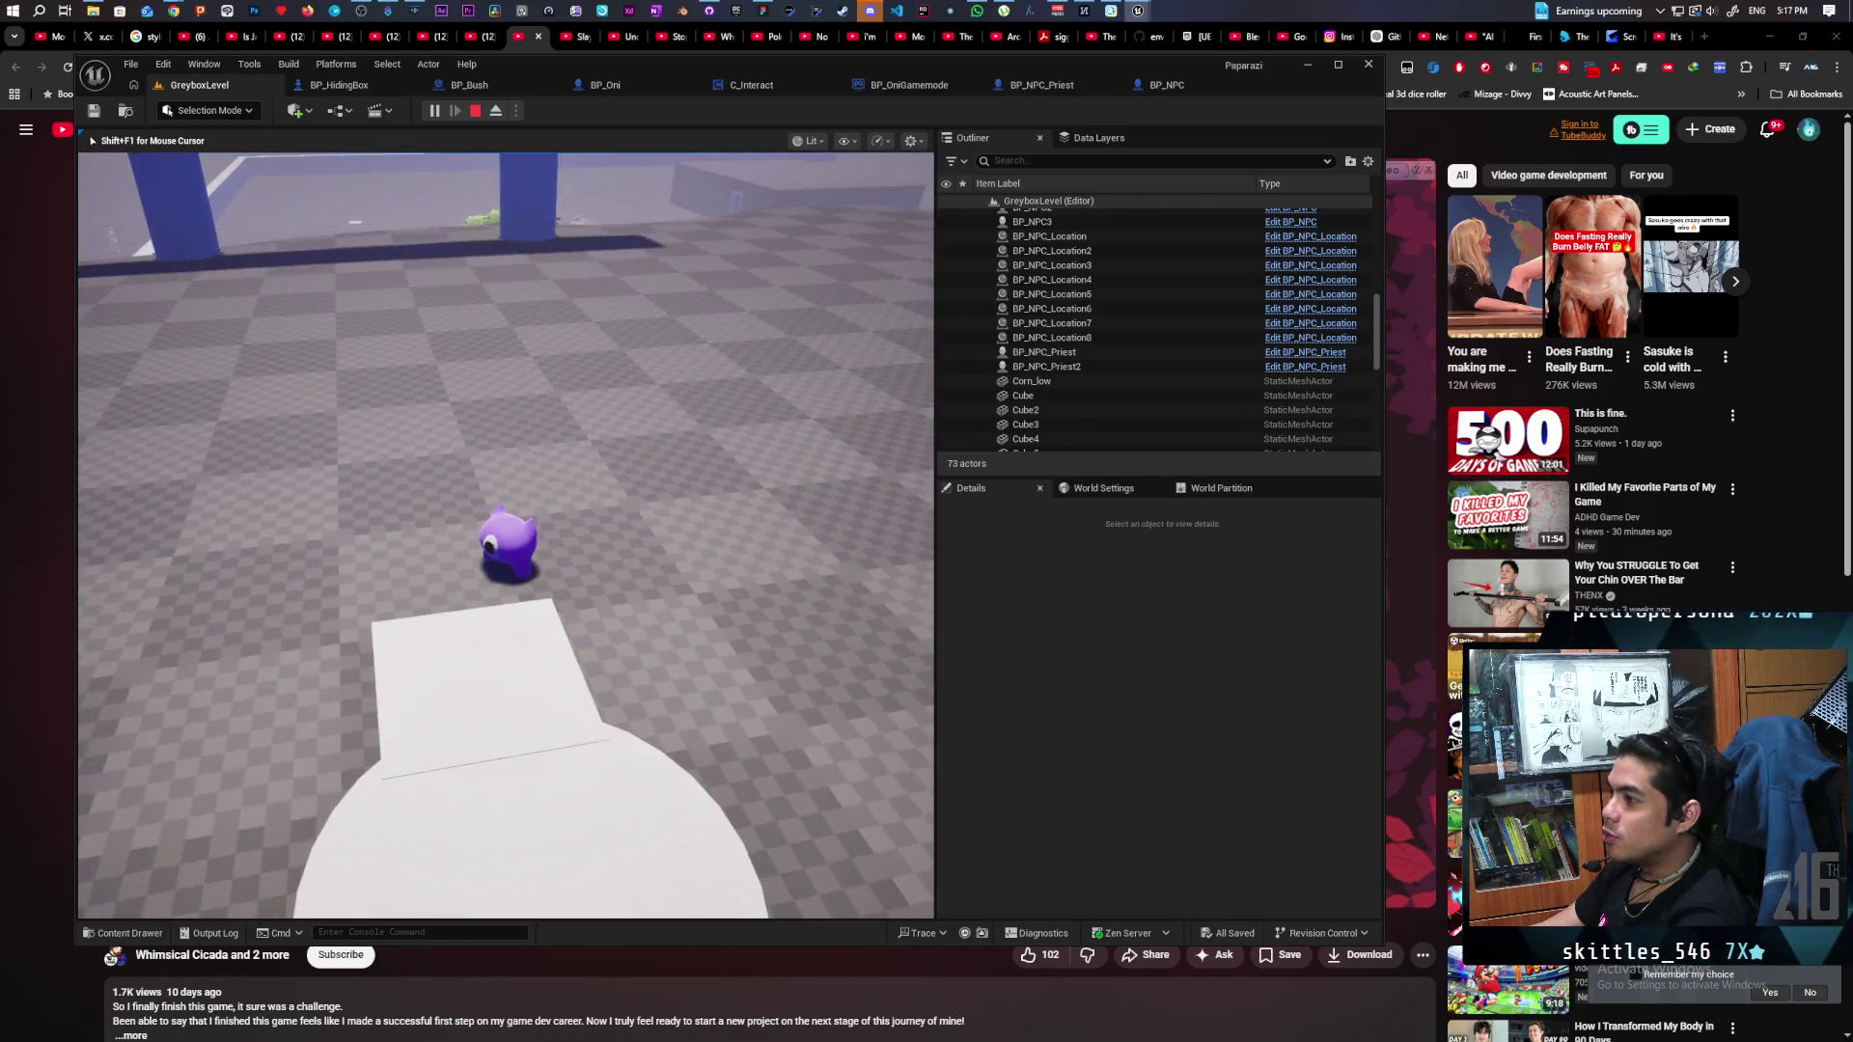
pyautogui.press('a')
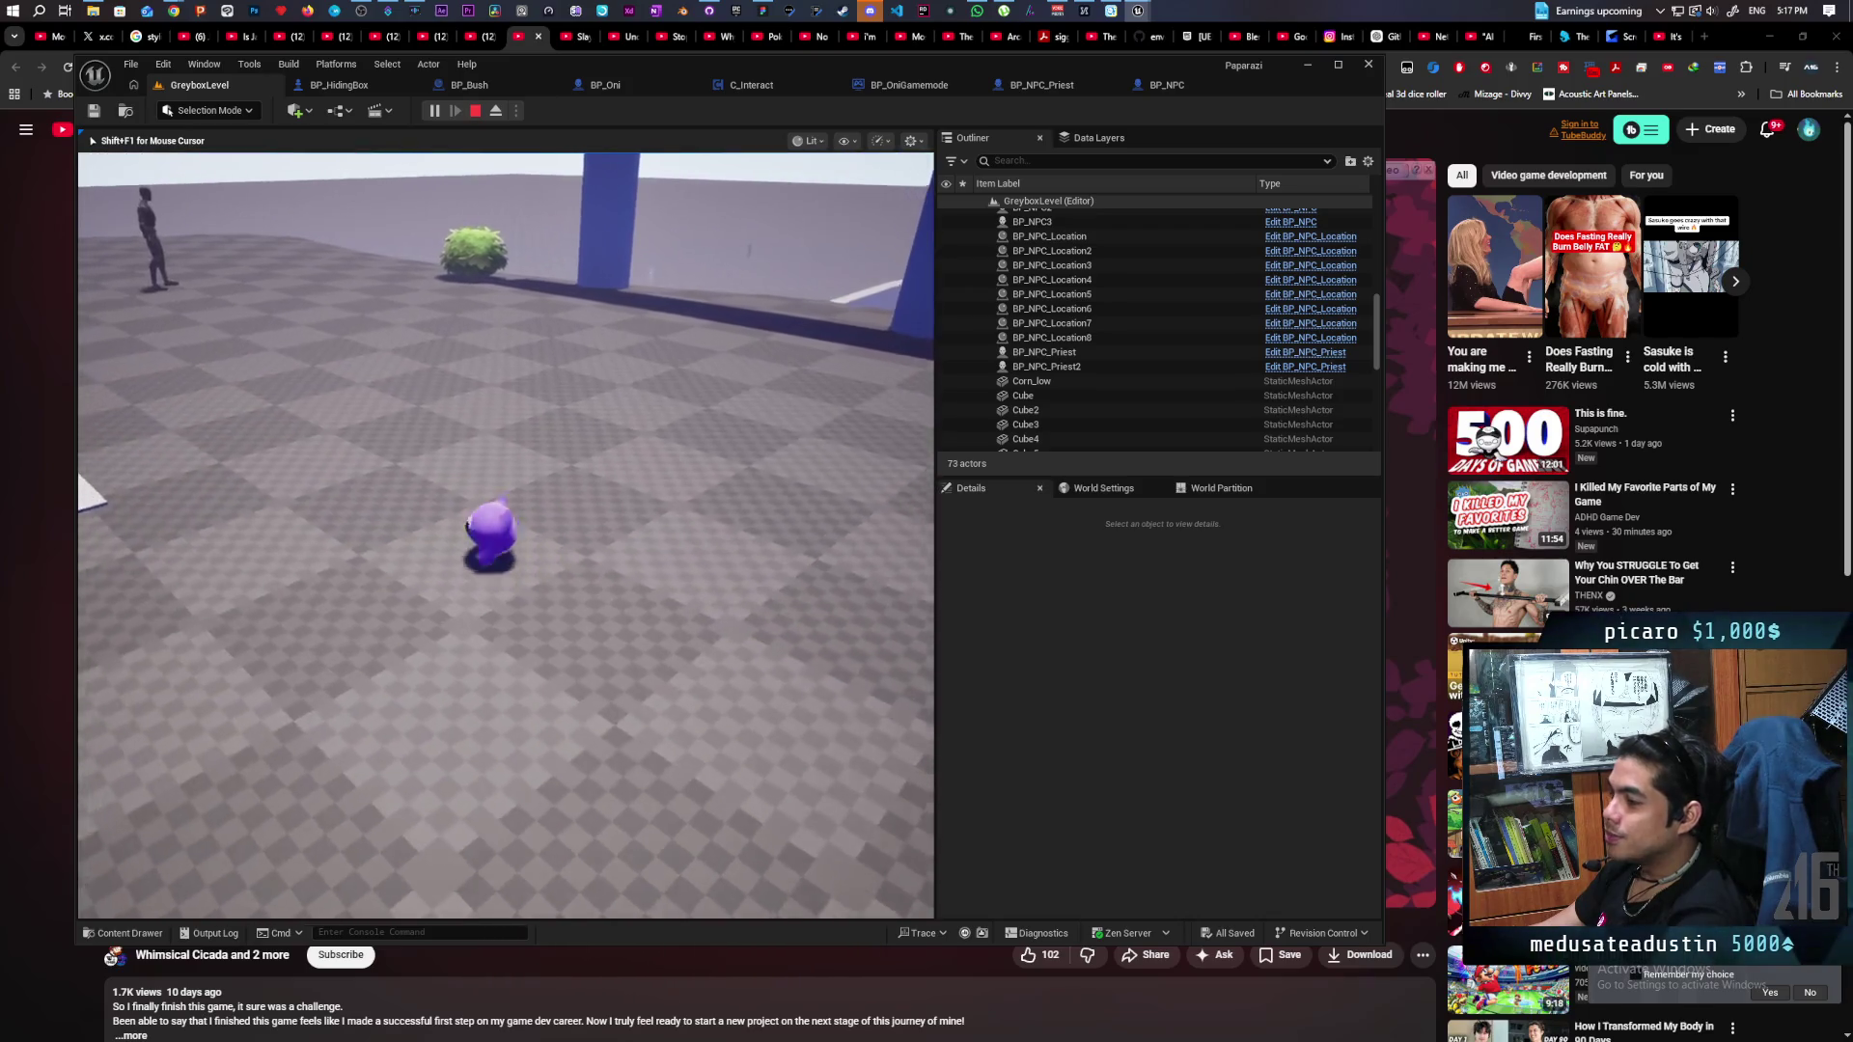
pyautogui.press('d')
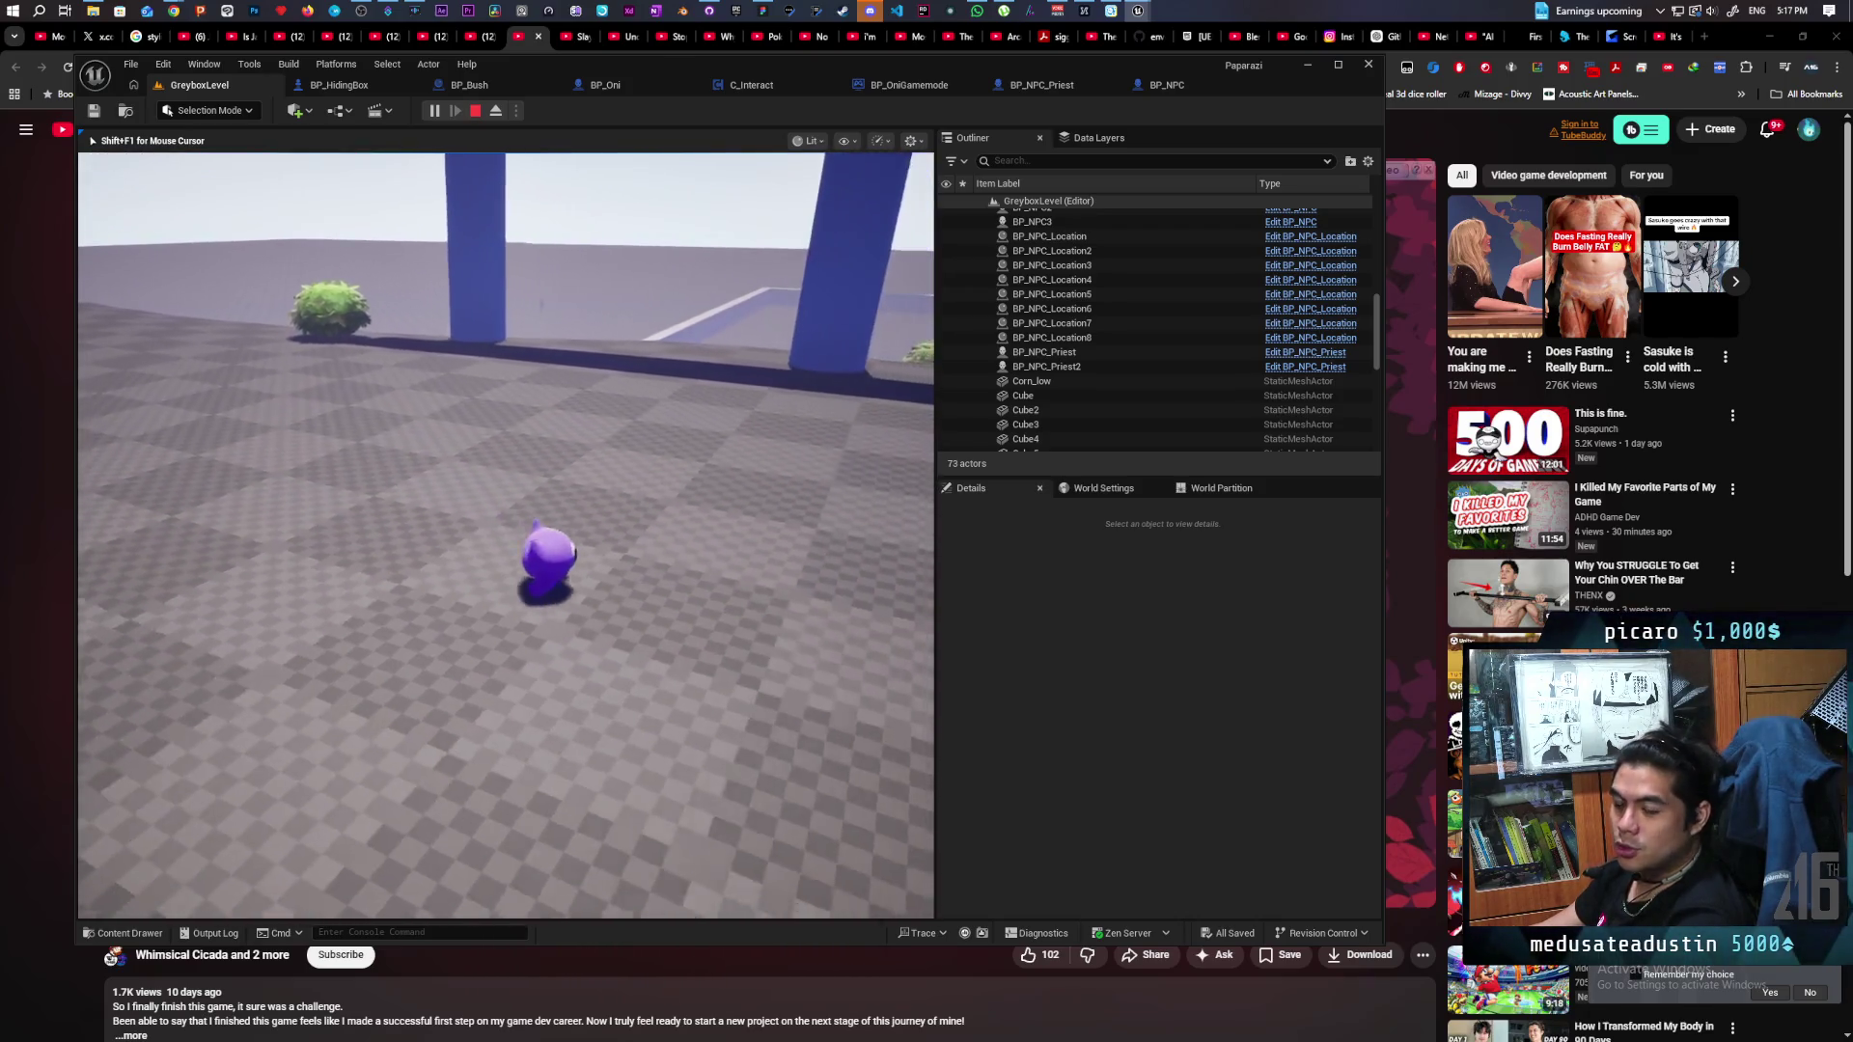
pyautogui.press('d')
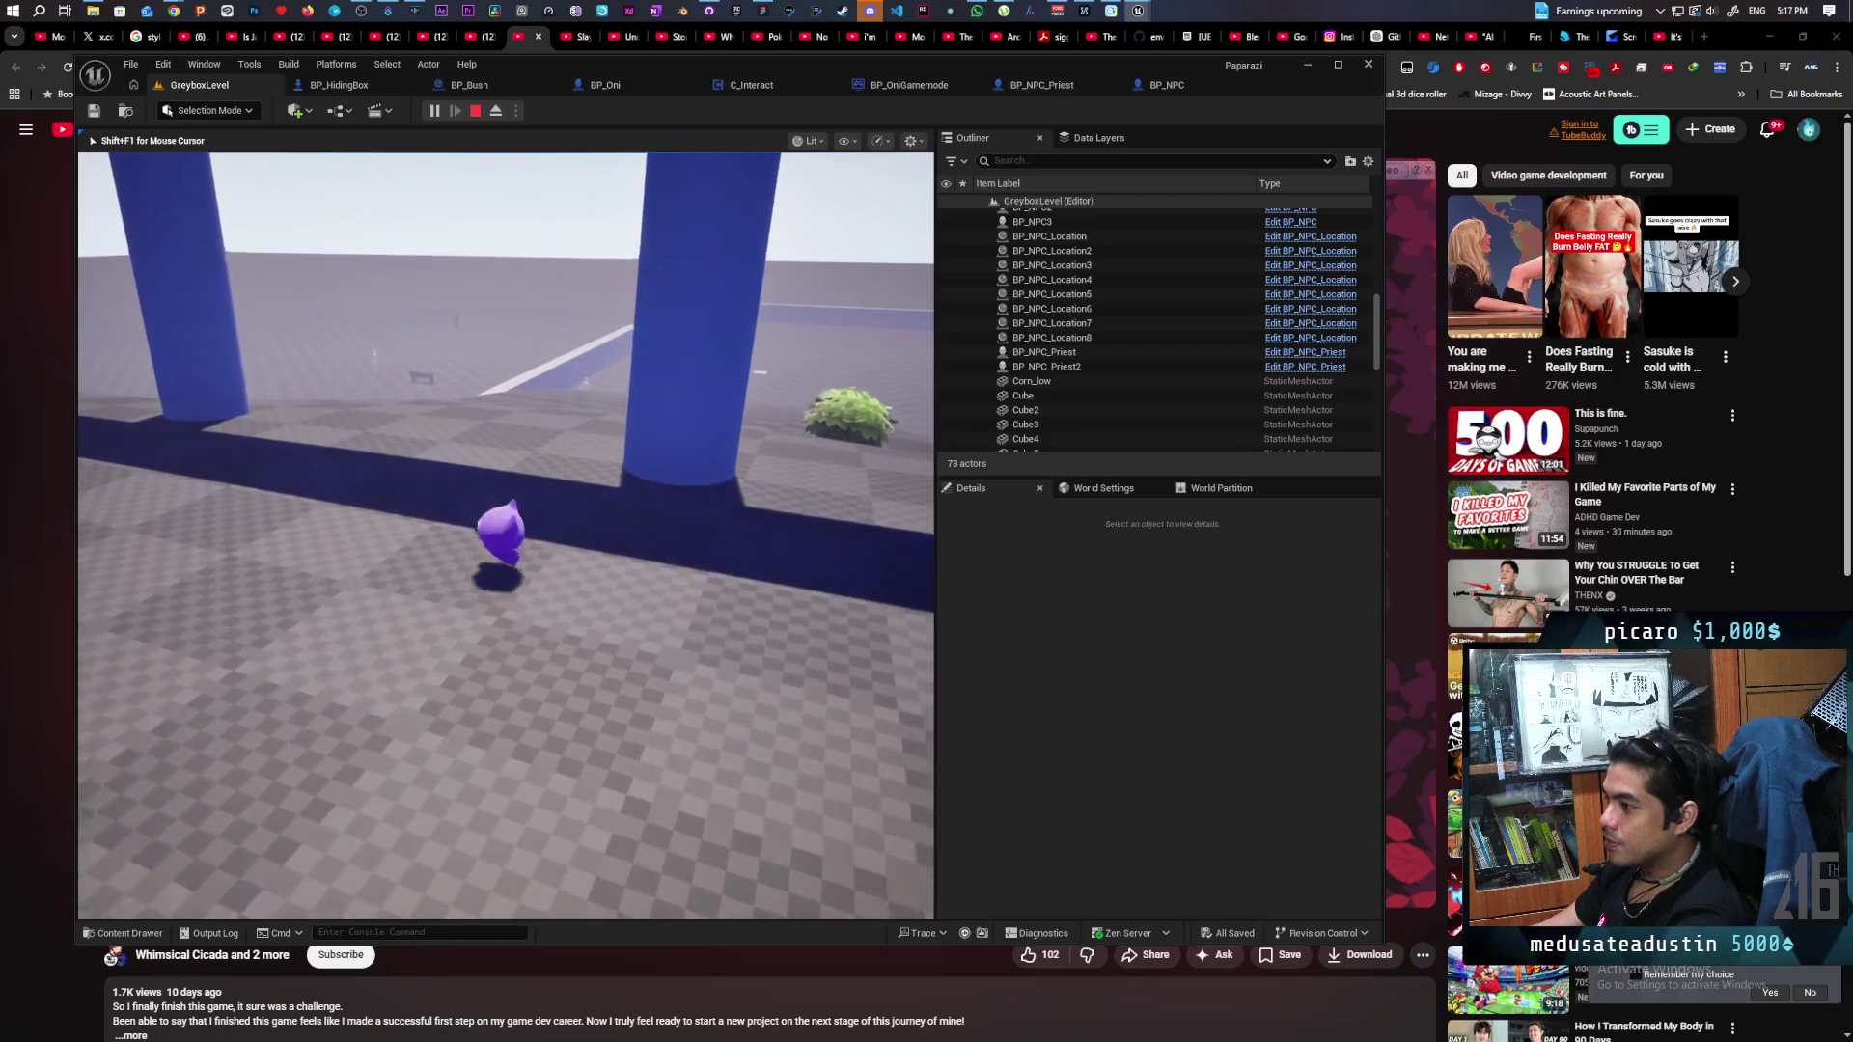
pyautogui.press('s')
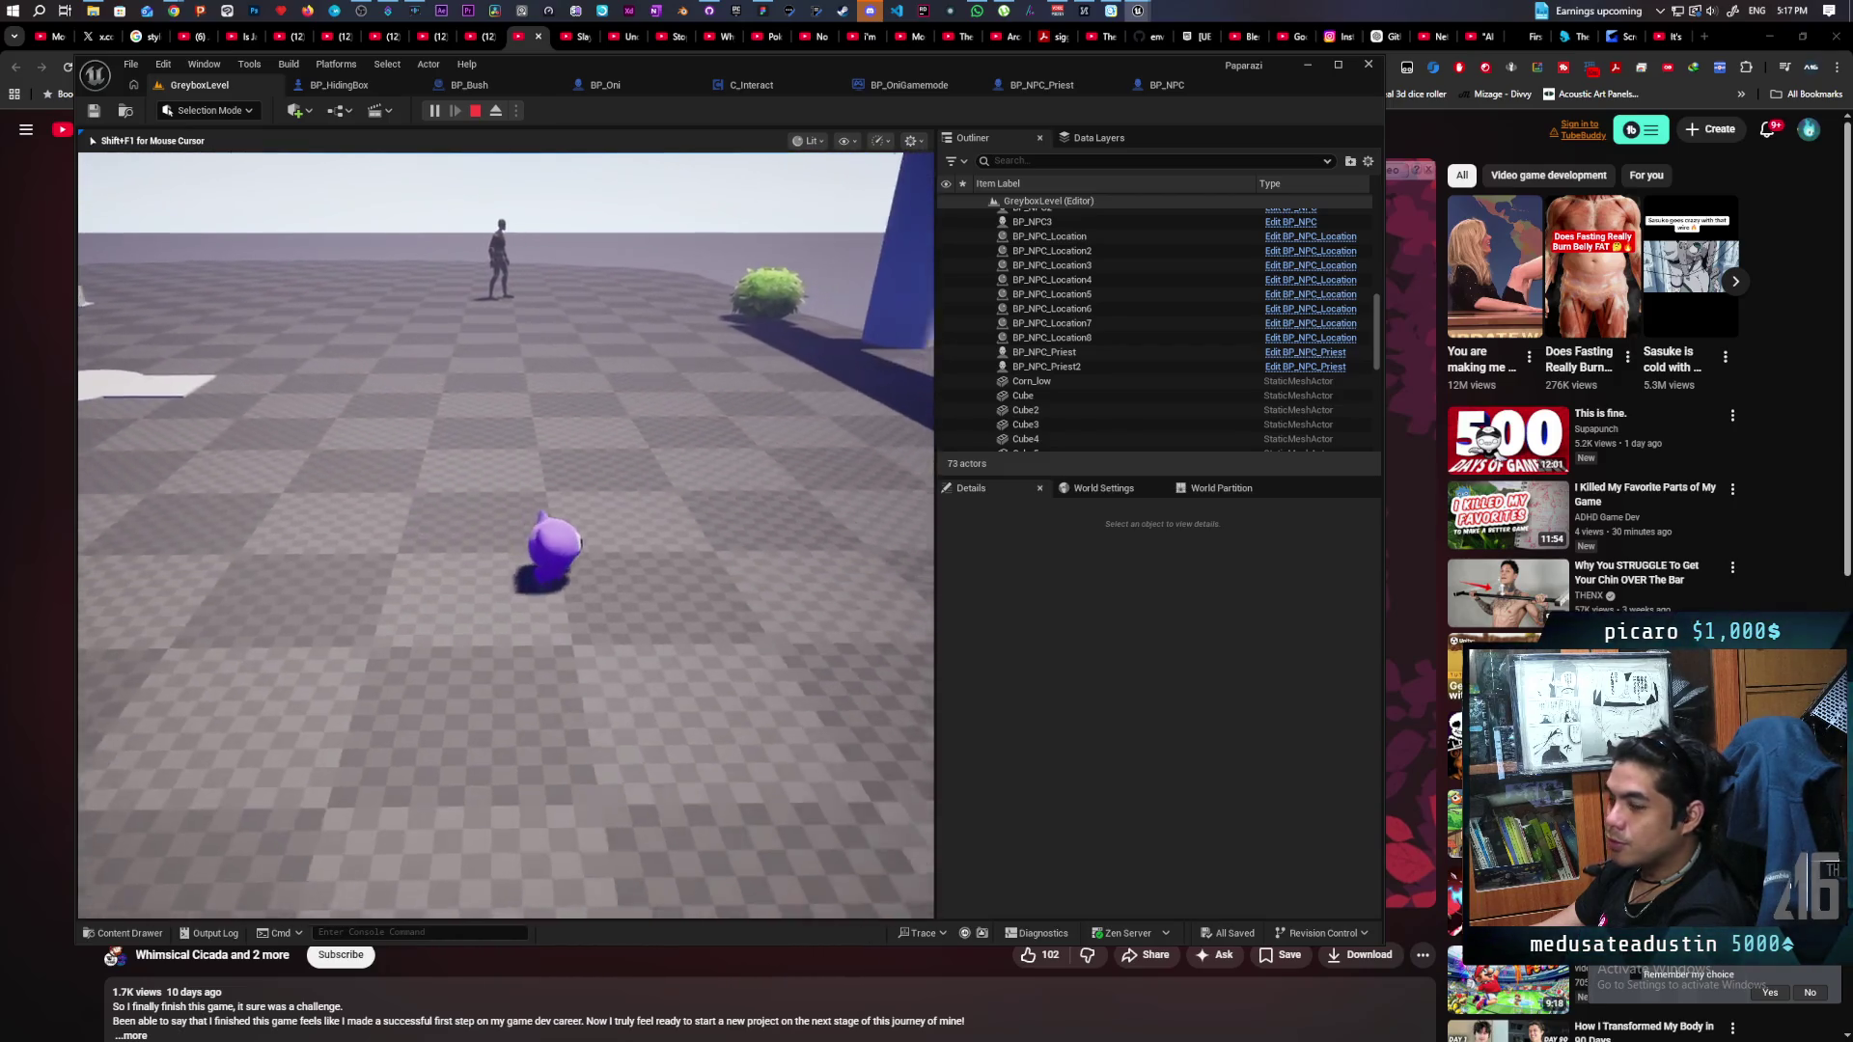
pyautogui.press('d')
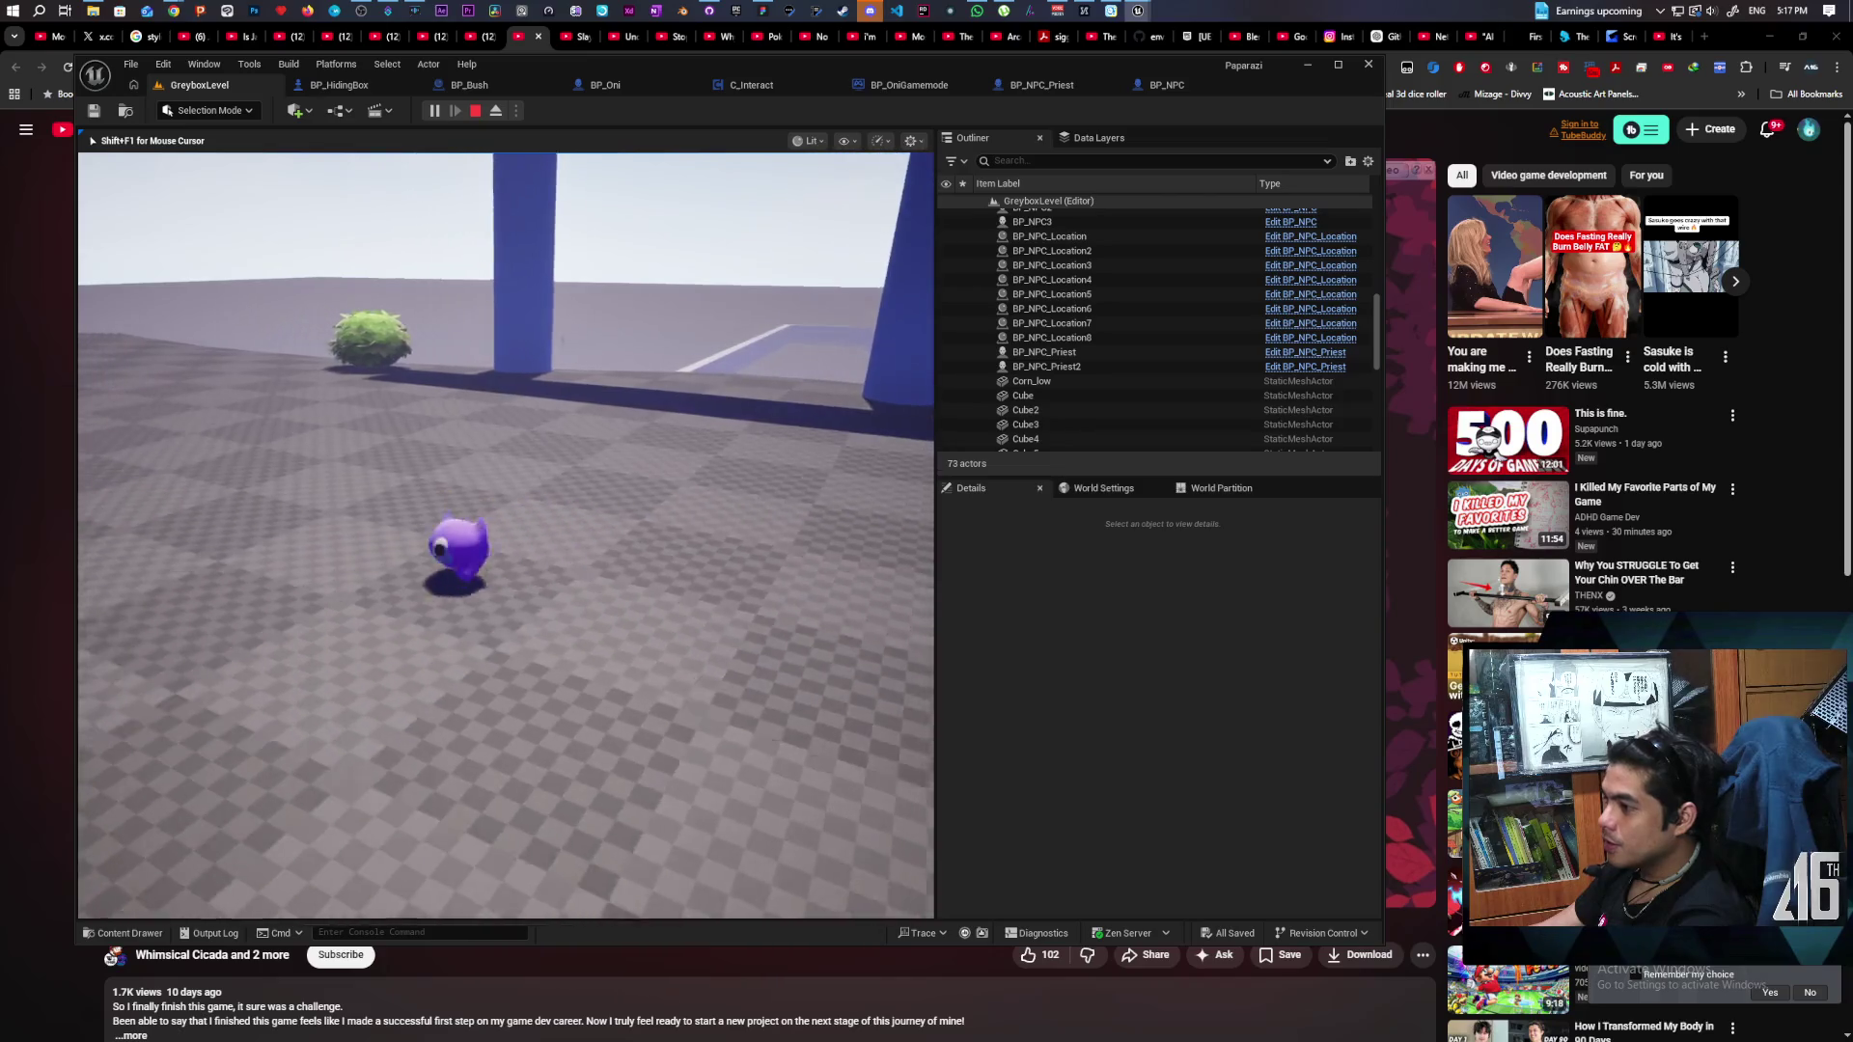
pyautogui.press('a')
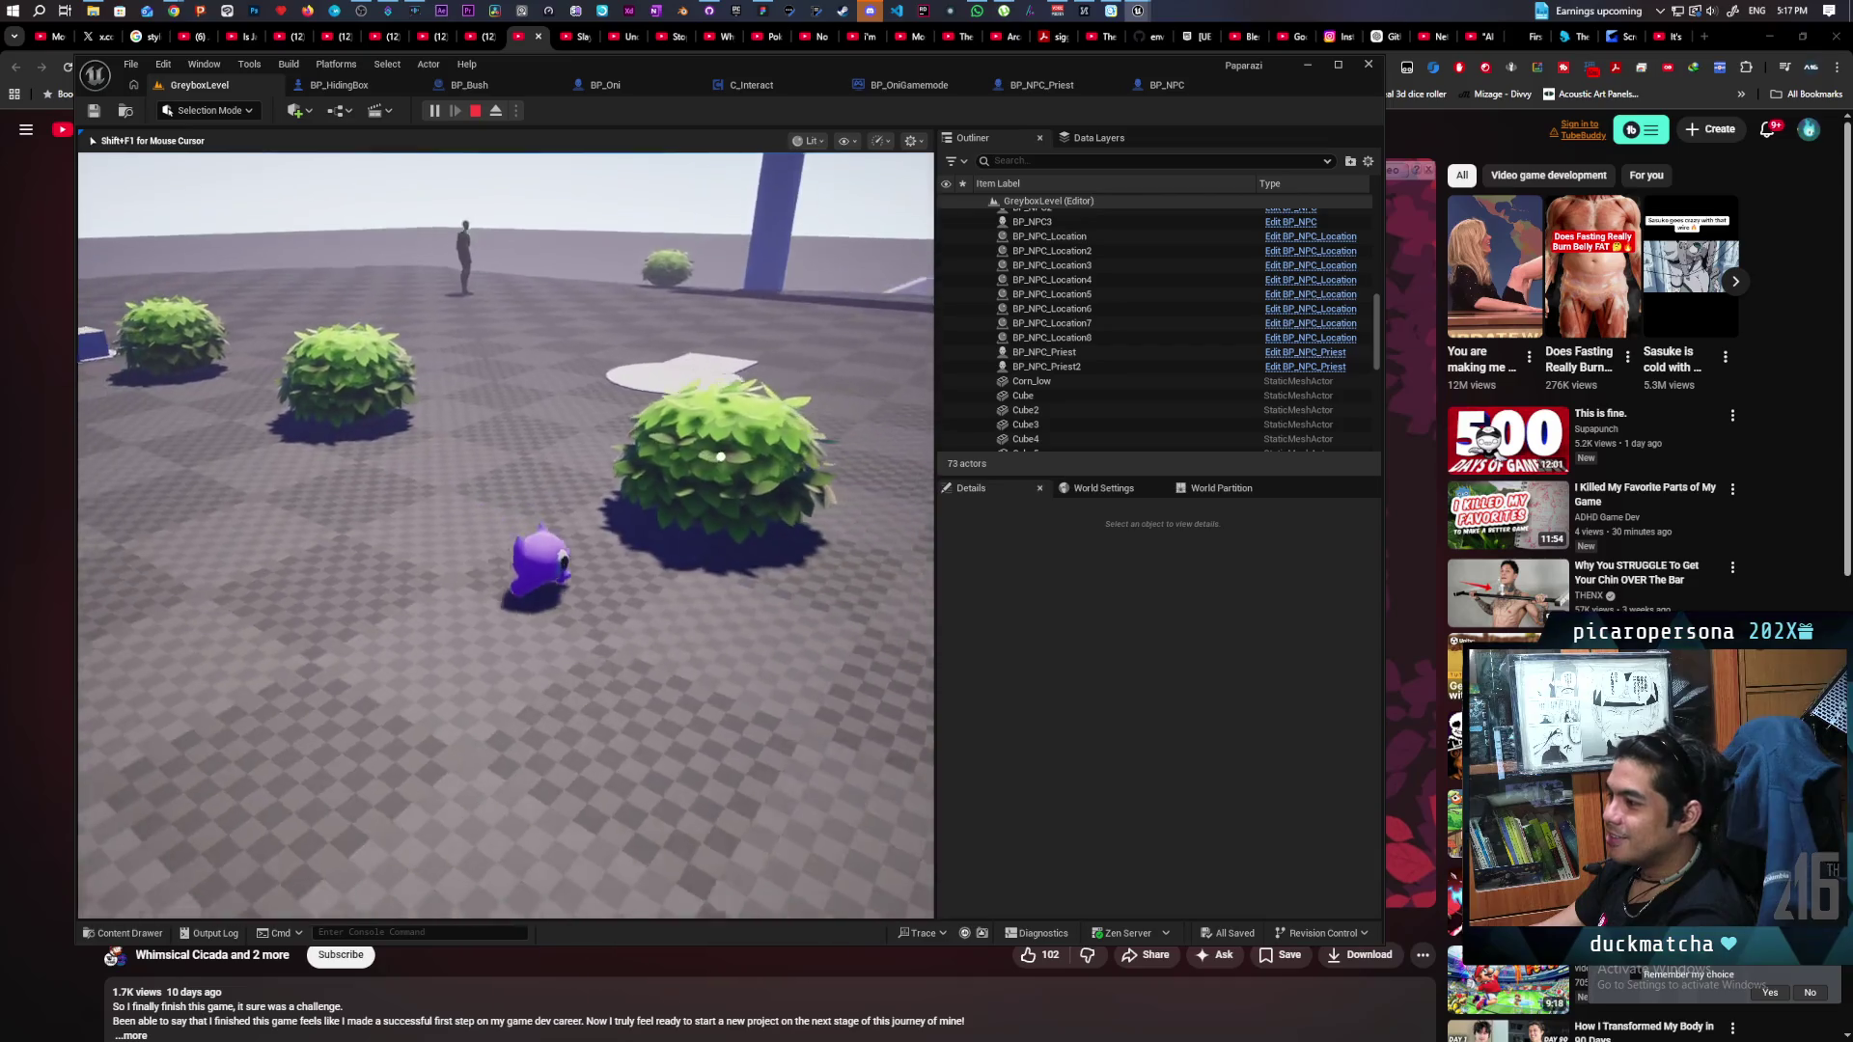
# Run between the white pad and bushes, jump, and approach the blue wall.
pyautogui.press('w')
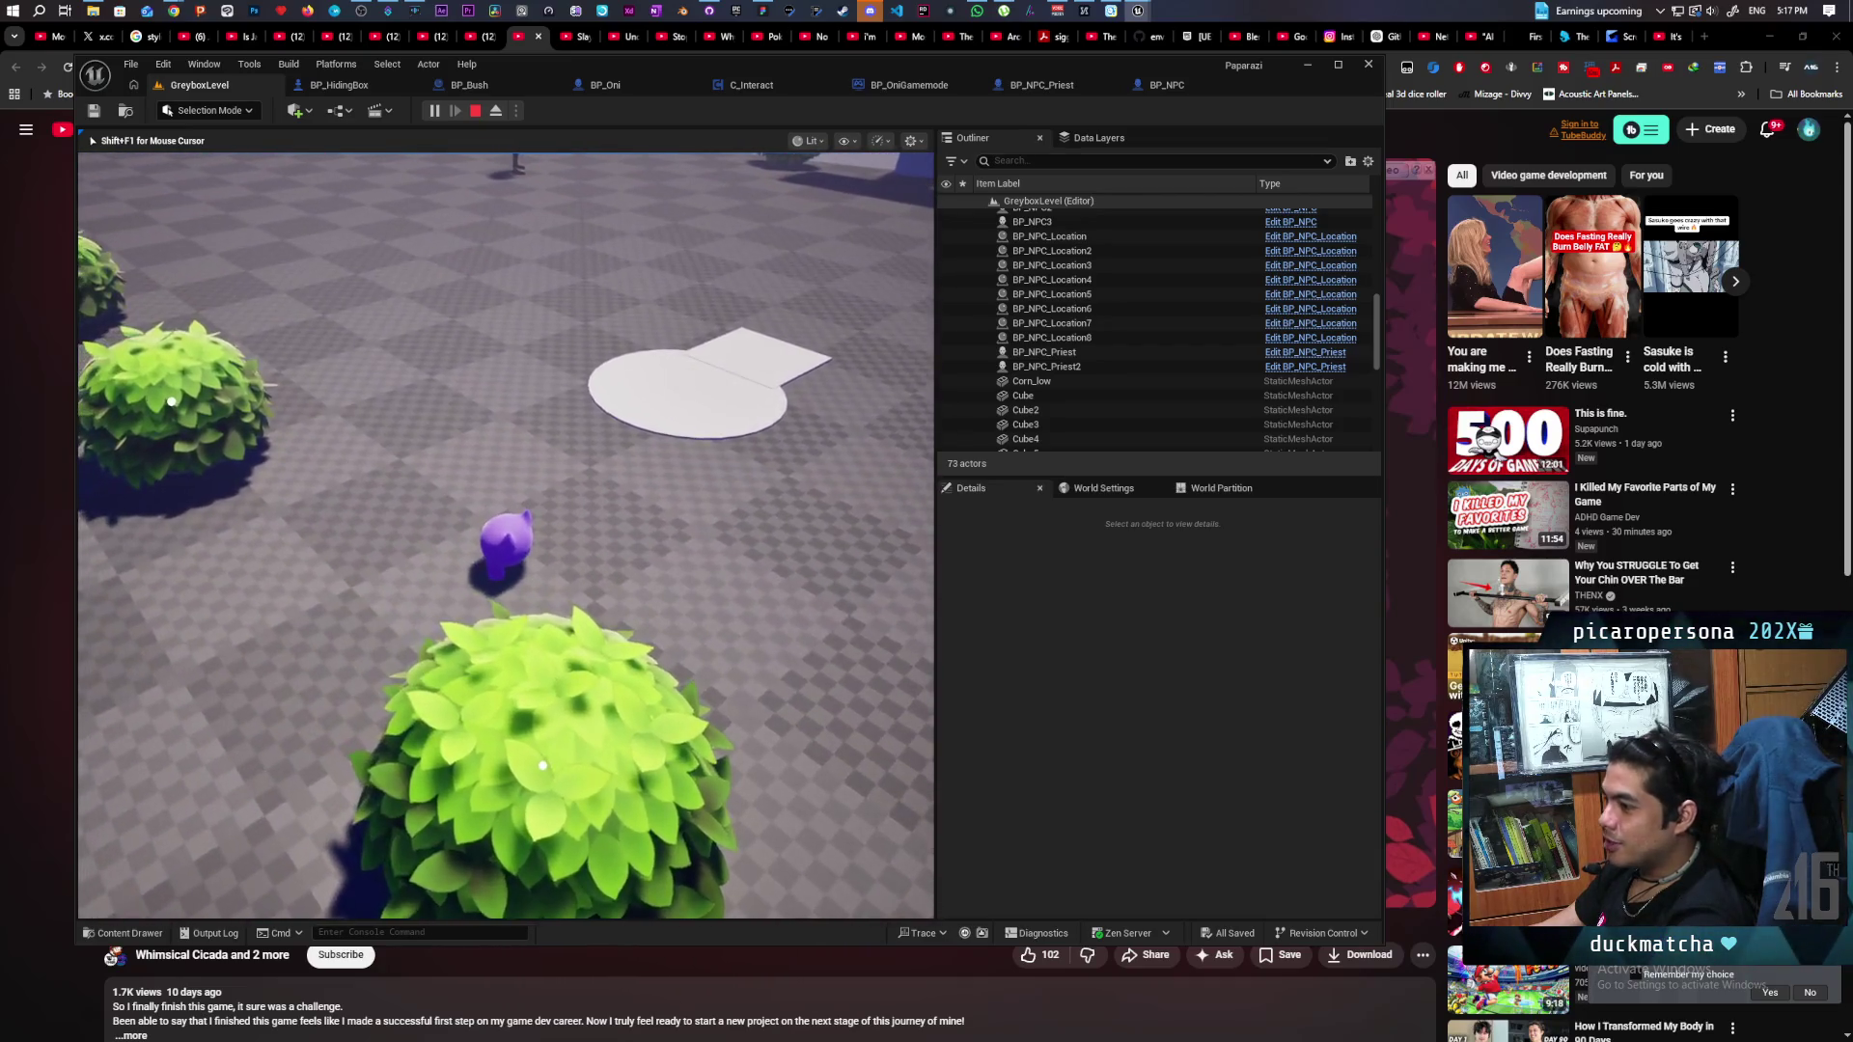
pyautogui.press('d')
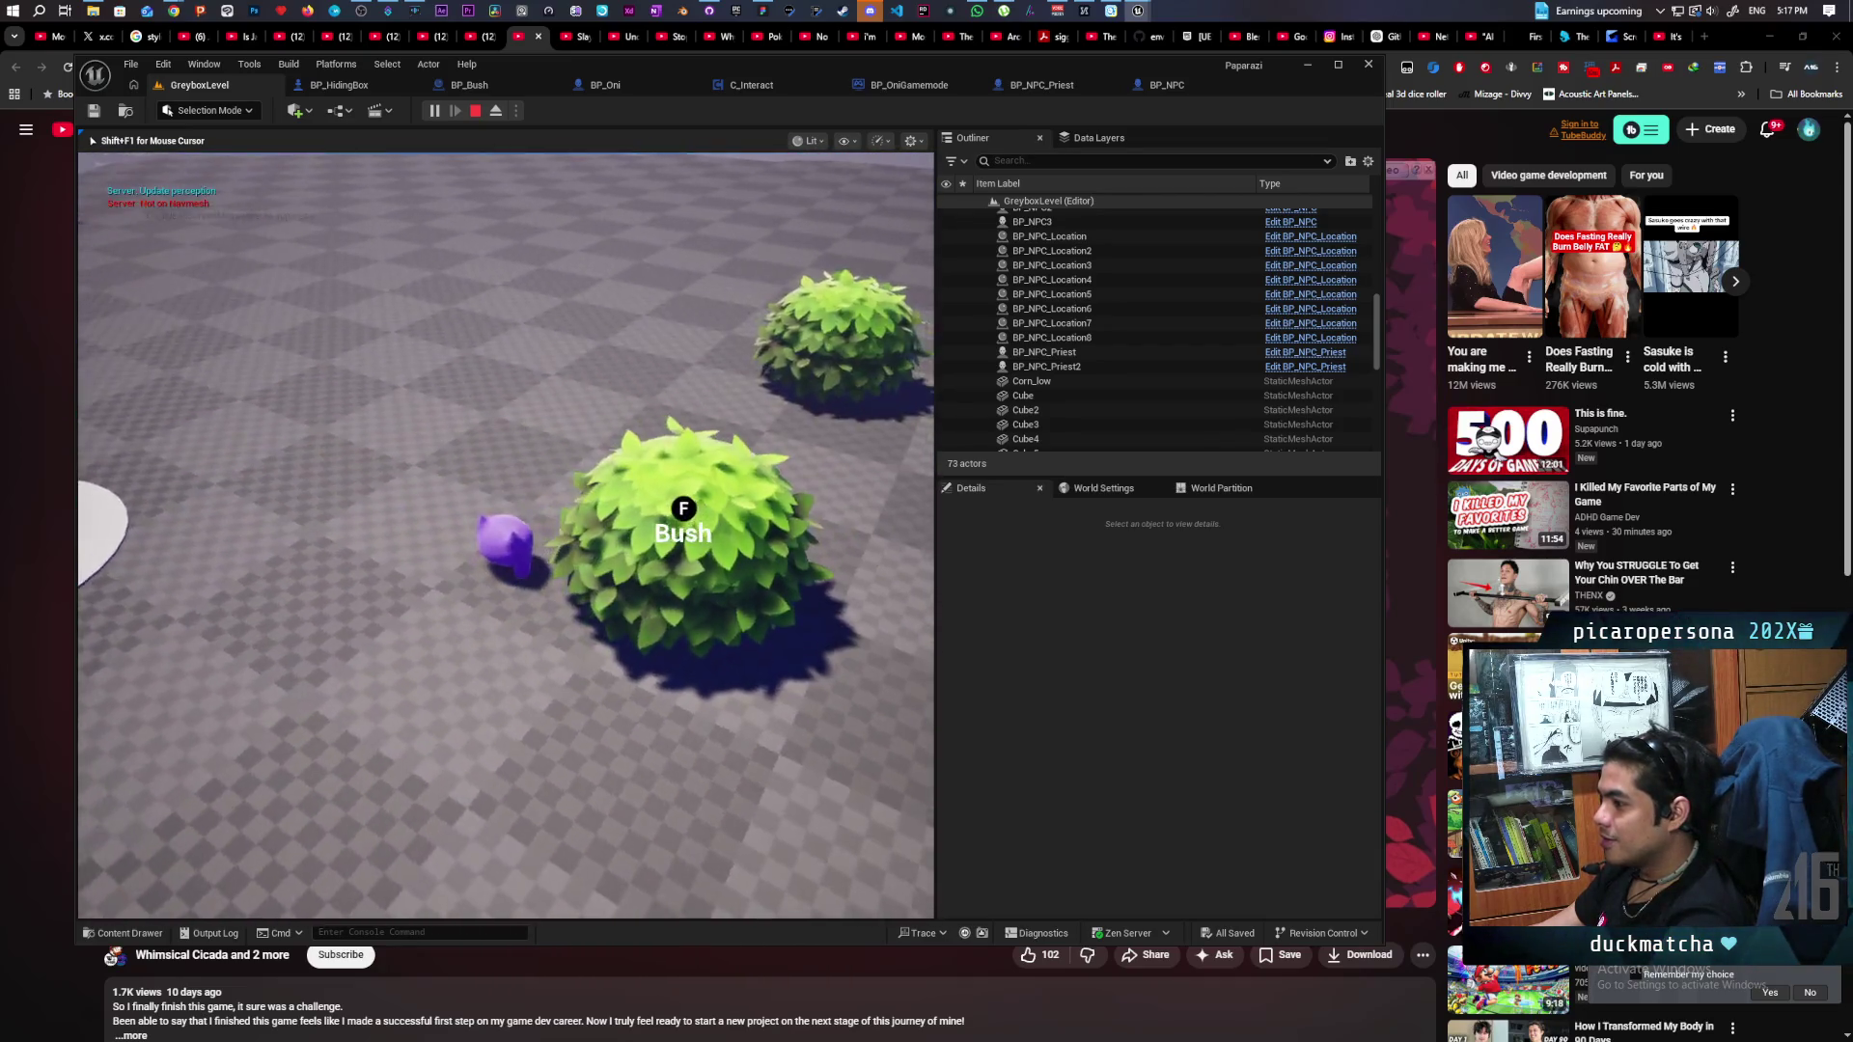
pyautogui.press('s')
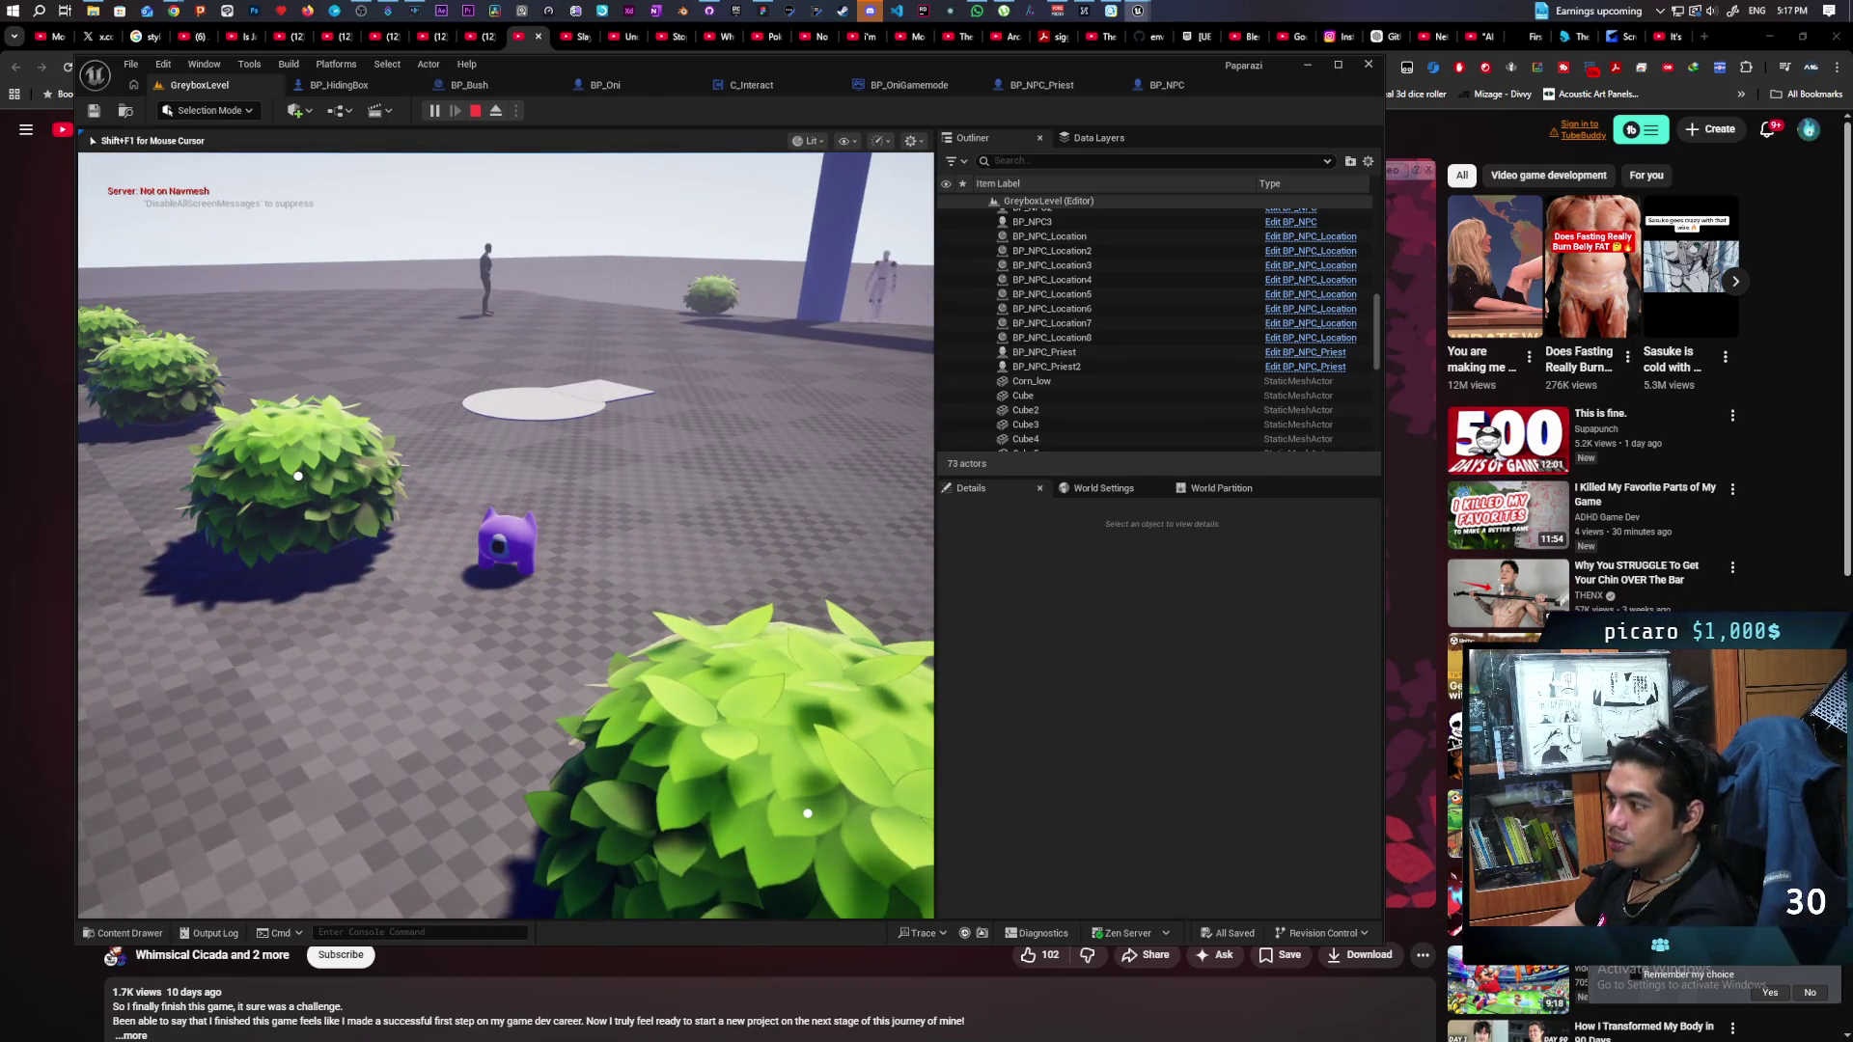
pyautogui.press('w')
pyautogui.press('w')
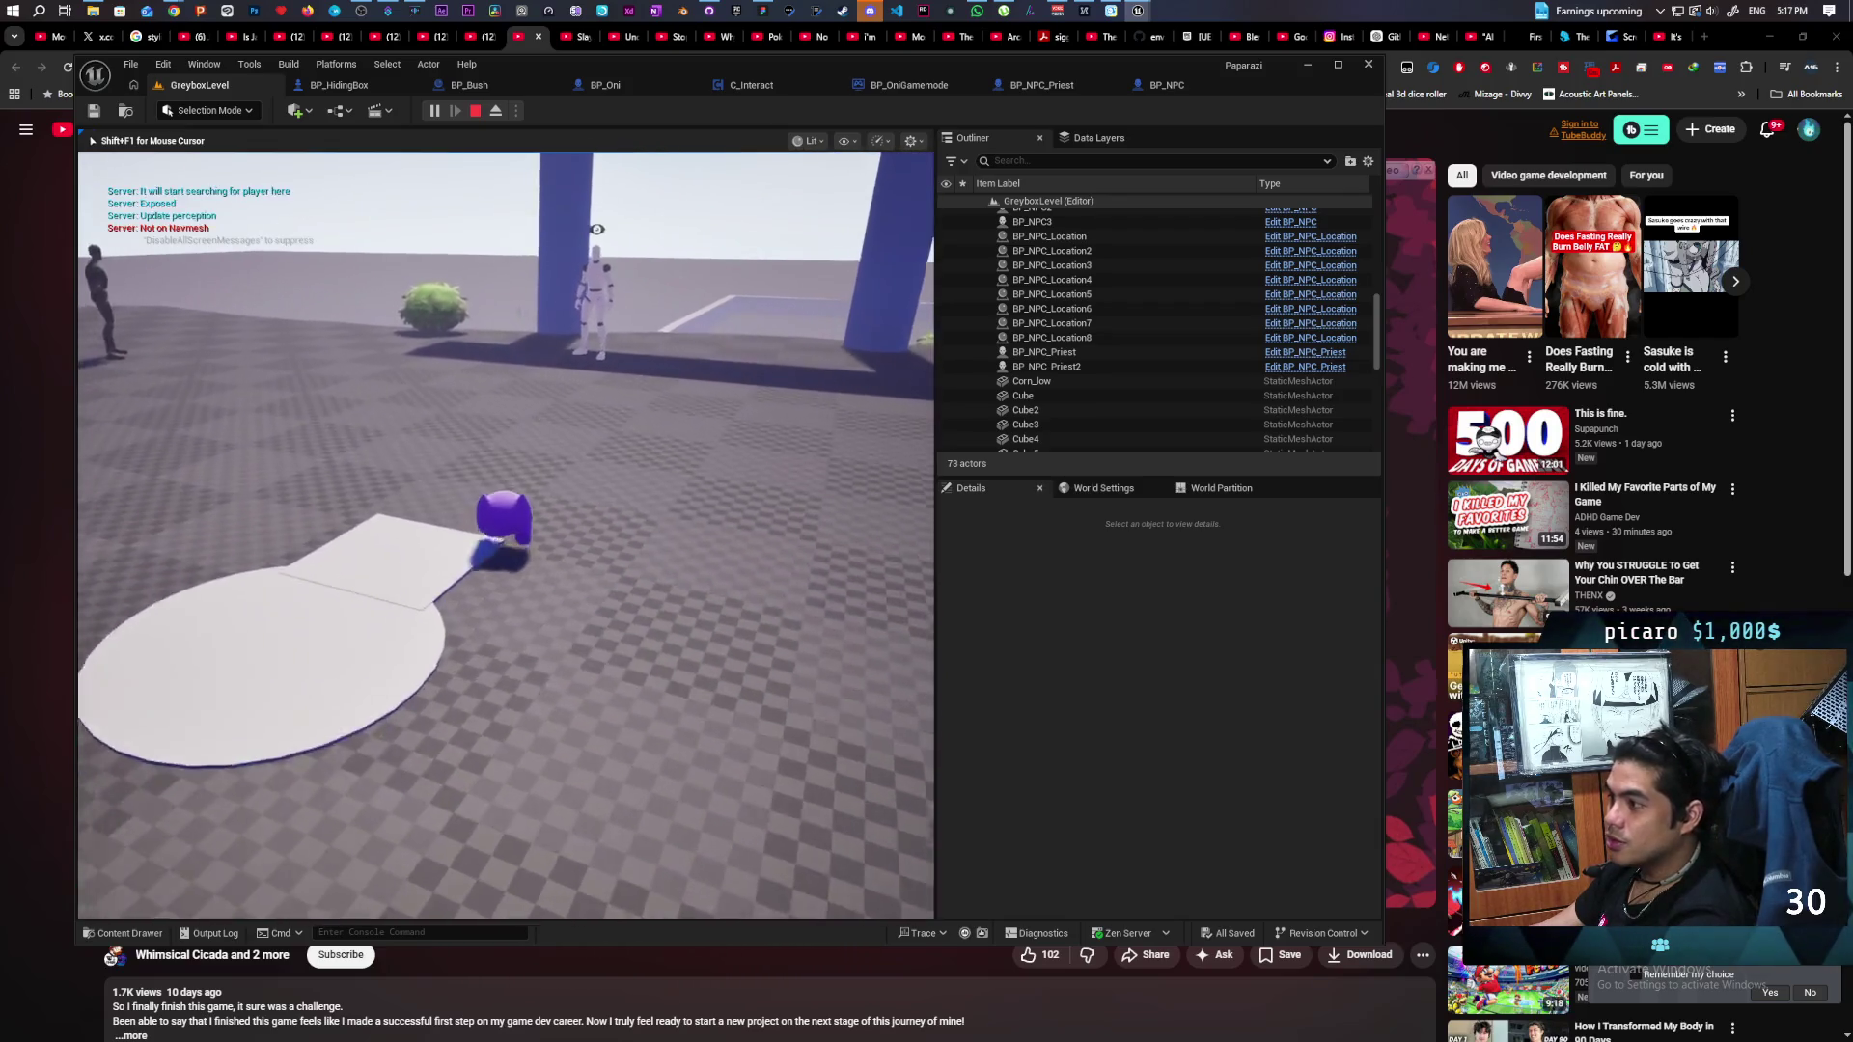
pyautogui.press('w')
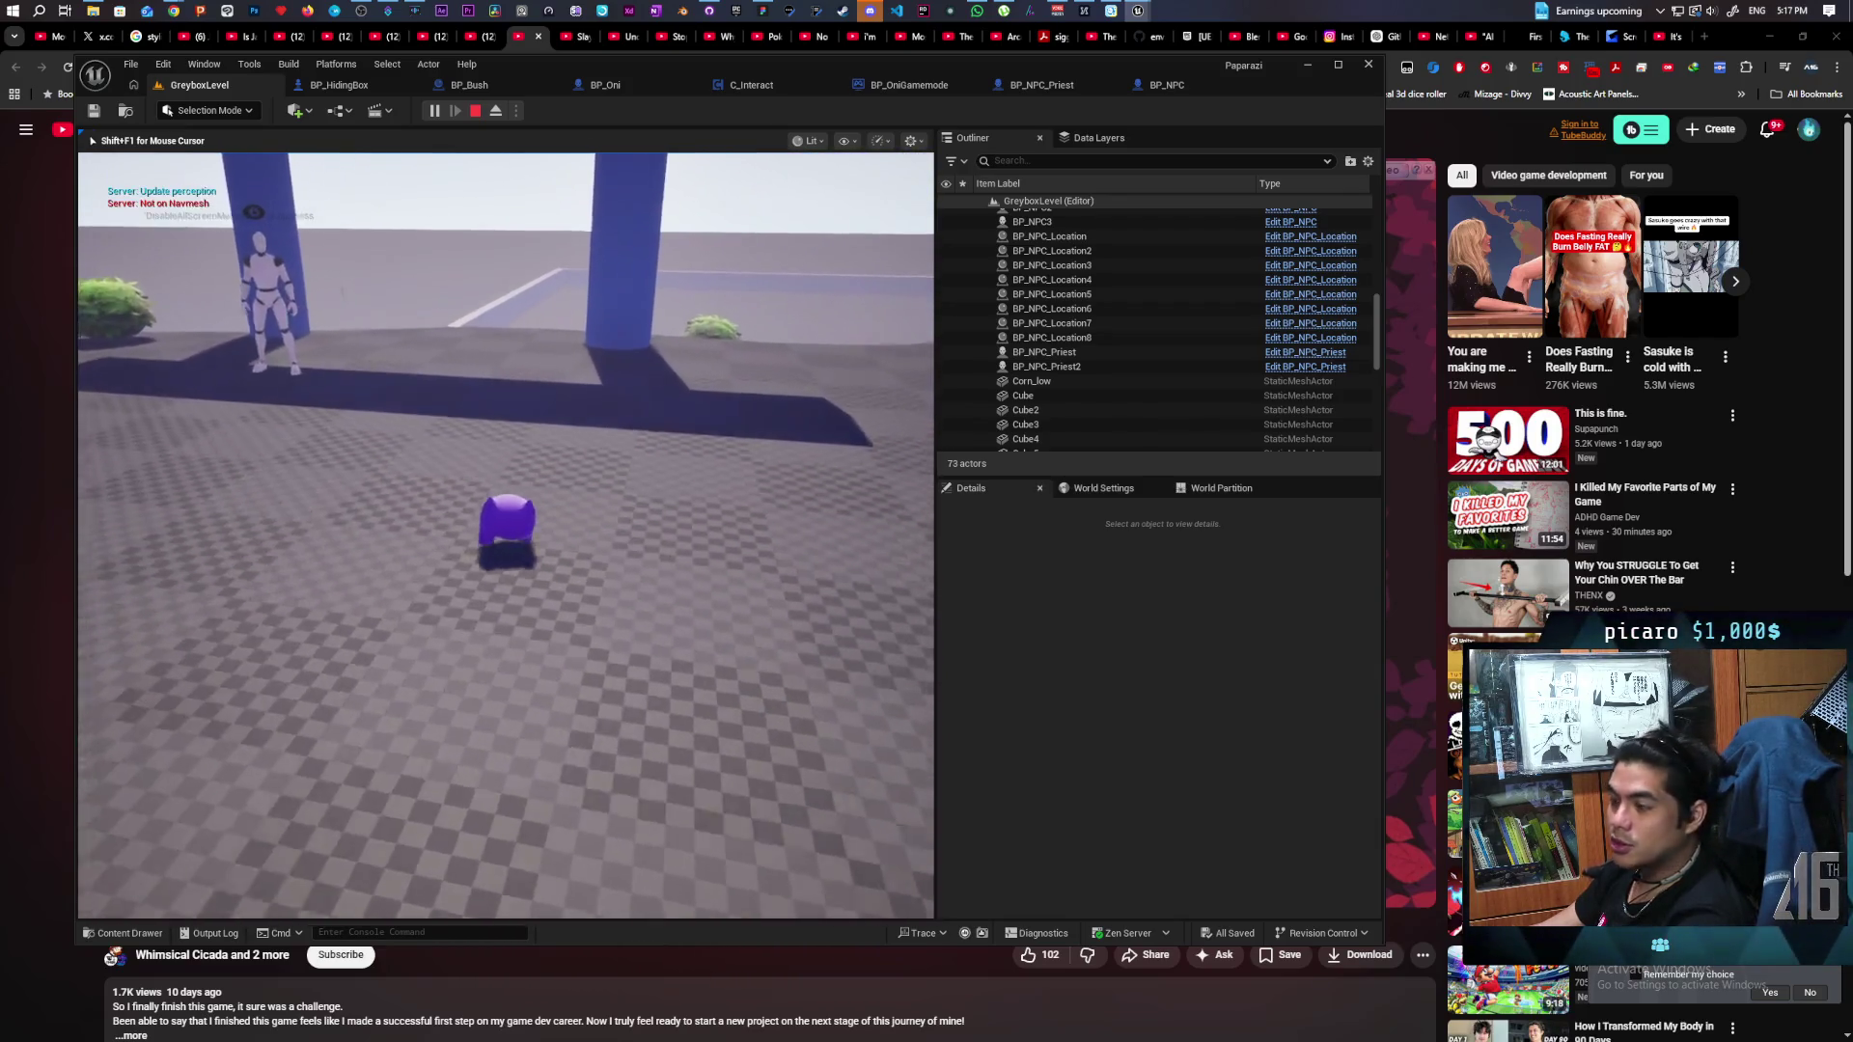
pyautogui.press('w')
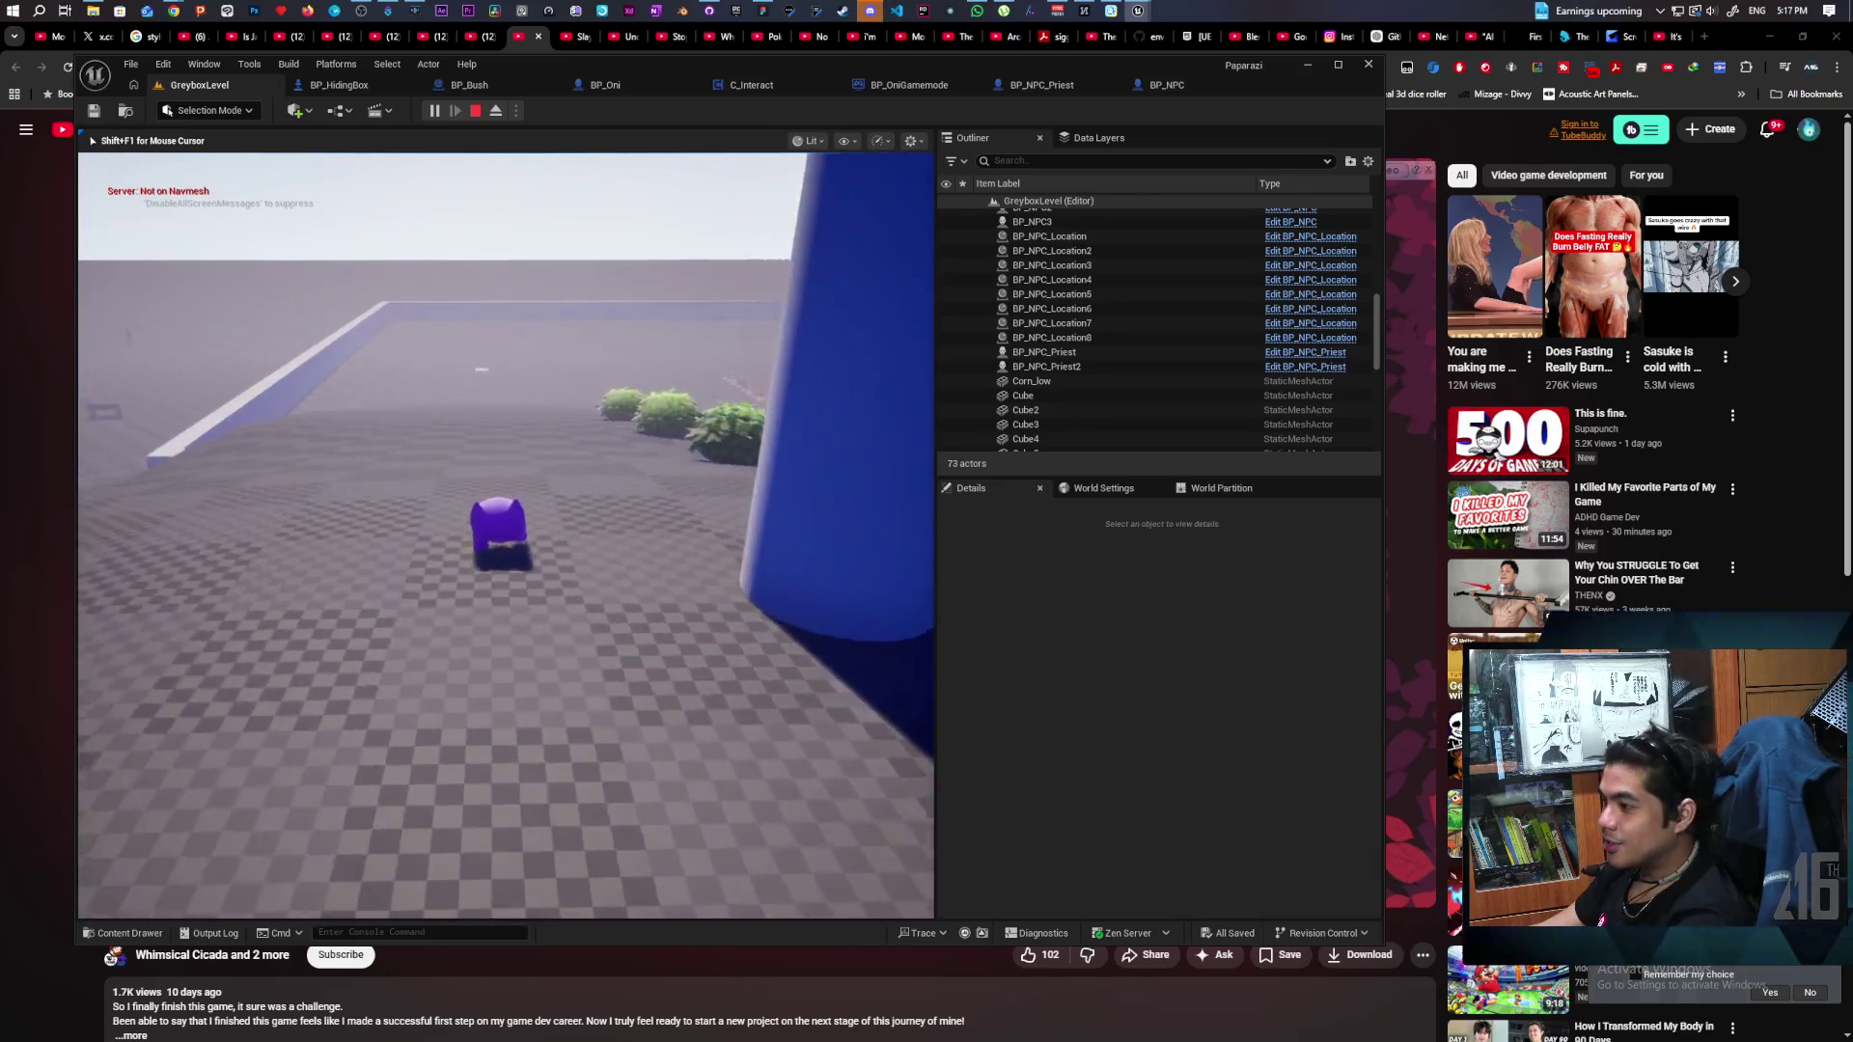
pyautogui.press('s')
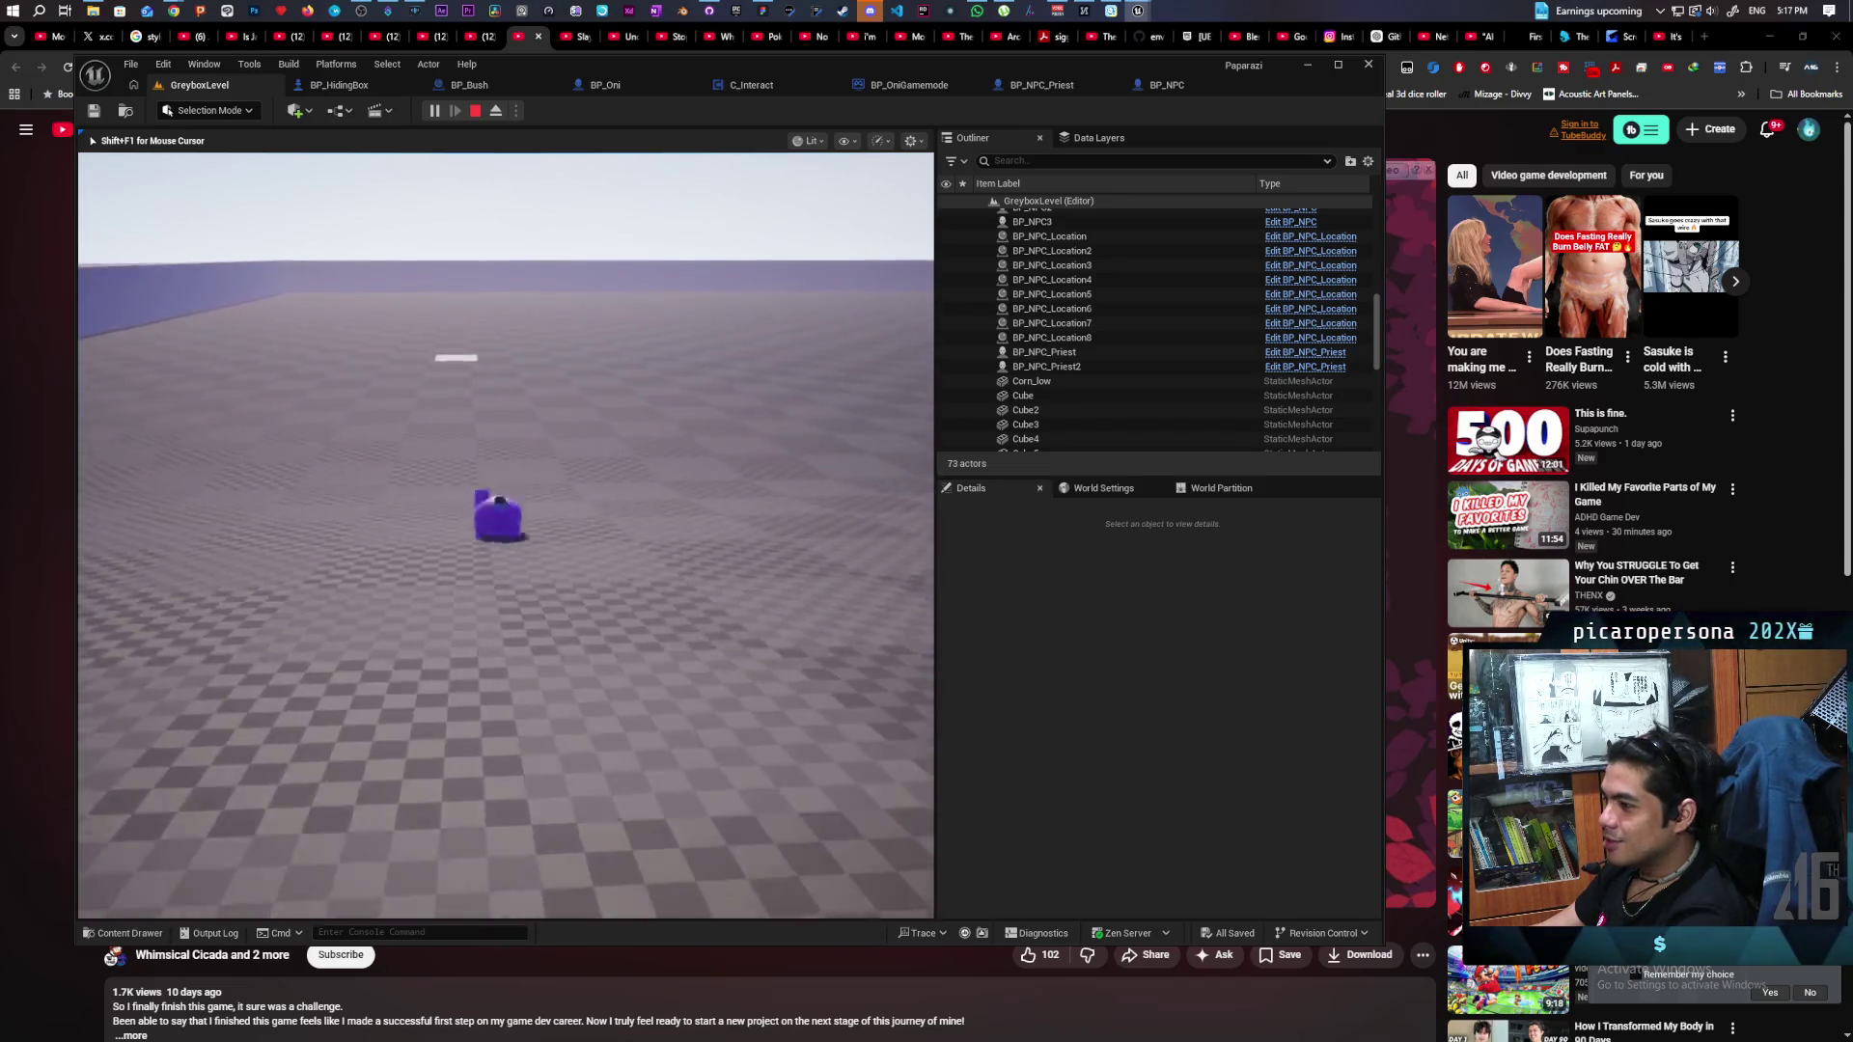
pyautogui.press('s')
pyautogui.press('space')
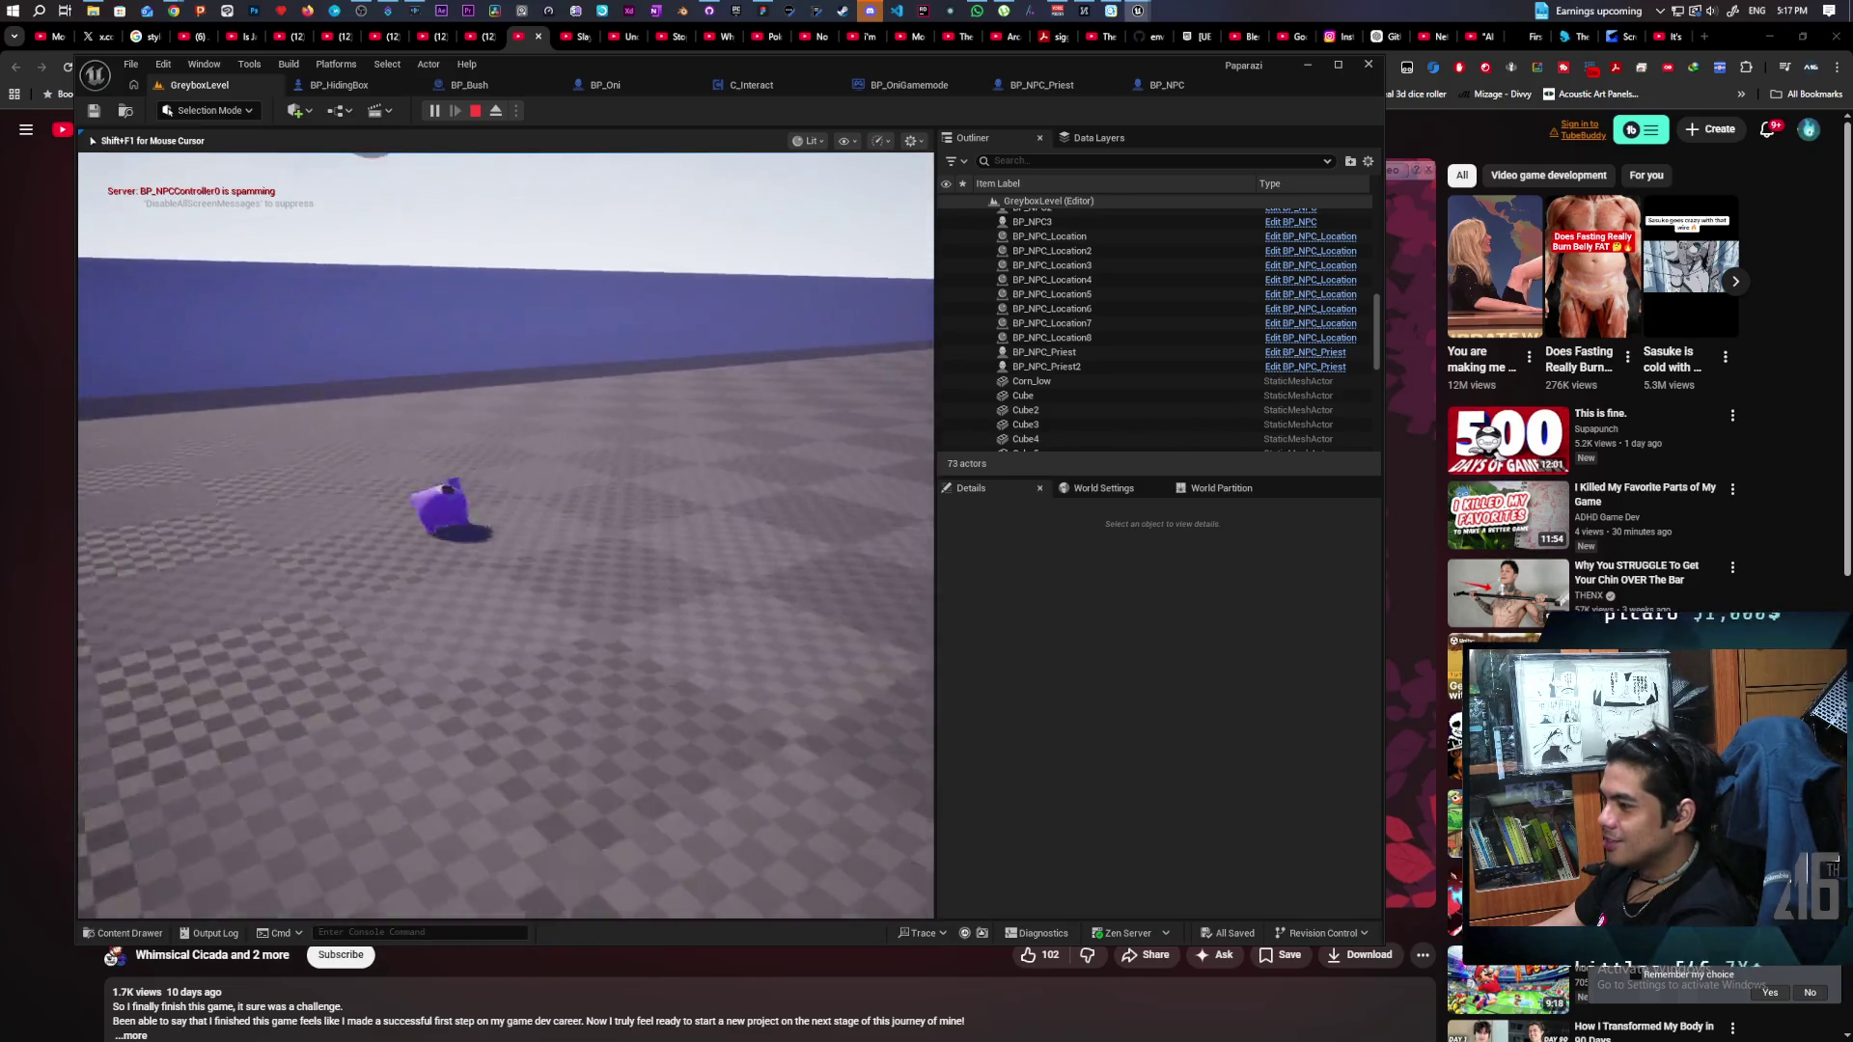
pyautogui.press('w')
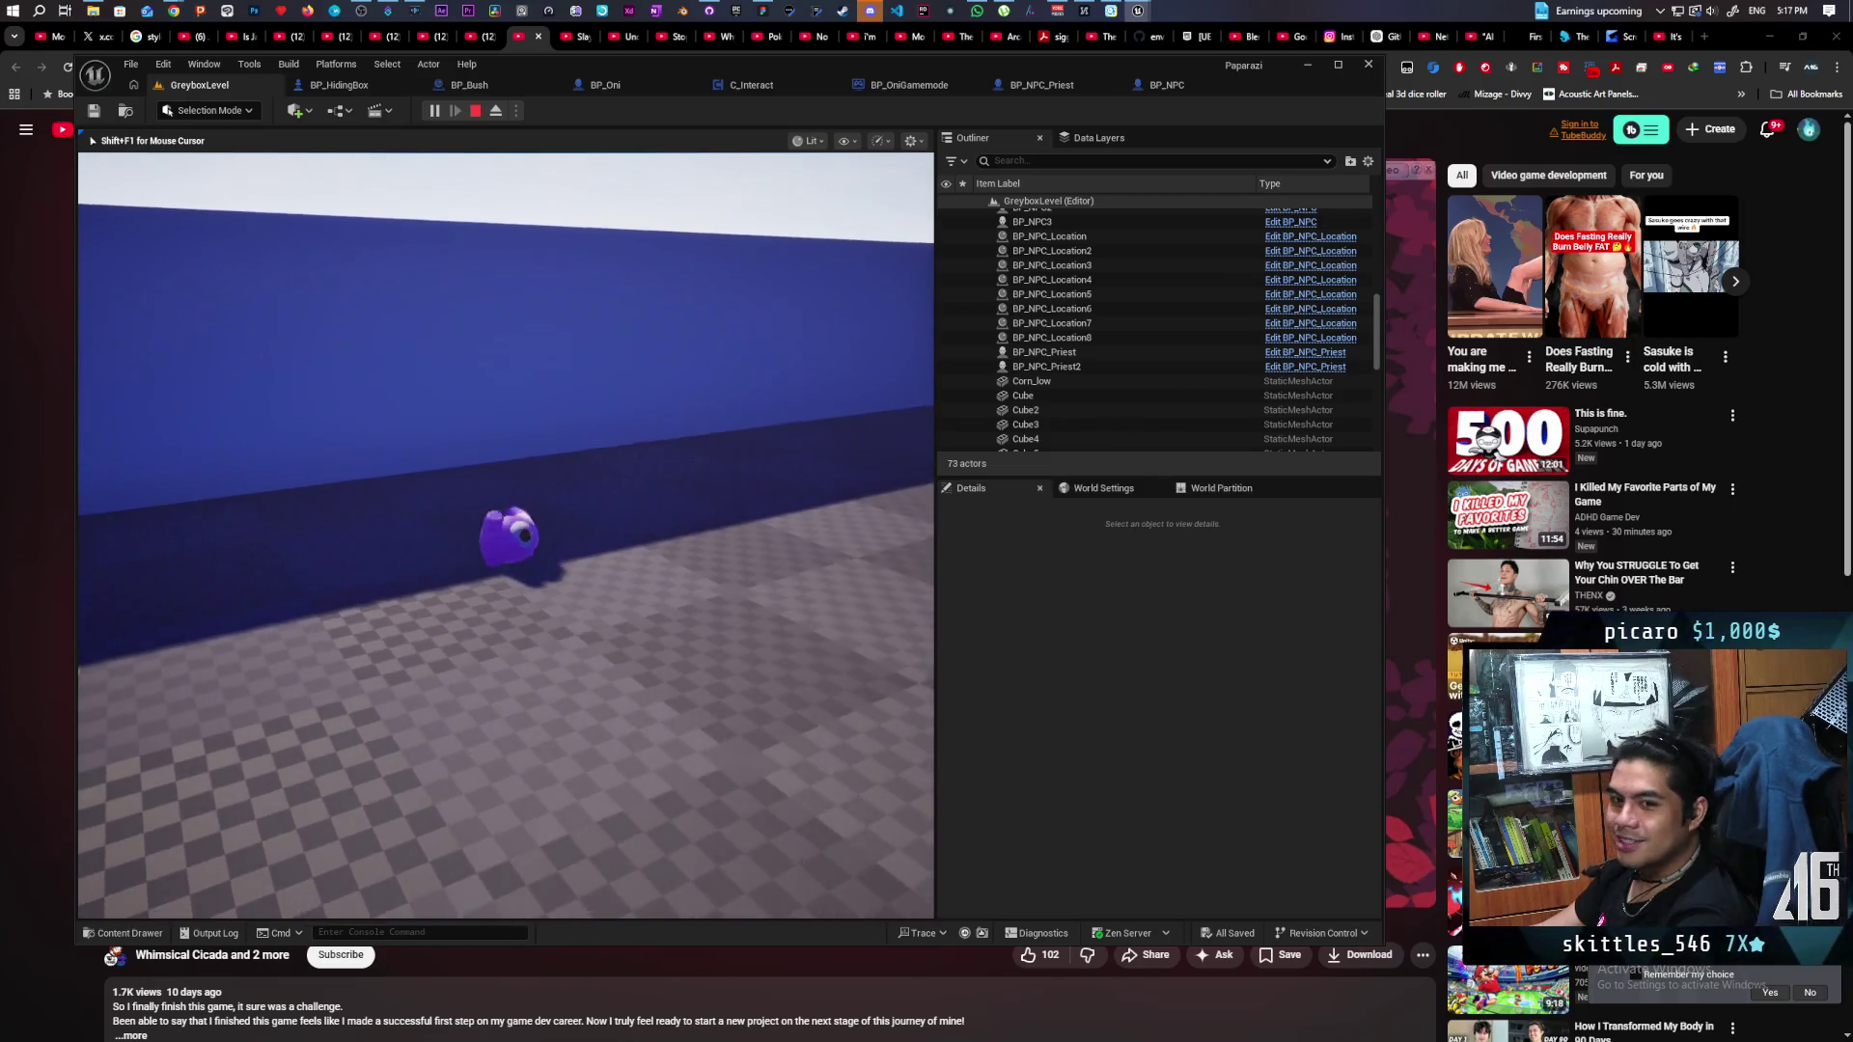
pyautogui.press('s')
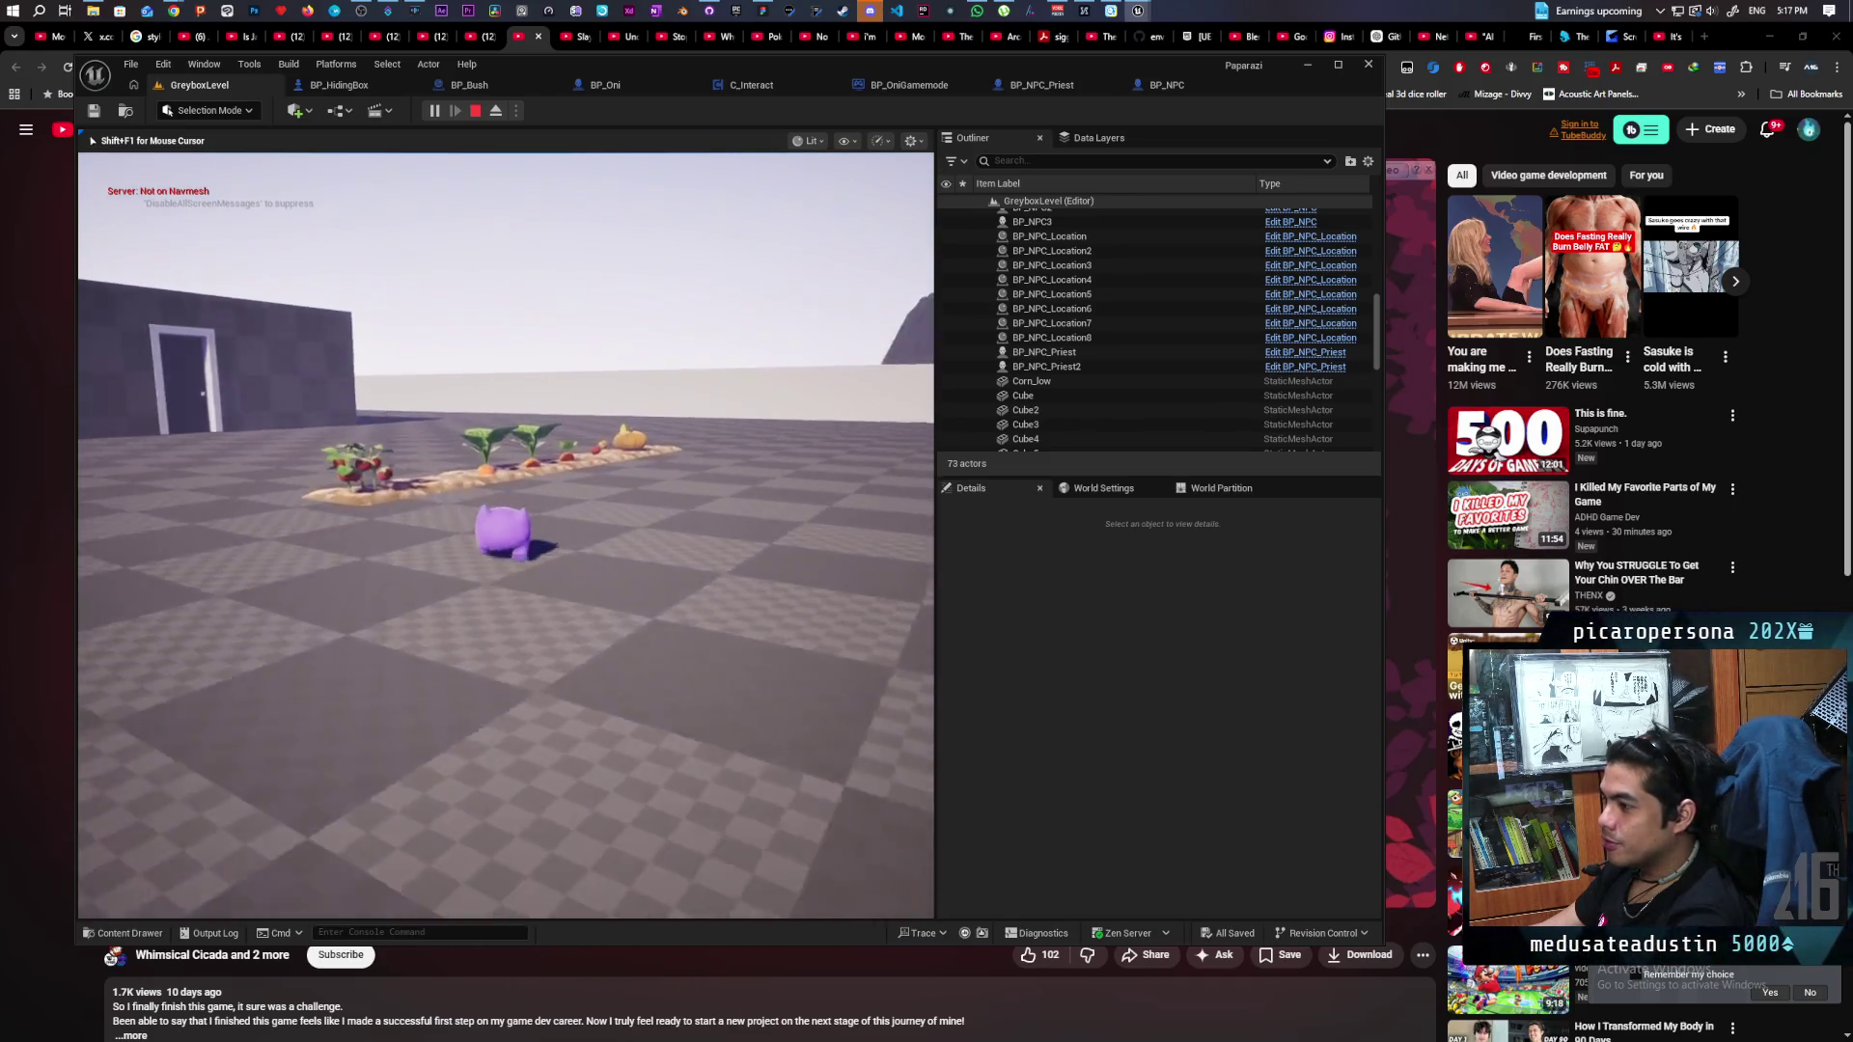
# Run through the vegetable garden to the hill's large bush for its hide prompt, then stop playing.
pyautogui.press('w')
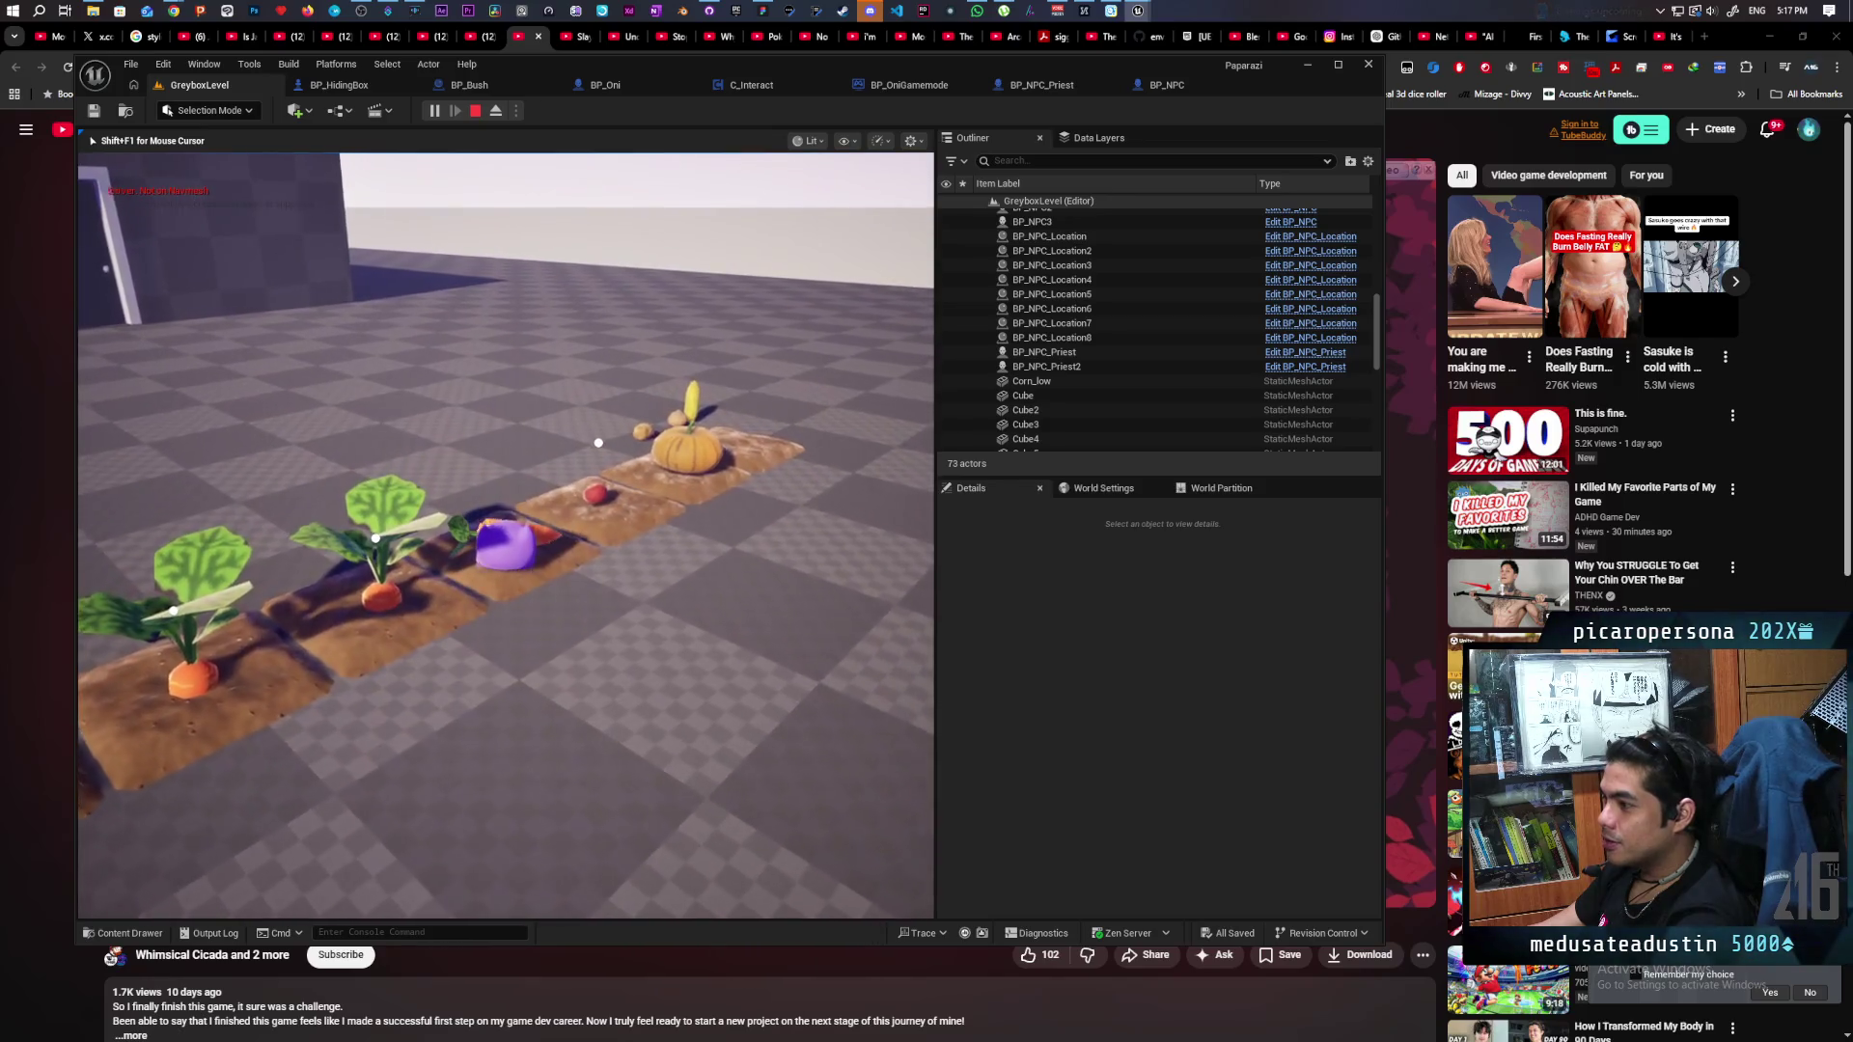
pyautogui.press('w')
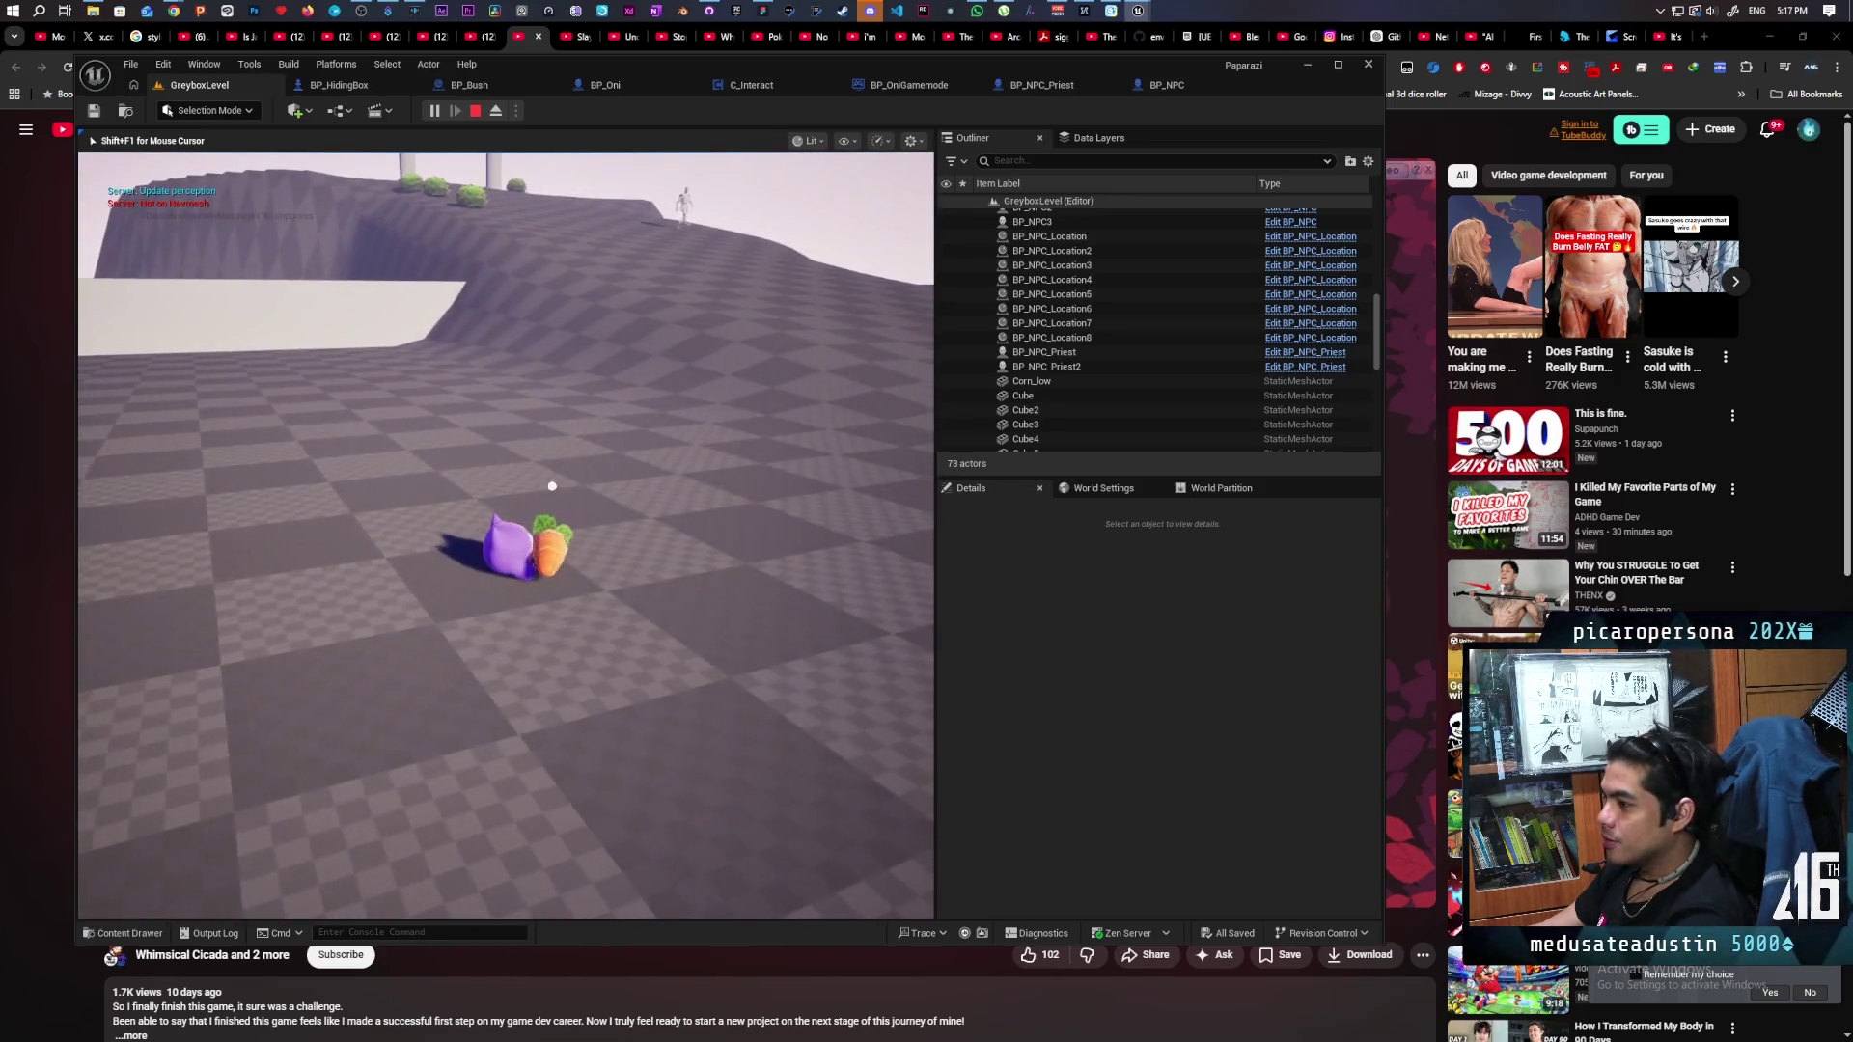
pyautogui.press('w')
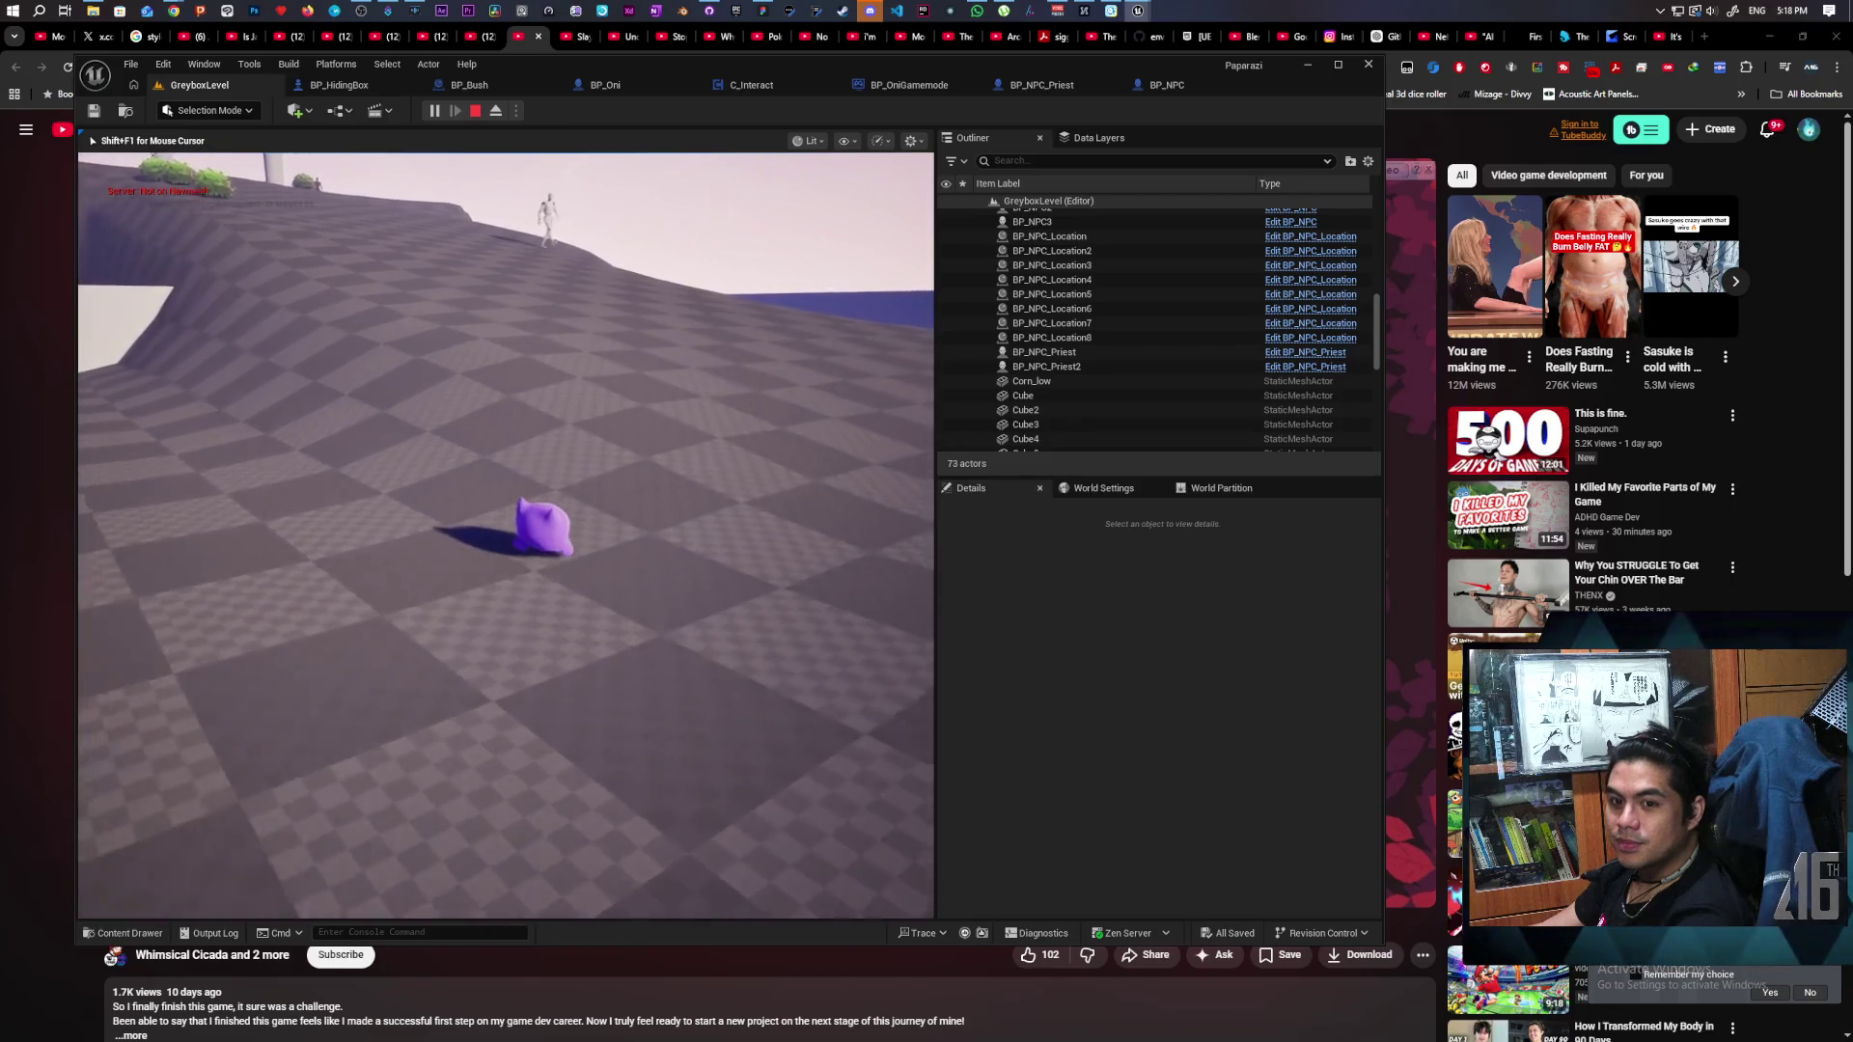
pyautogui.press('w')
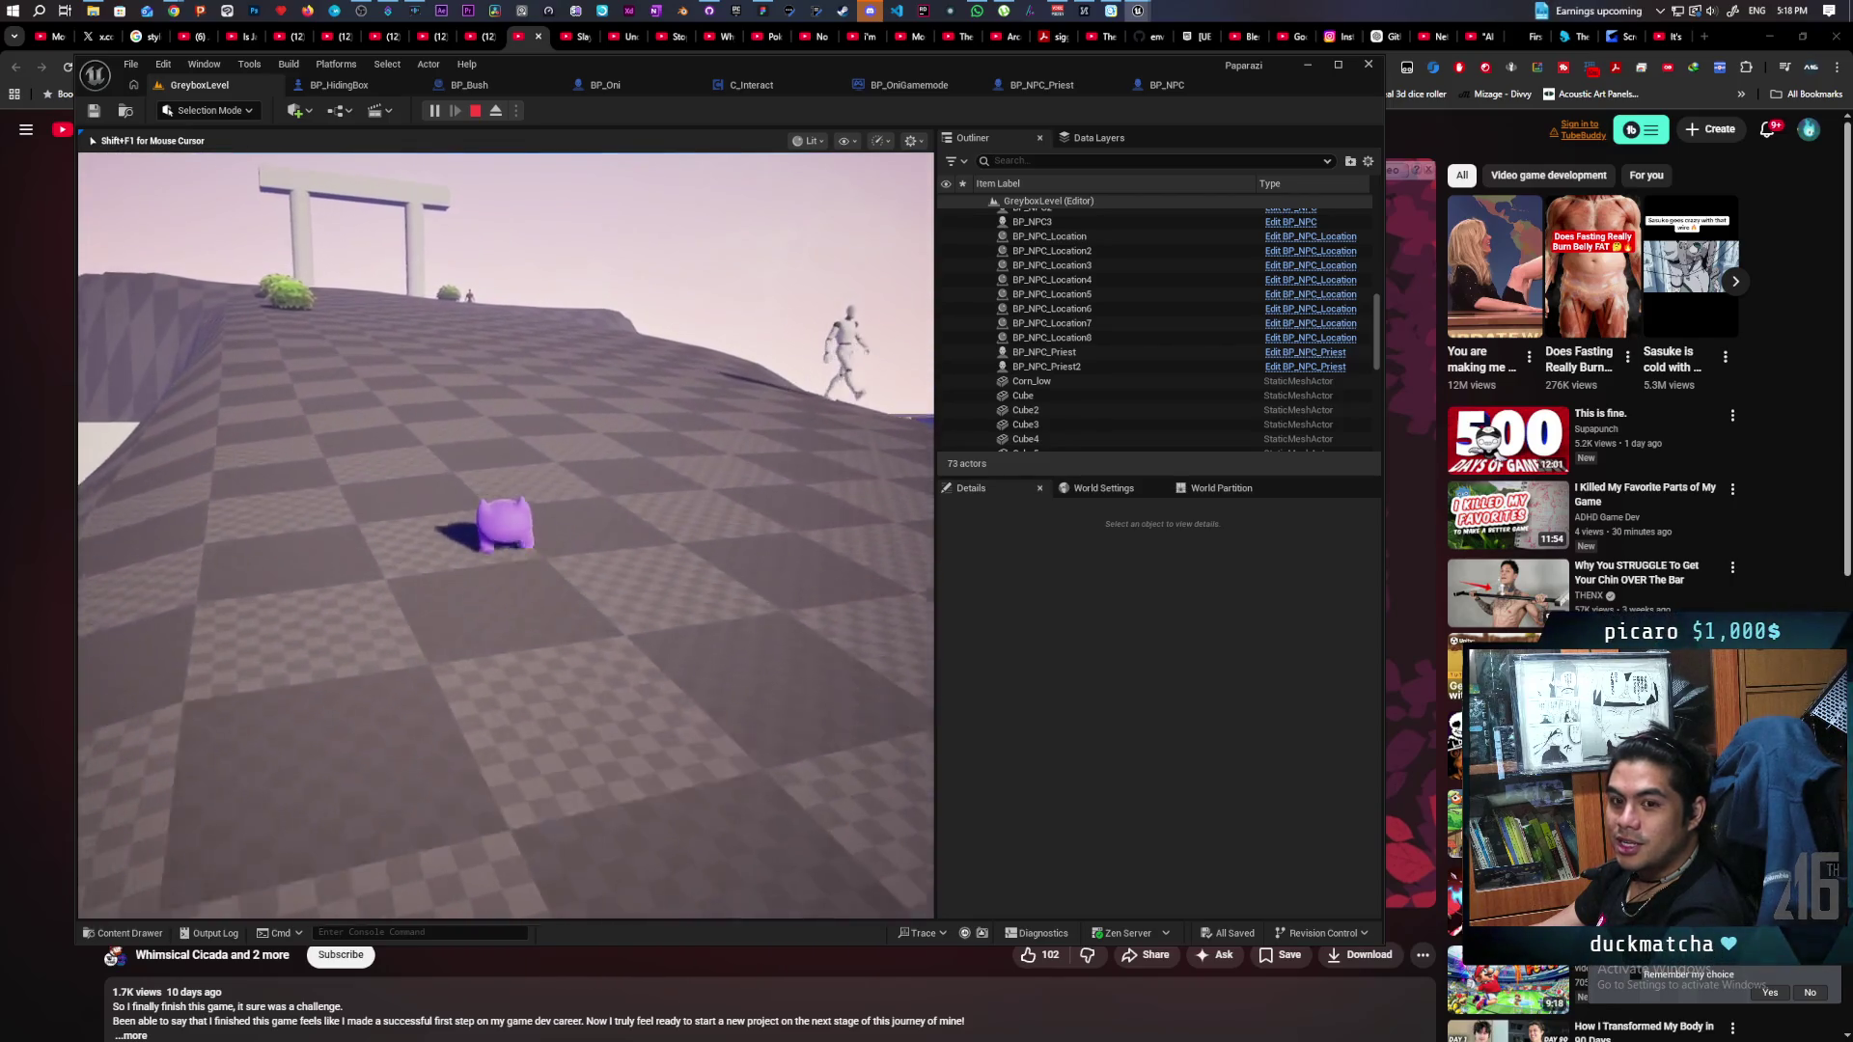
pyautogui.press('w')
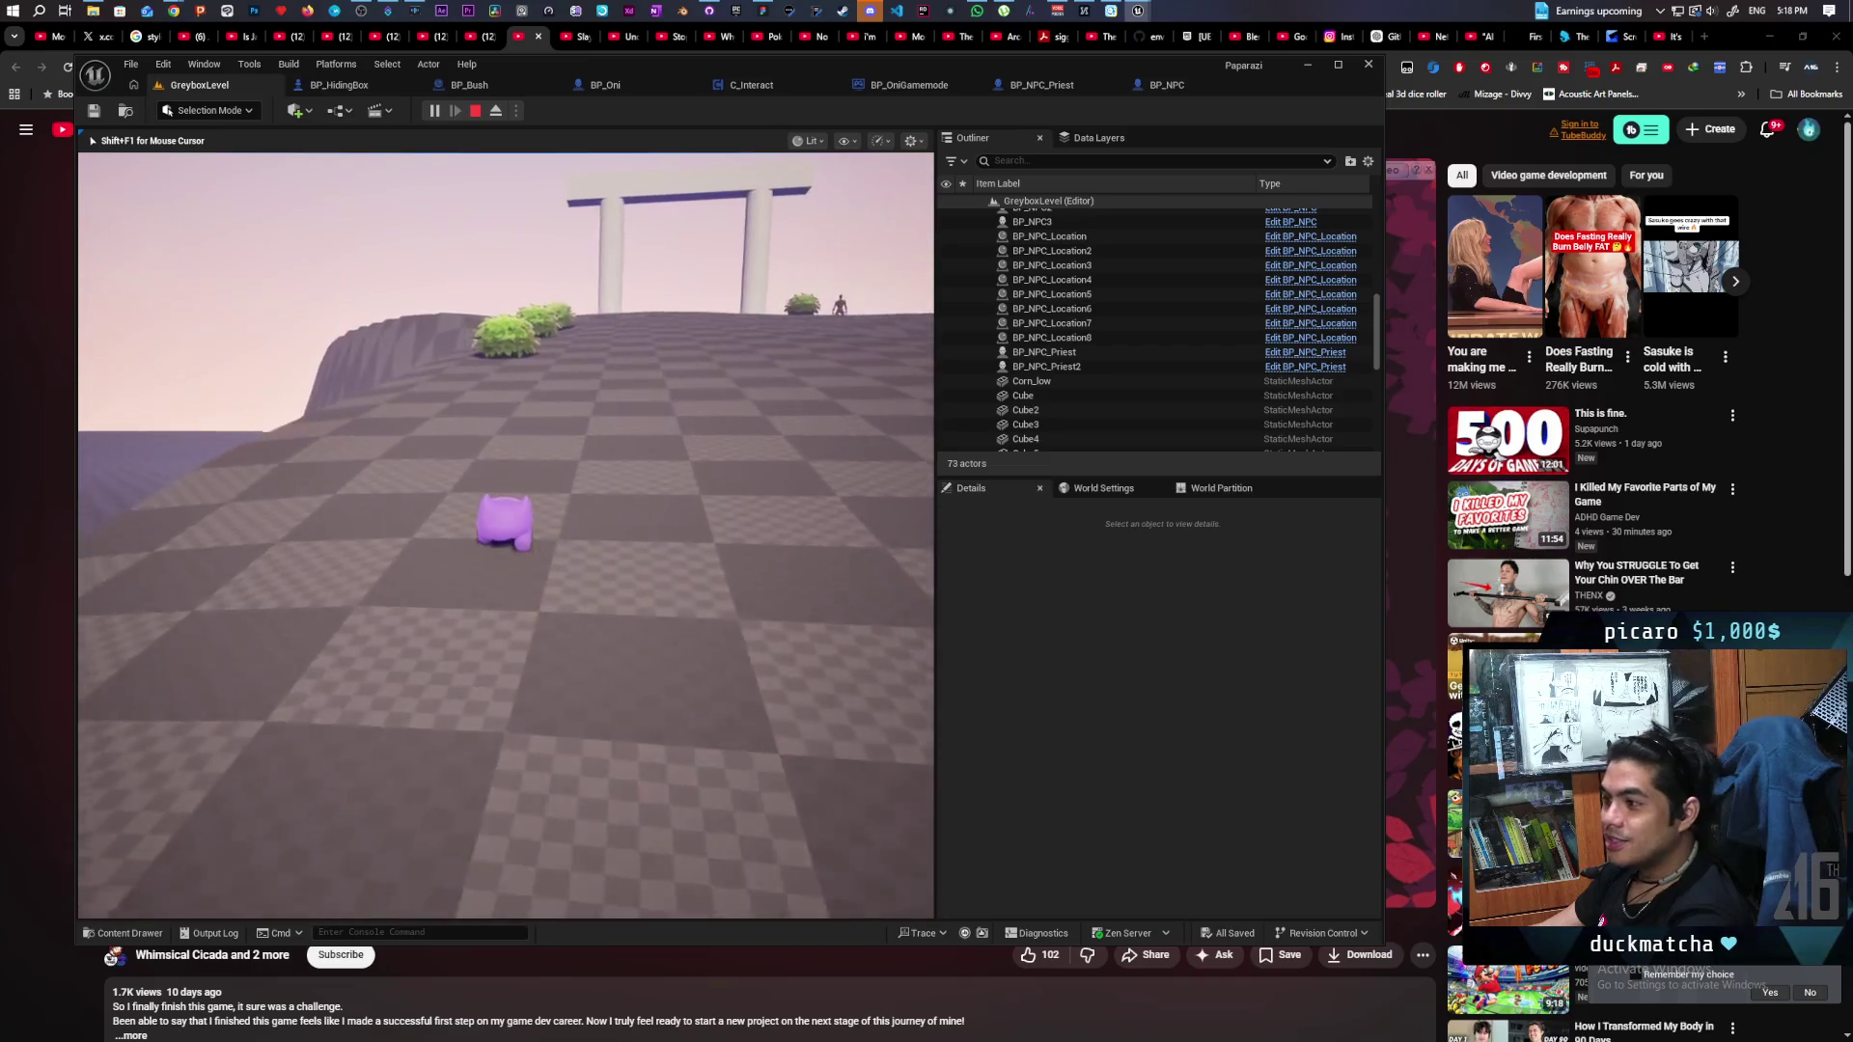
pyautogui.press('w')
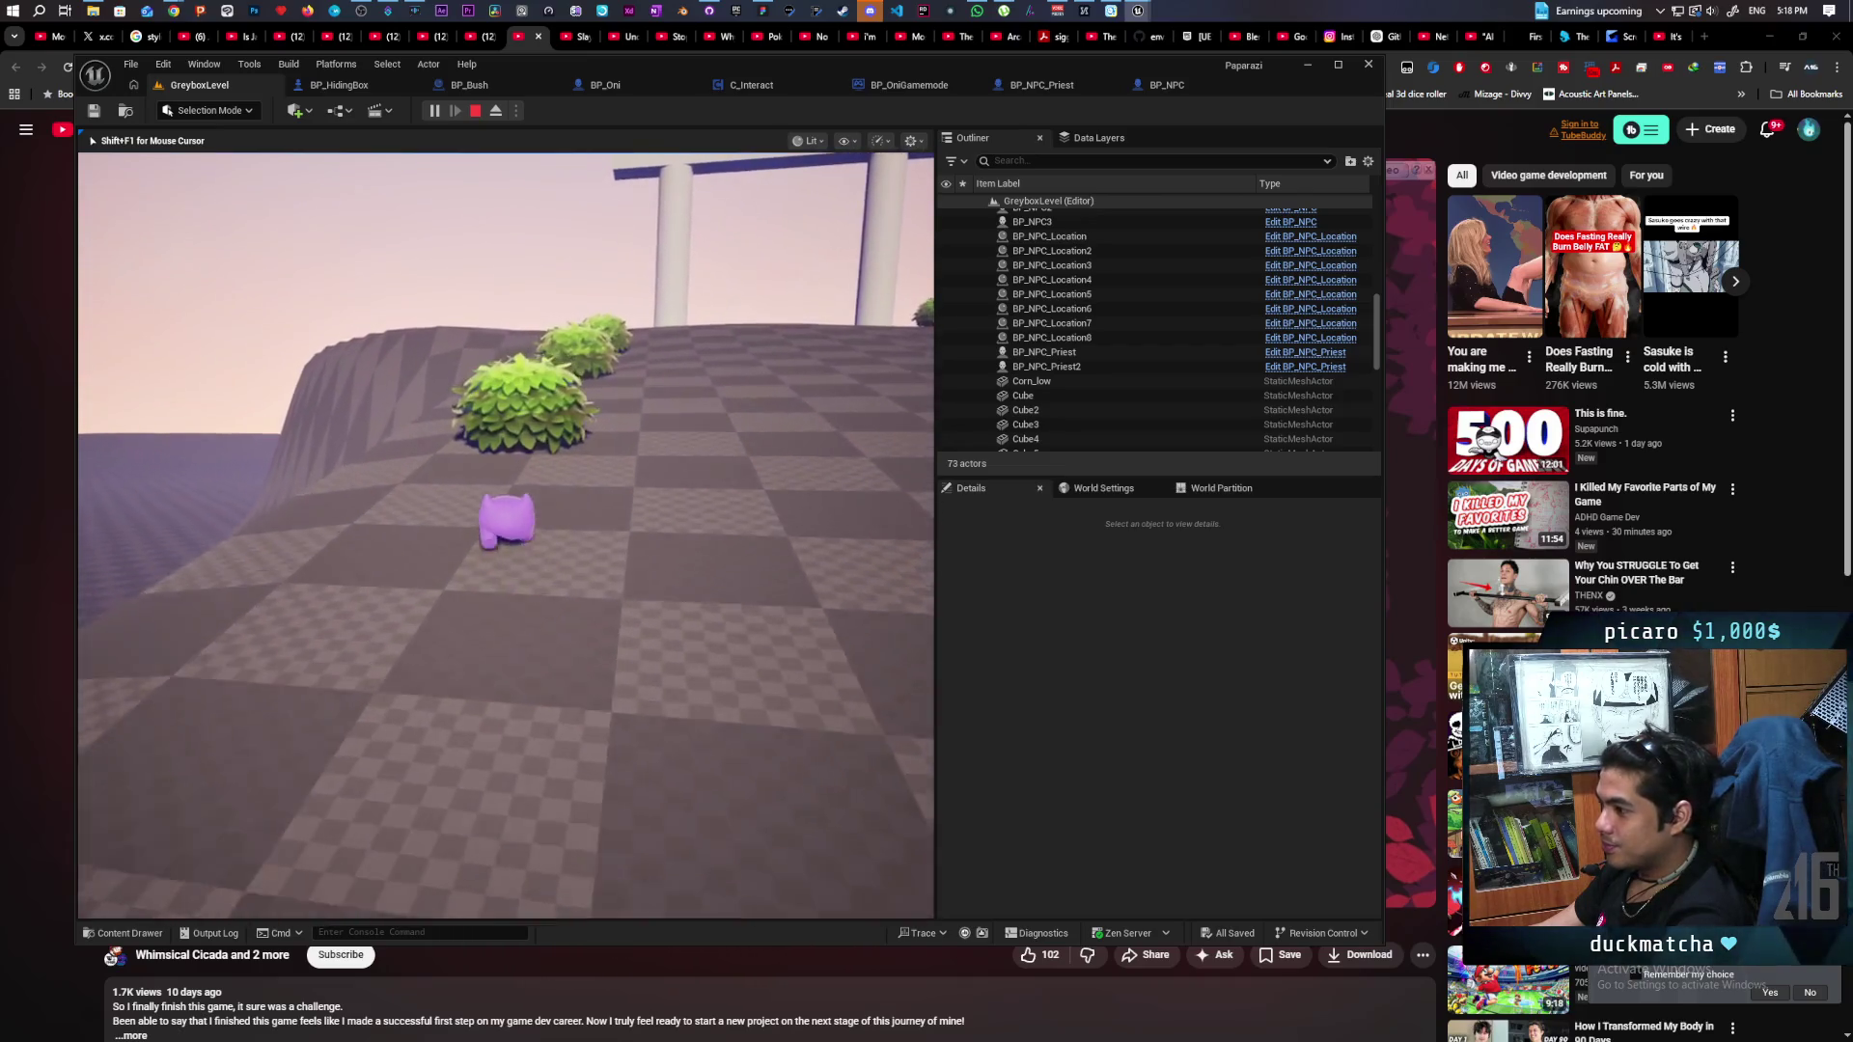
pyautogui.press('w')
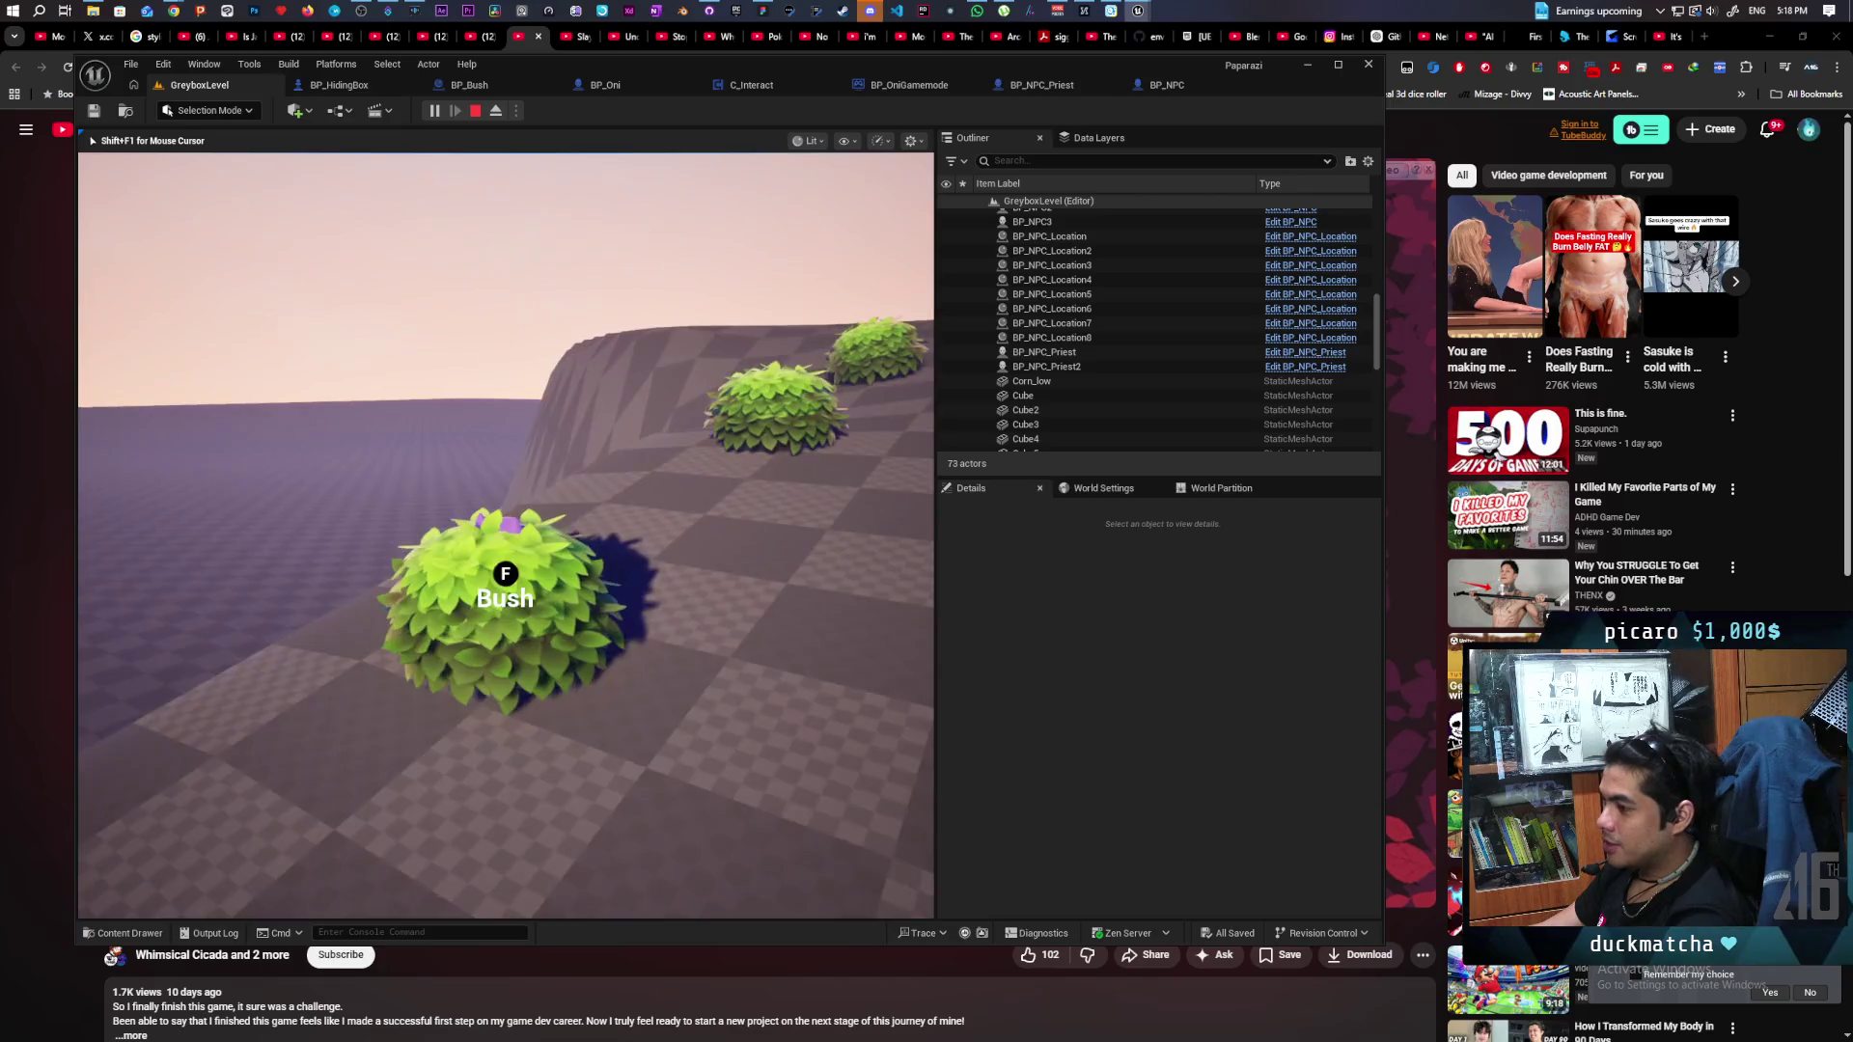
pyautogui.press('a')
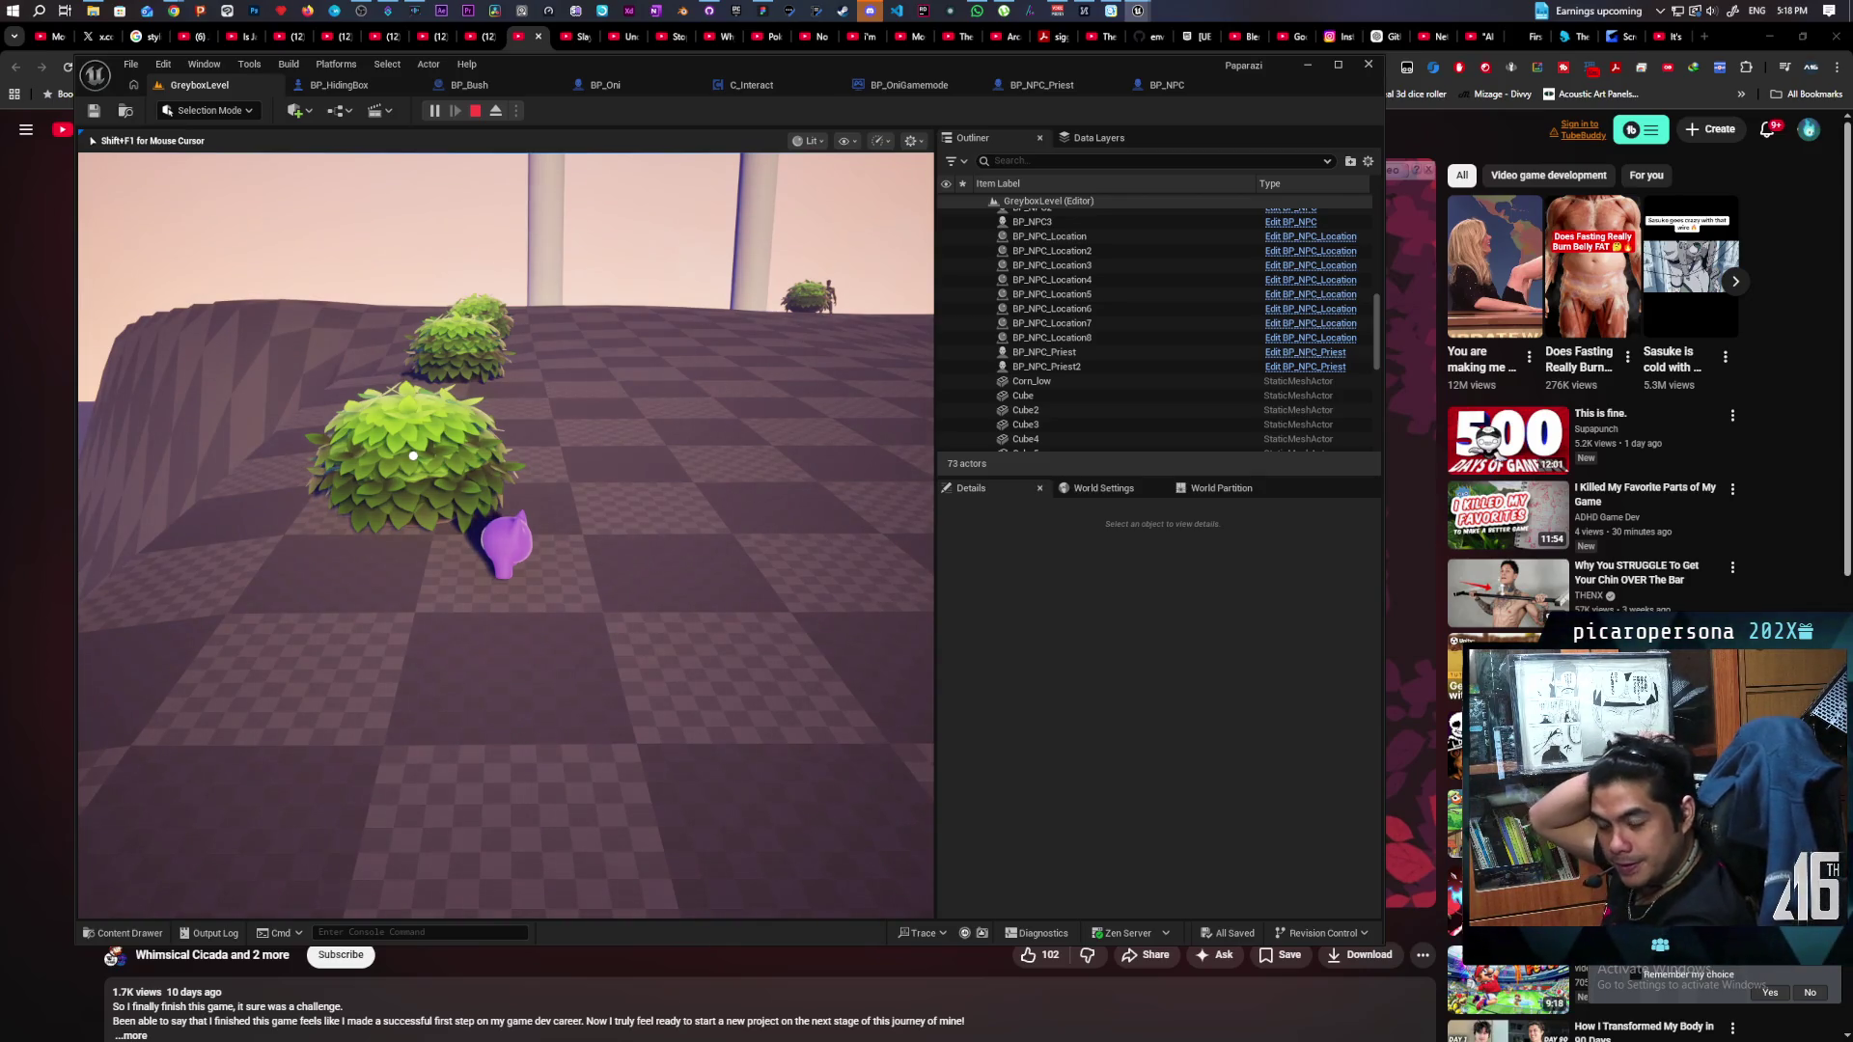
pyautogui.press('Escape')
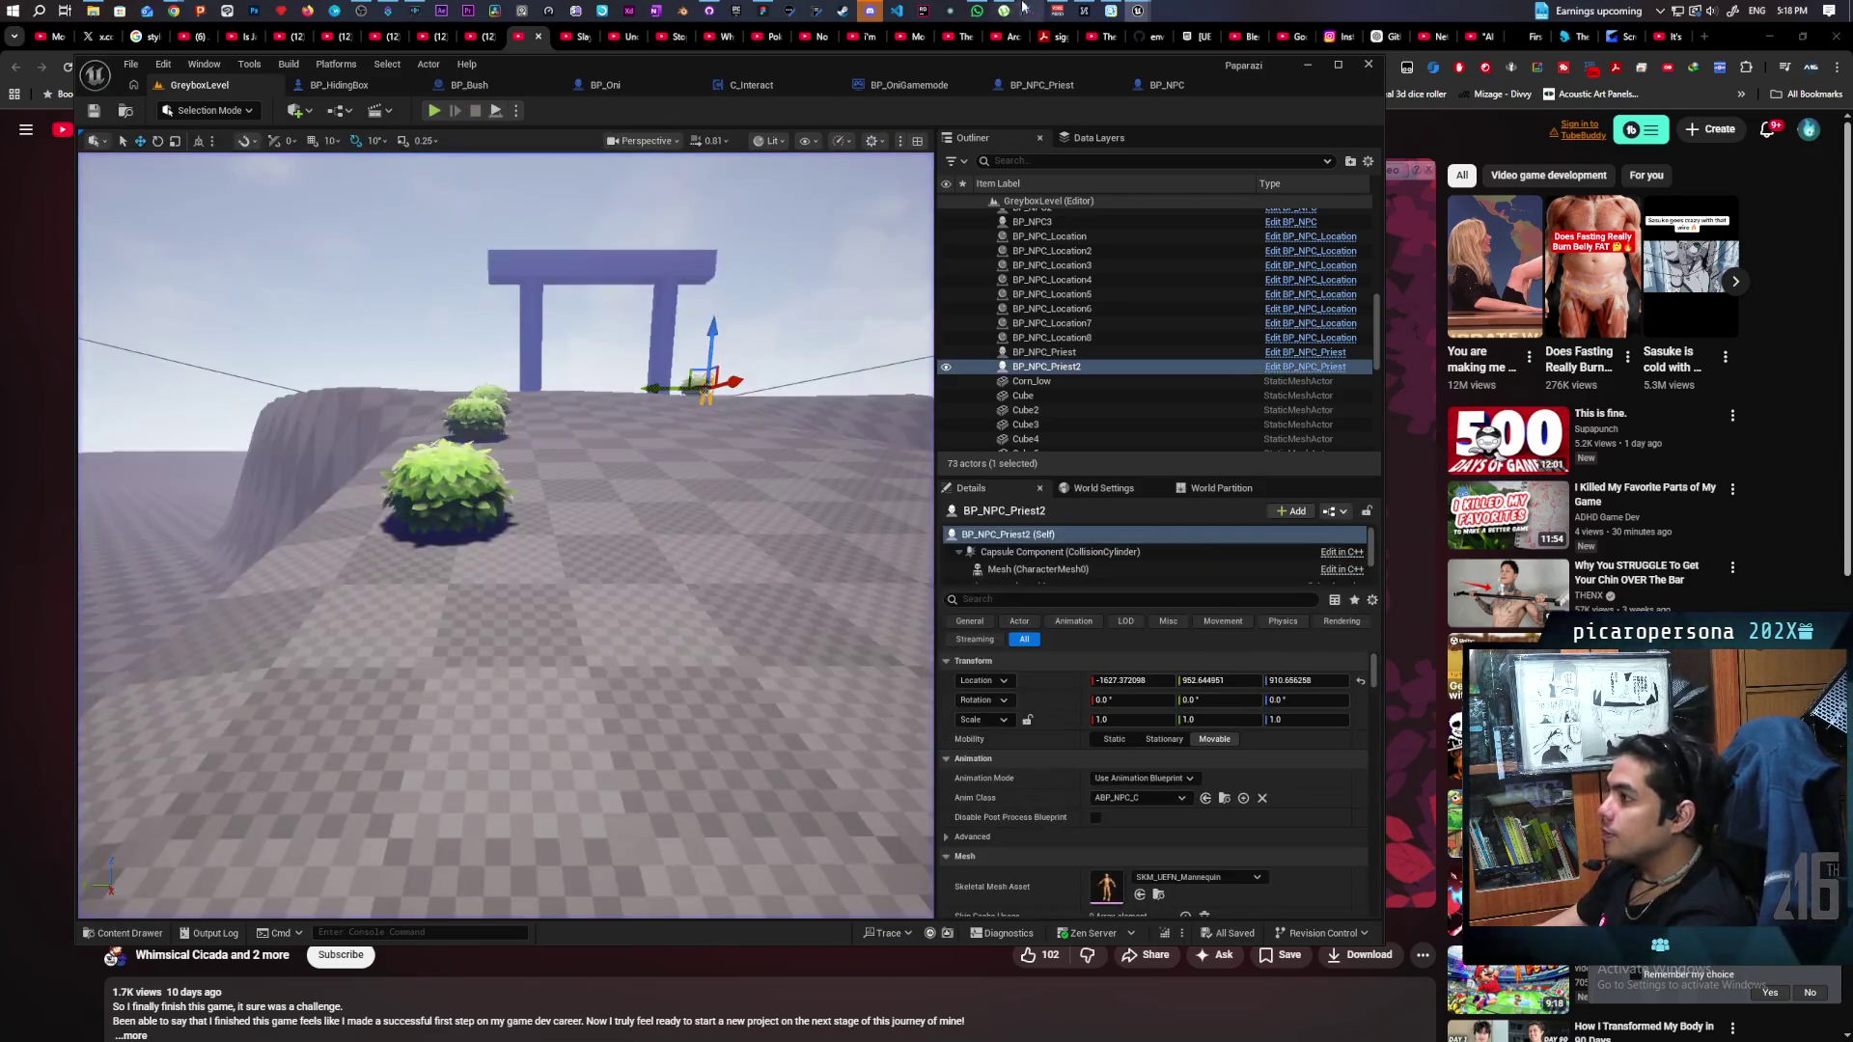
# Append 'press direction to leave bush' to the Paparazi to-do note, then return to Unreal.
pyautogui.click(765, 12)
pyautogui.doubleClick(819, 946)
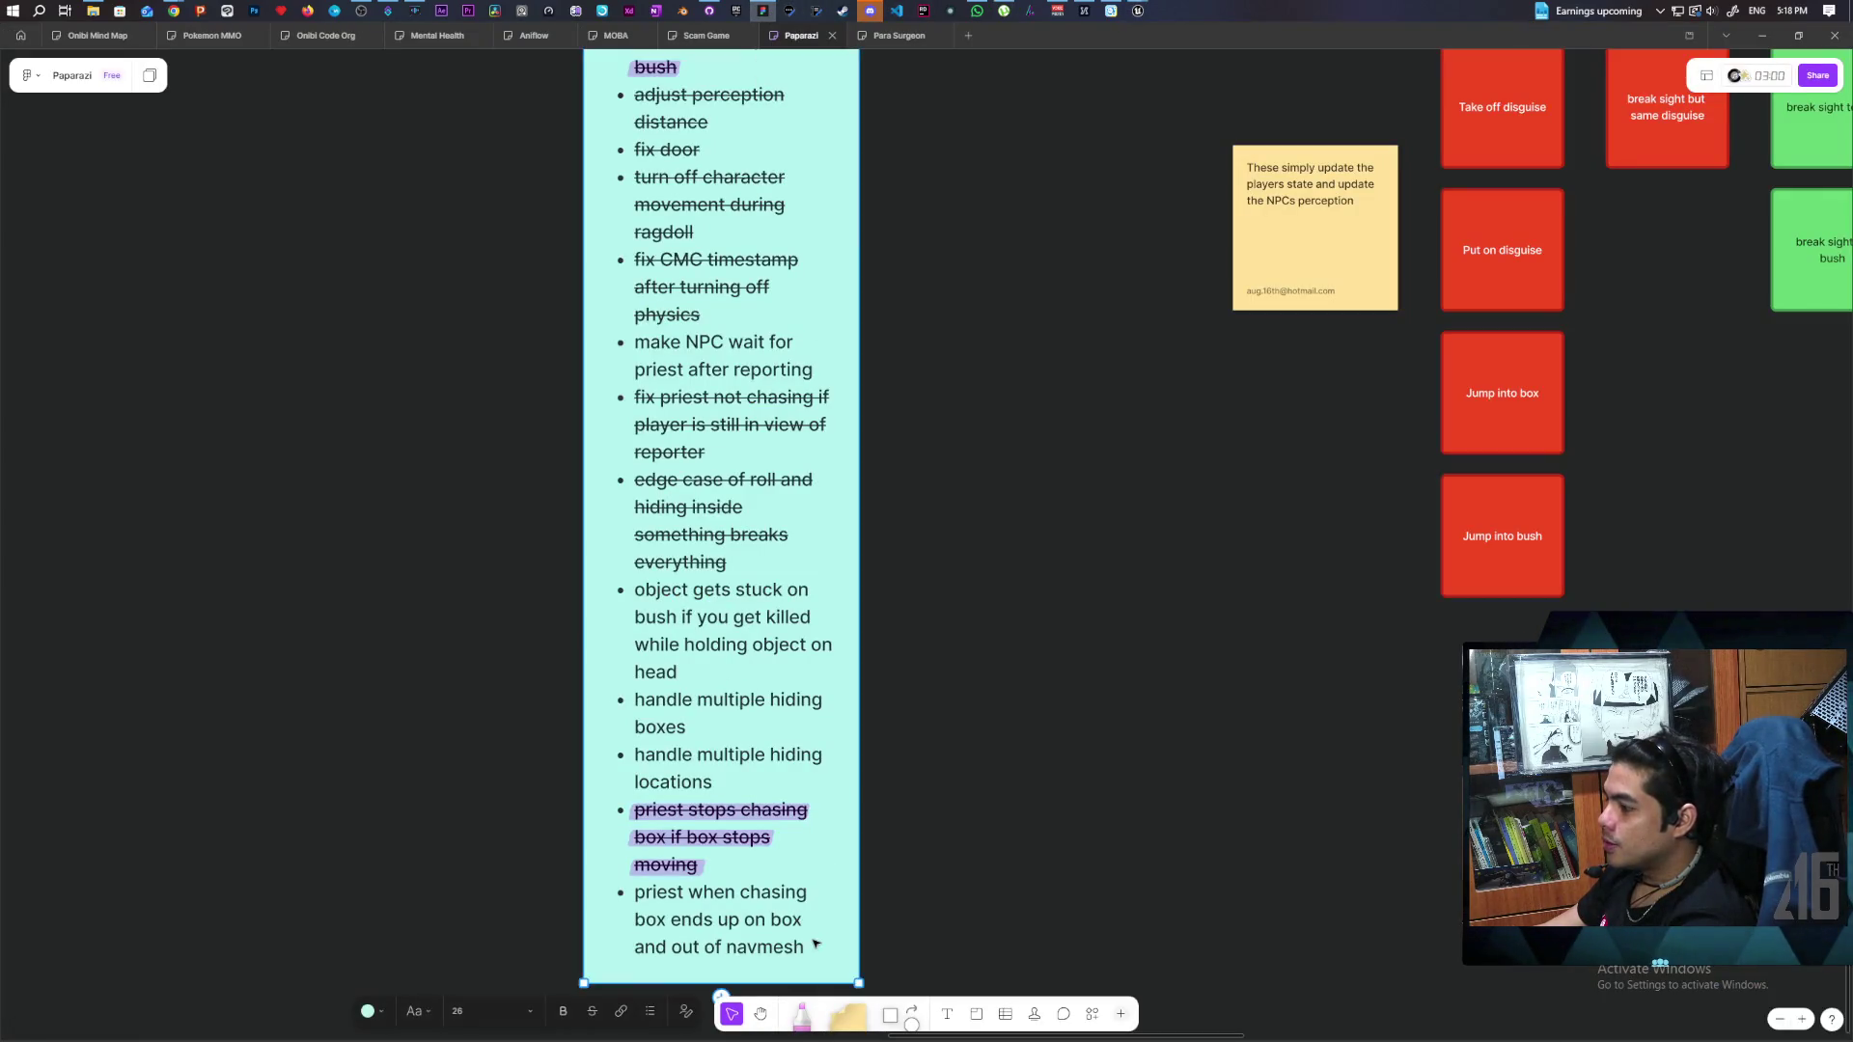
pyautogui.press('Return')
pyautogui.write('press direction to leave')
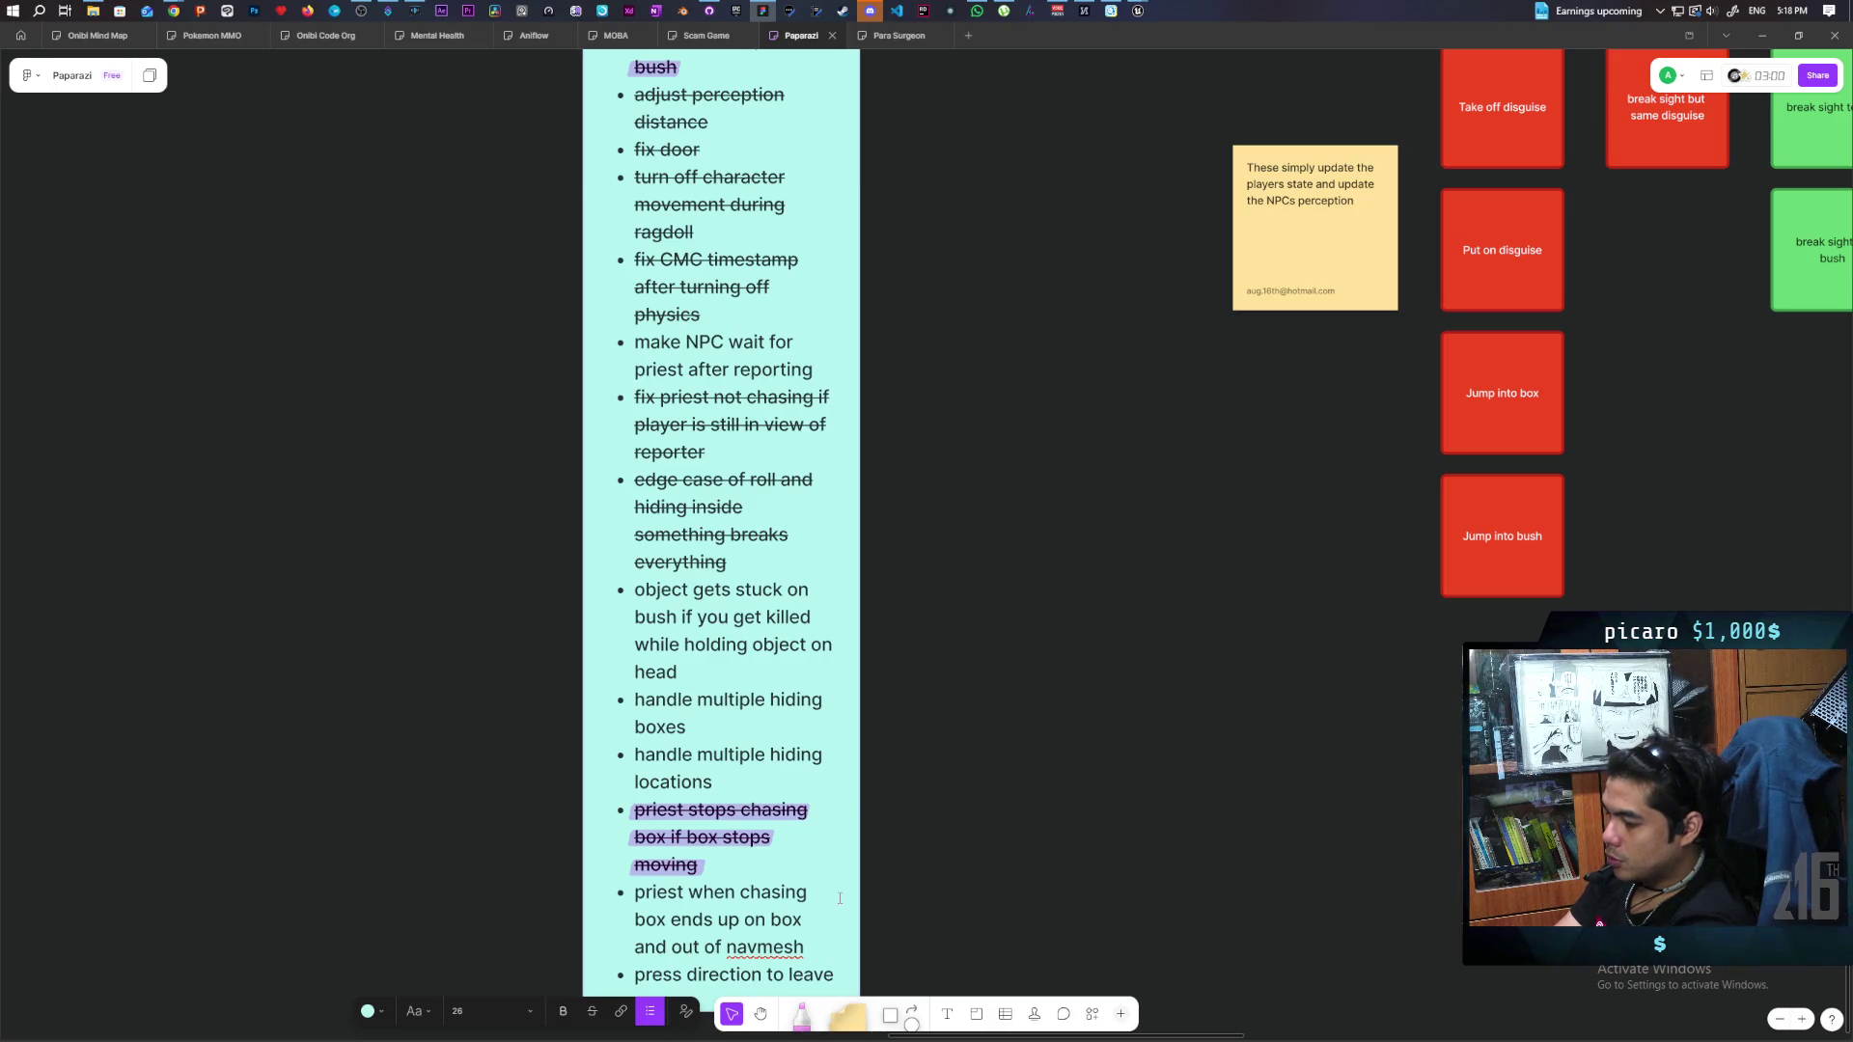
pyautogui.write('bush')
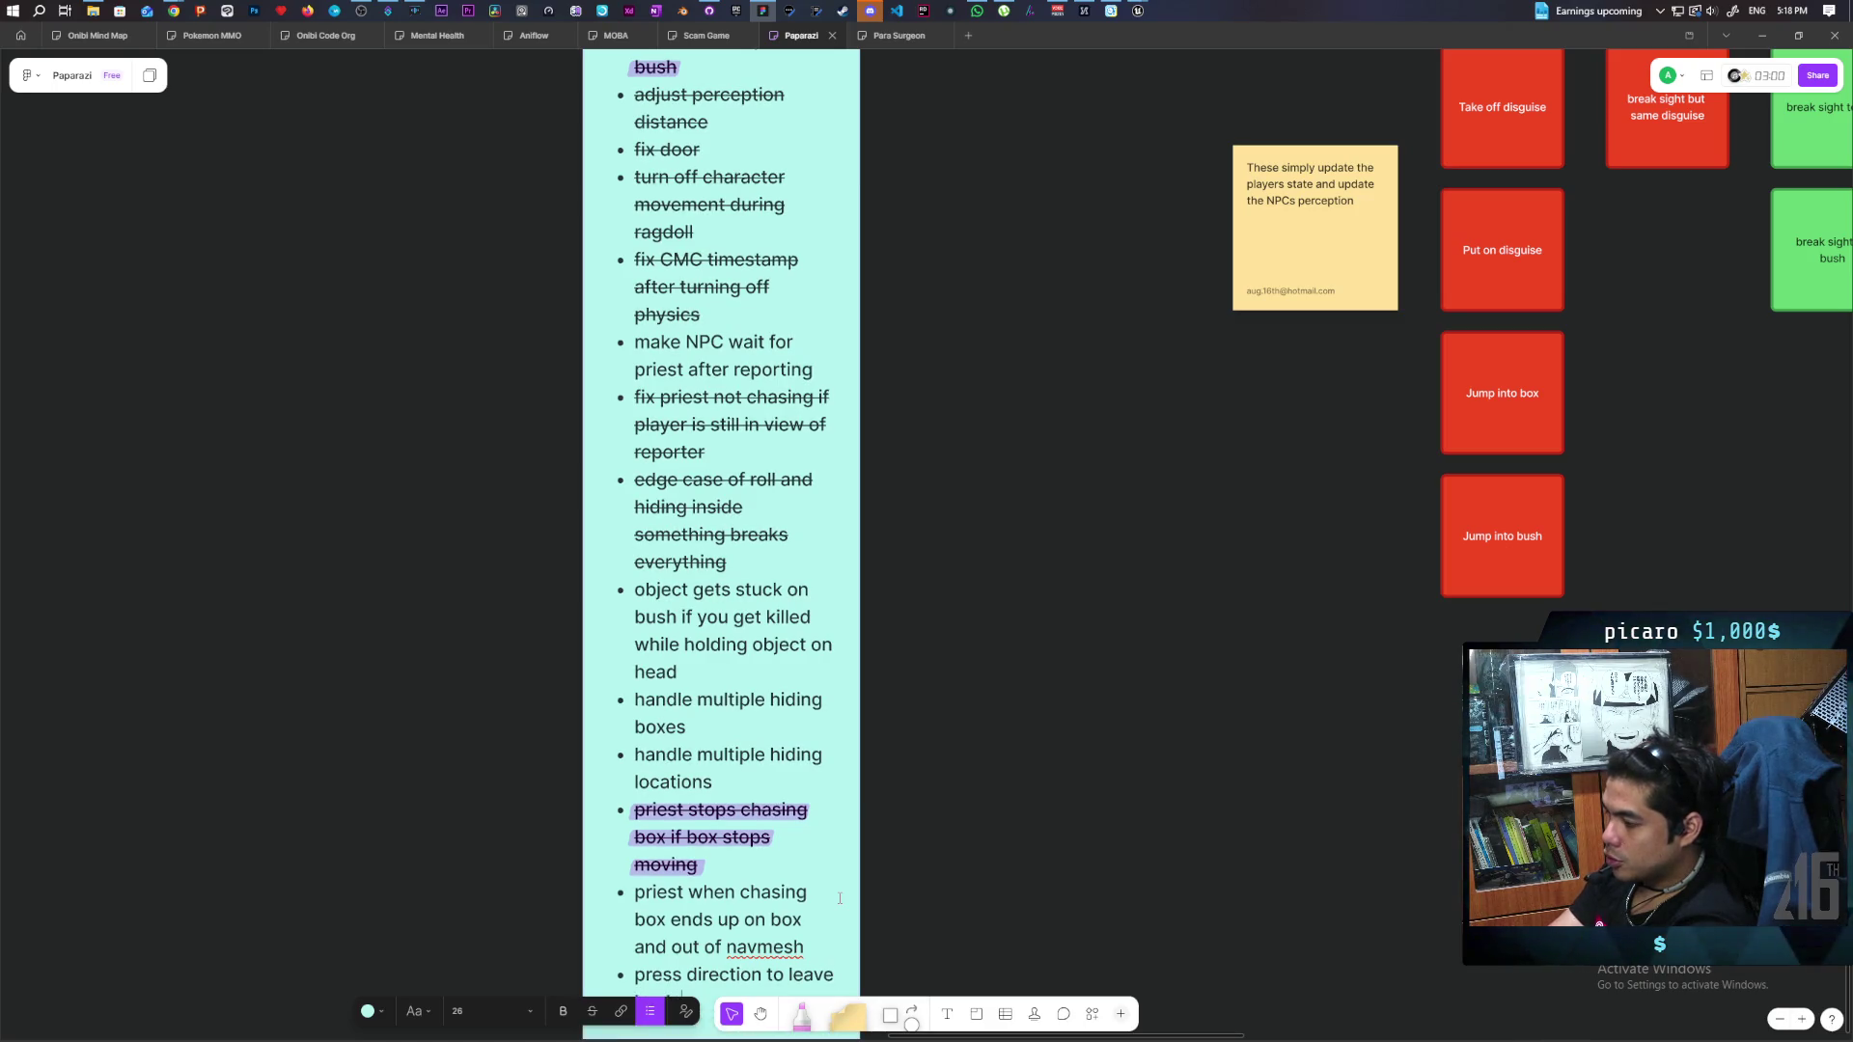
pyautogui.click(898, 887)
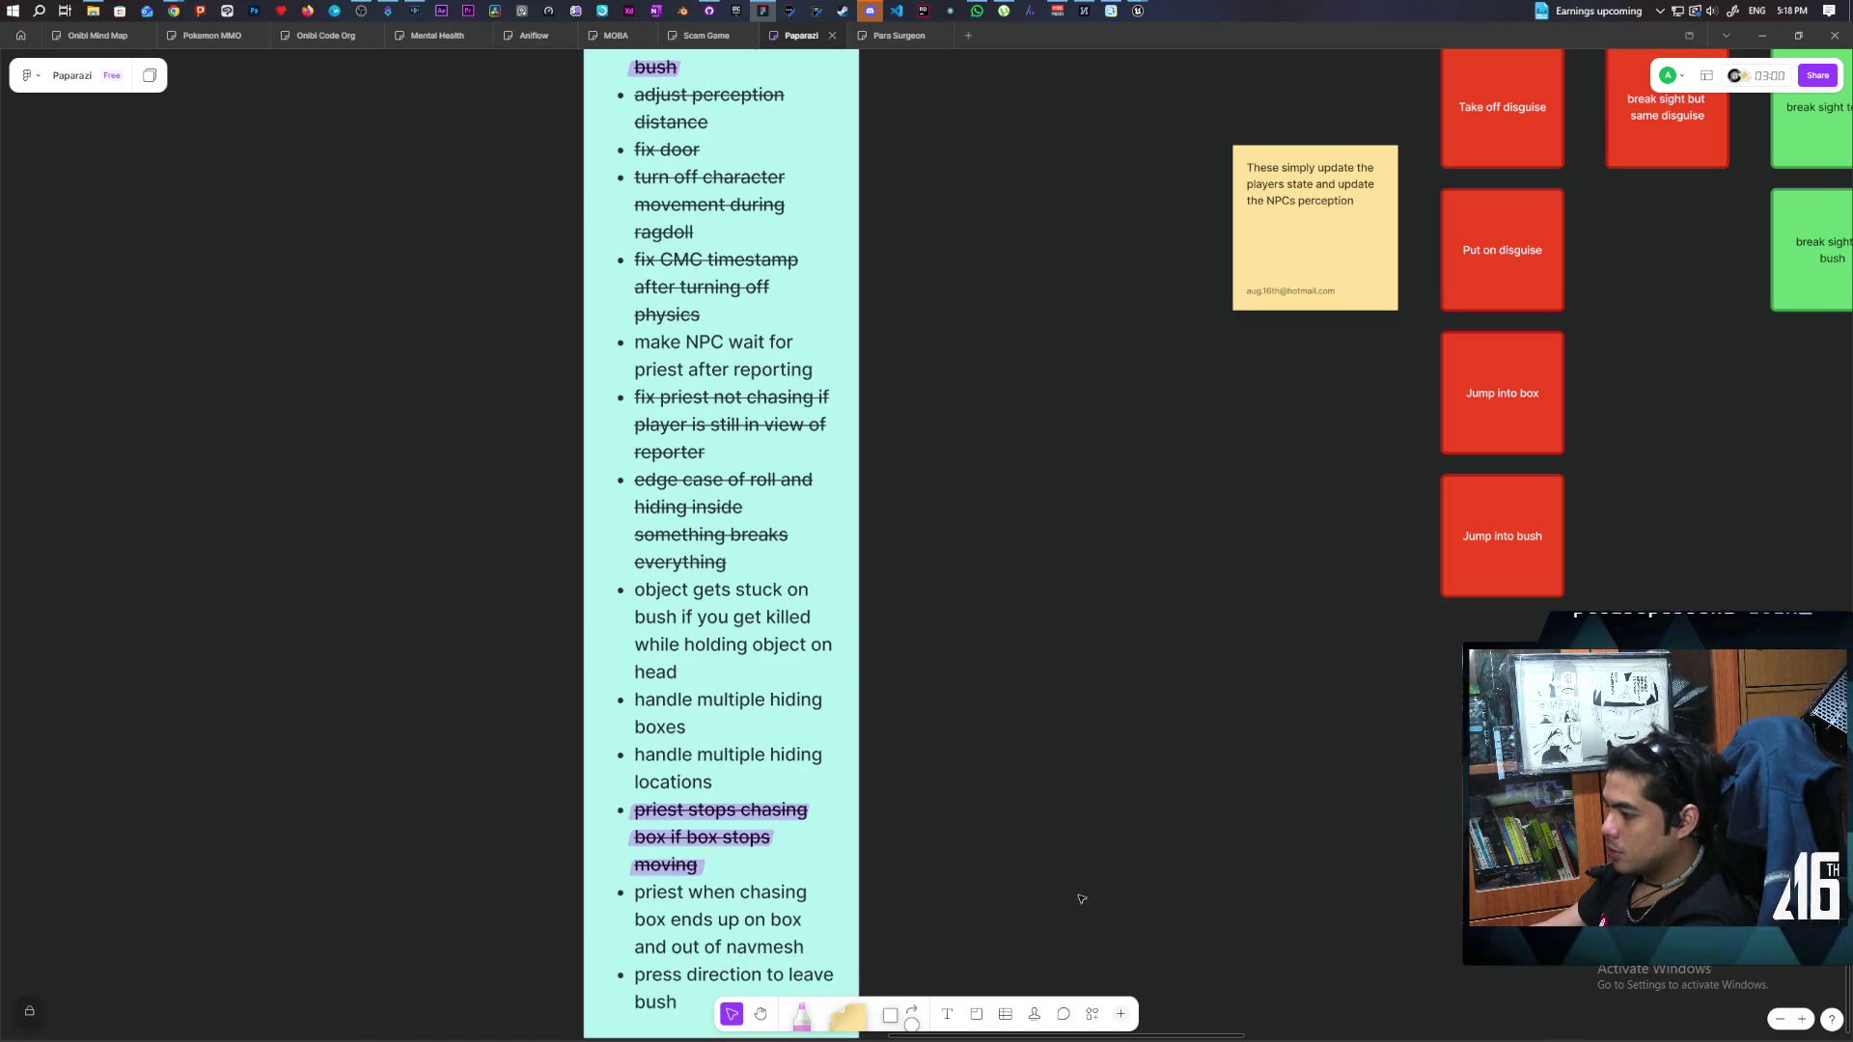
pyautogui.scroll(-3, 1084, 674)
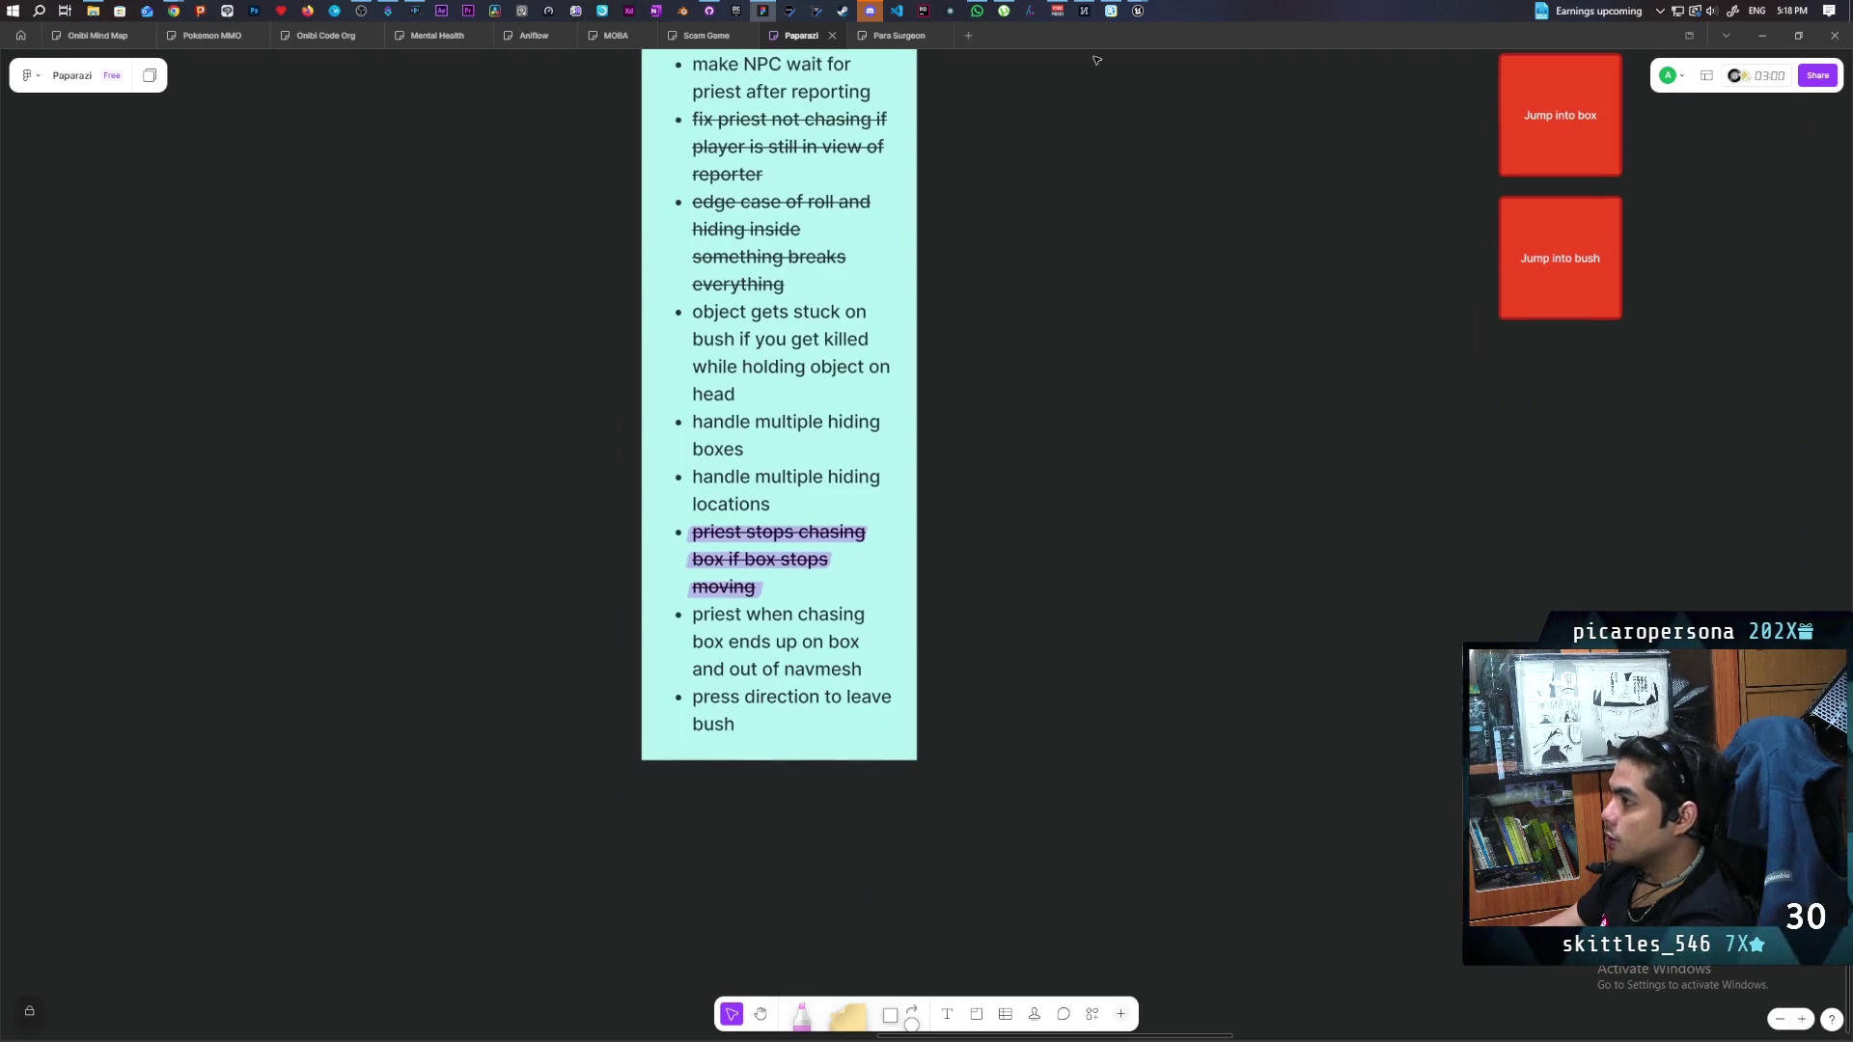
pyautogui.moveTo(1137, 8)
pyautogui.click(1004, 77)
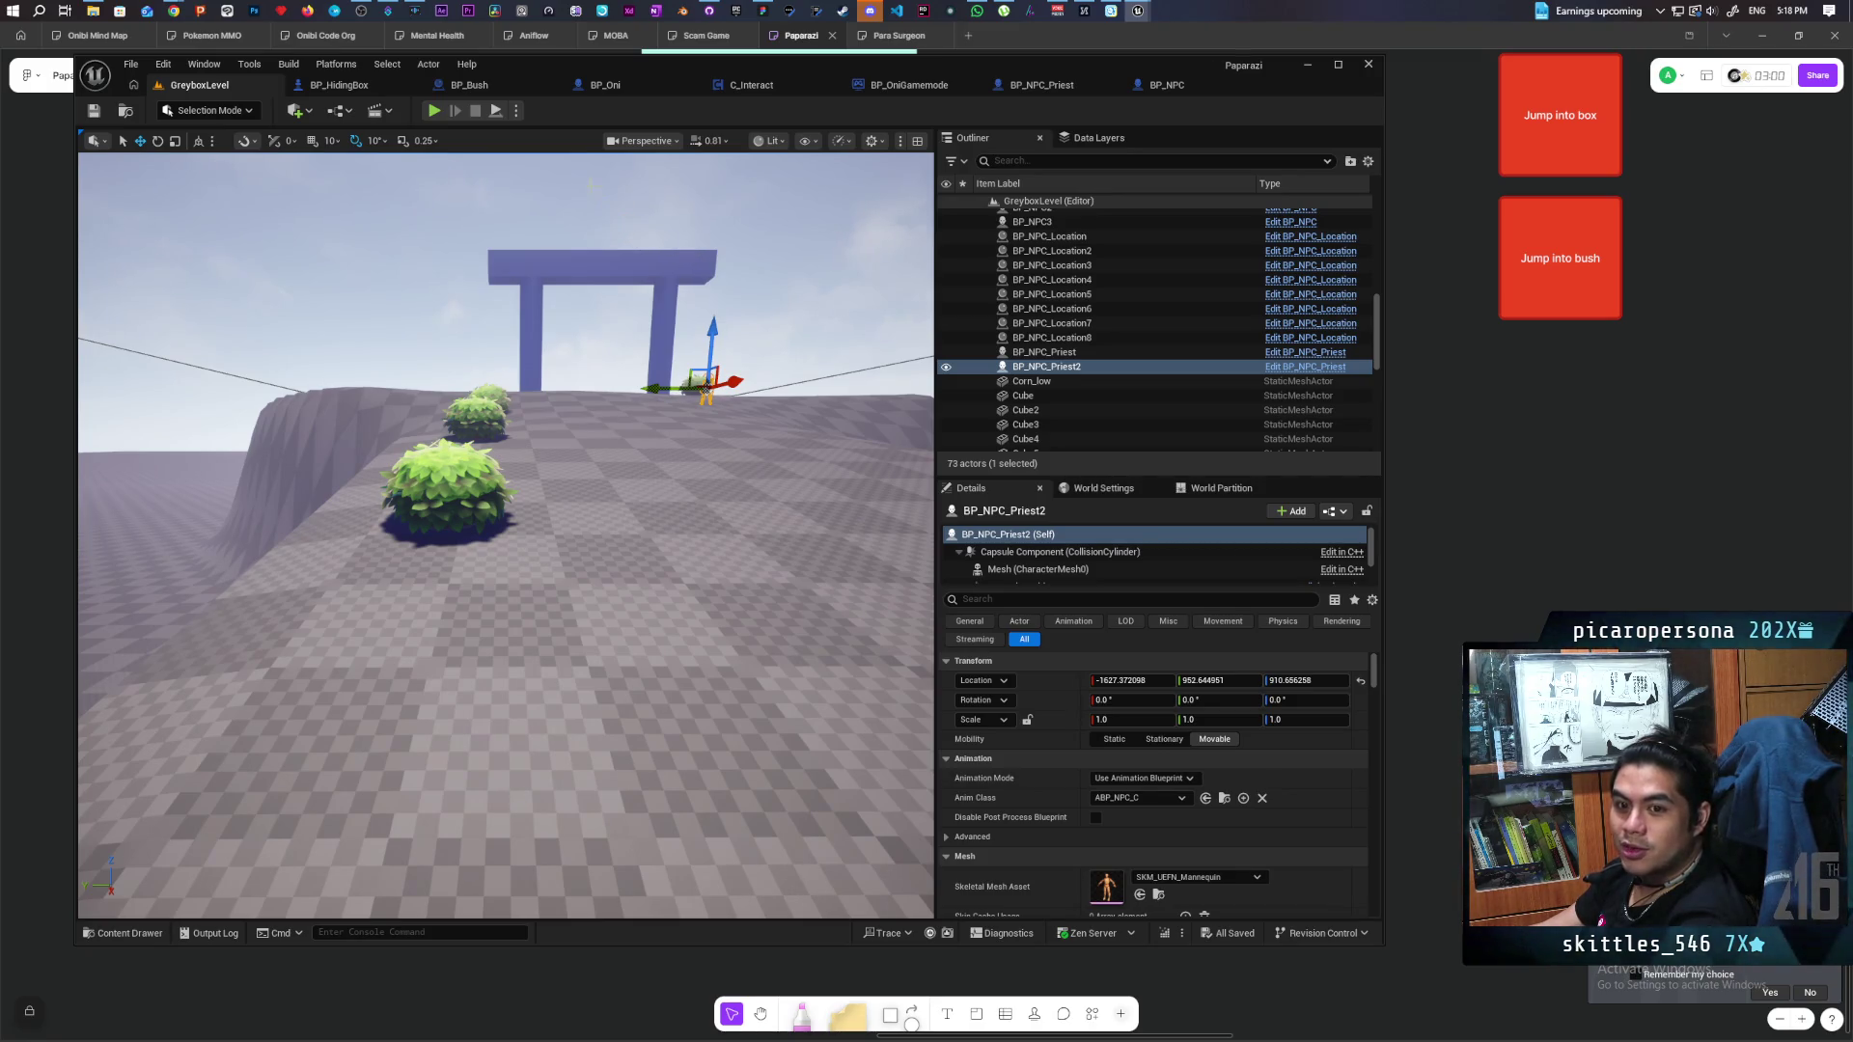
pyautogui.click(435, 110)
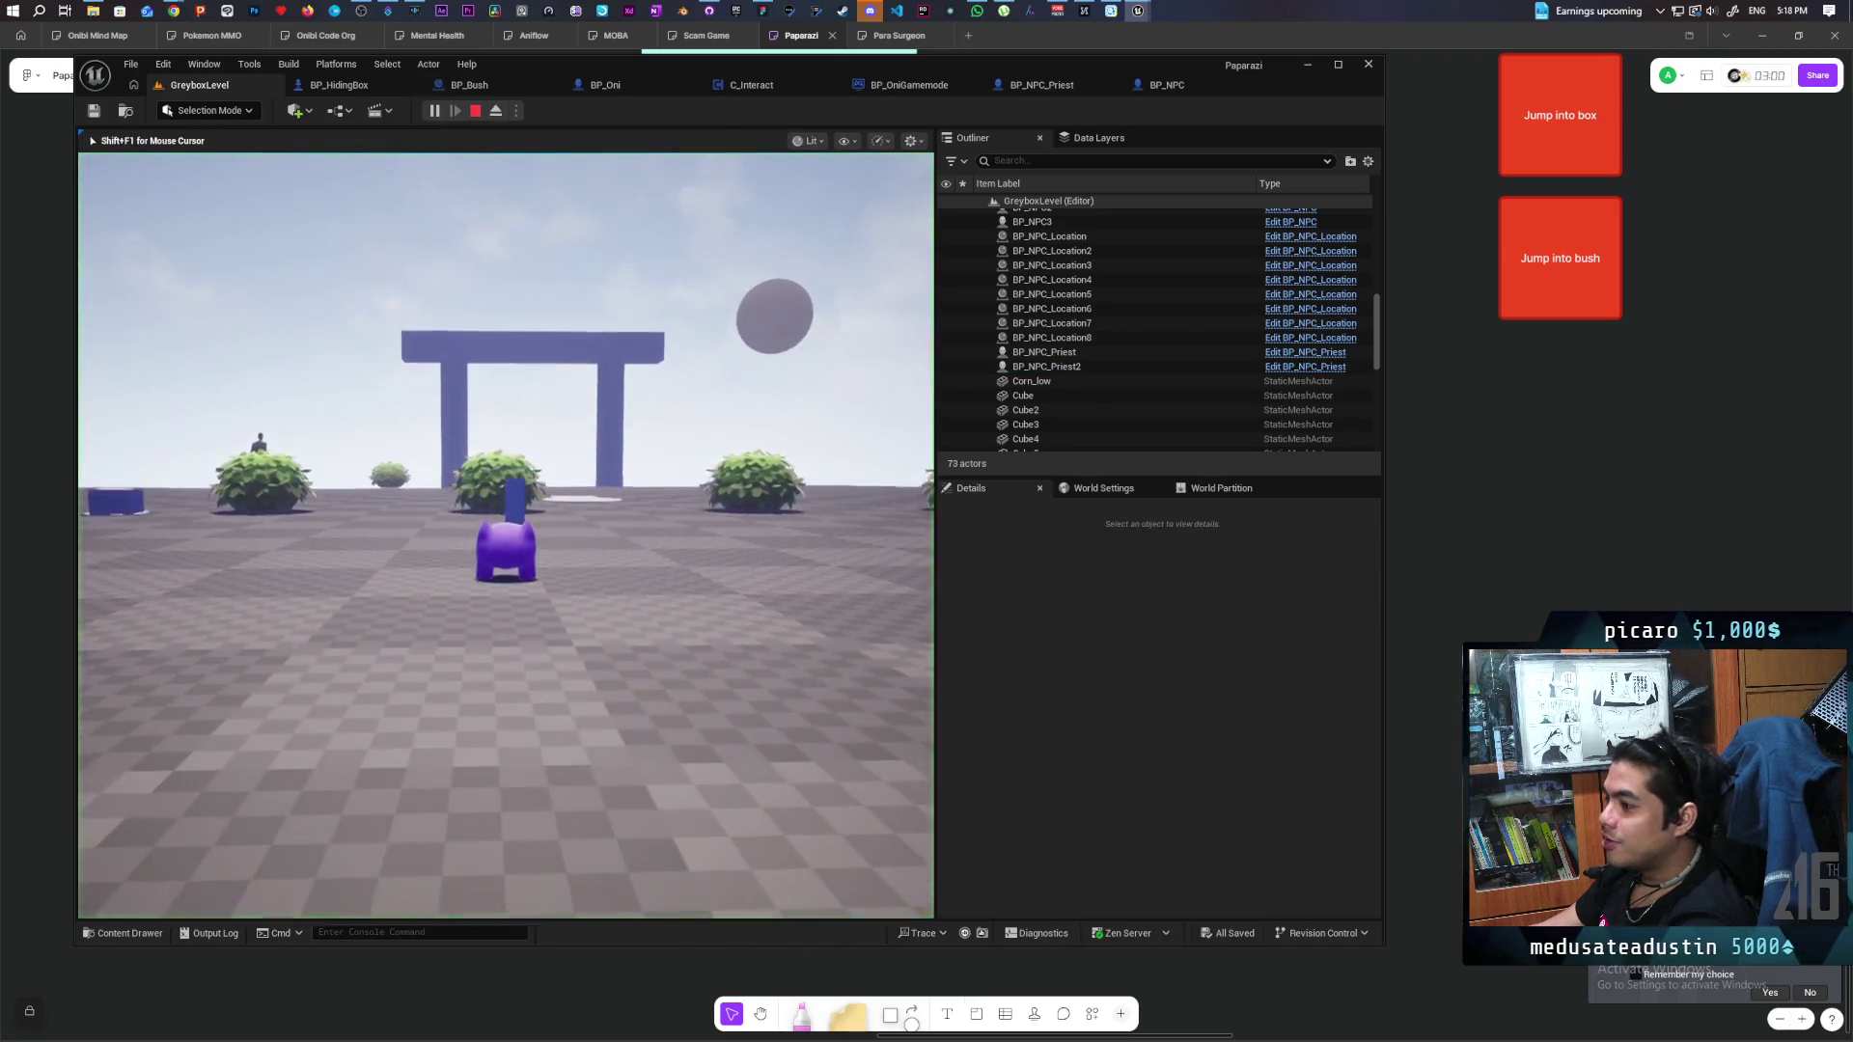
pyautogui.press('w')
pyautogui.press('space')
pyautogui.press('a')
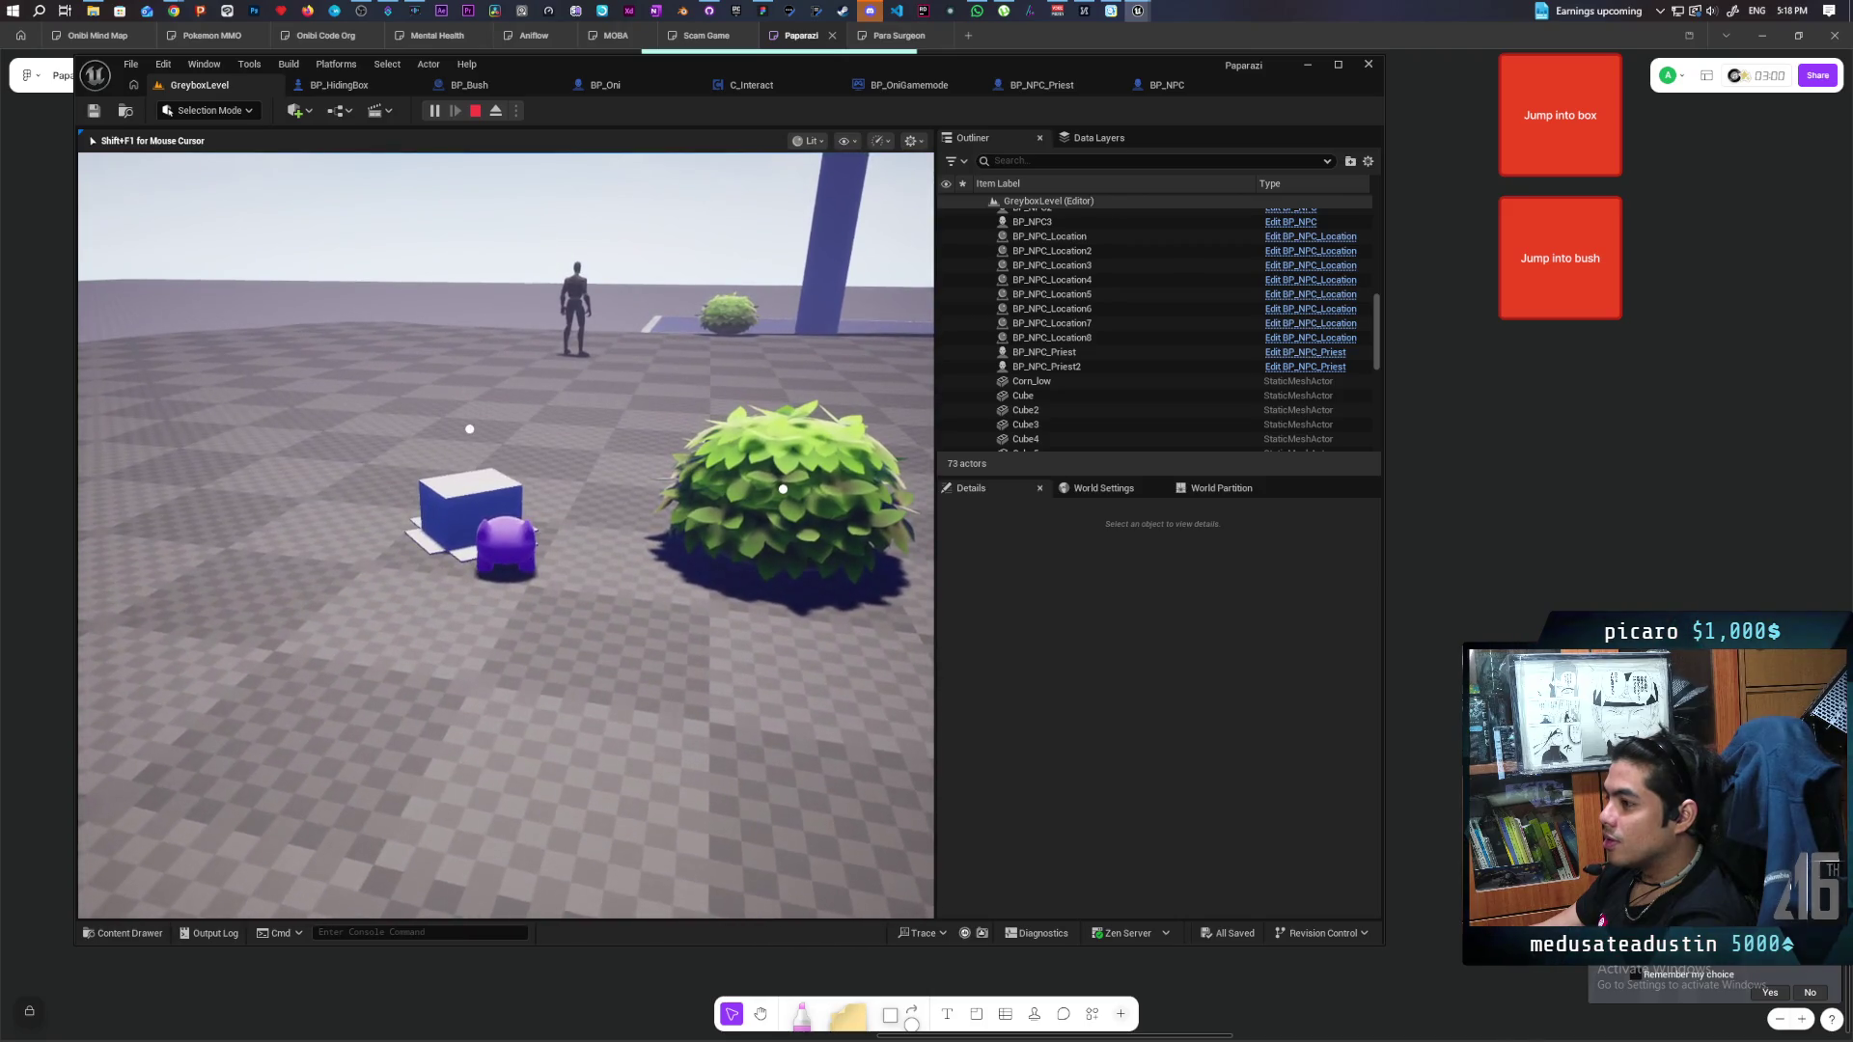
pyautogui.press('w')
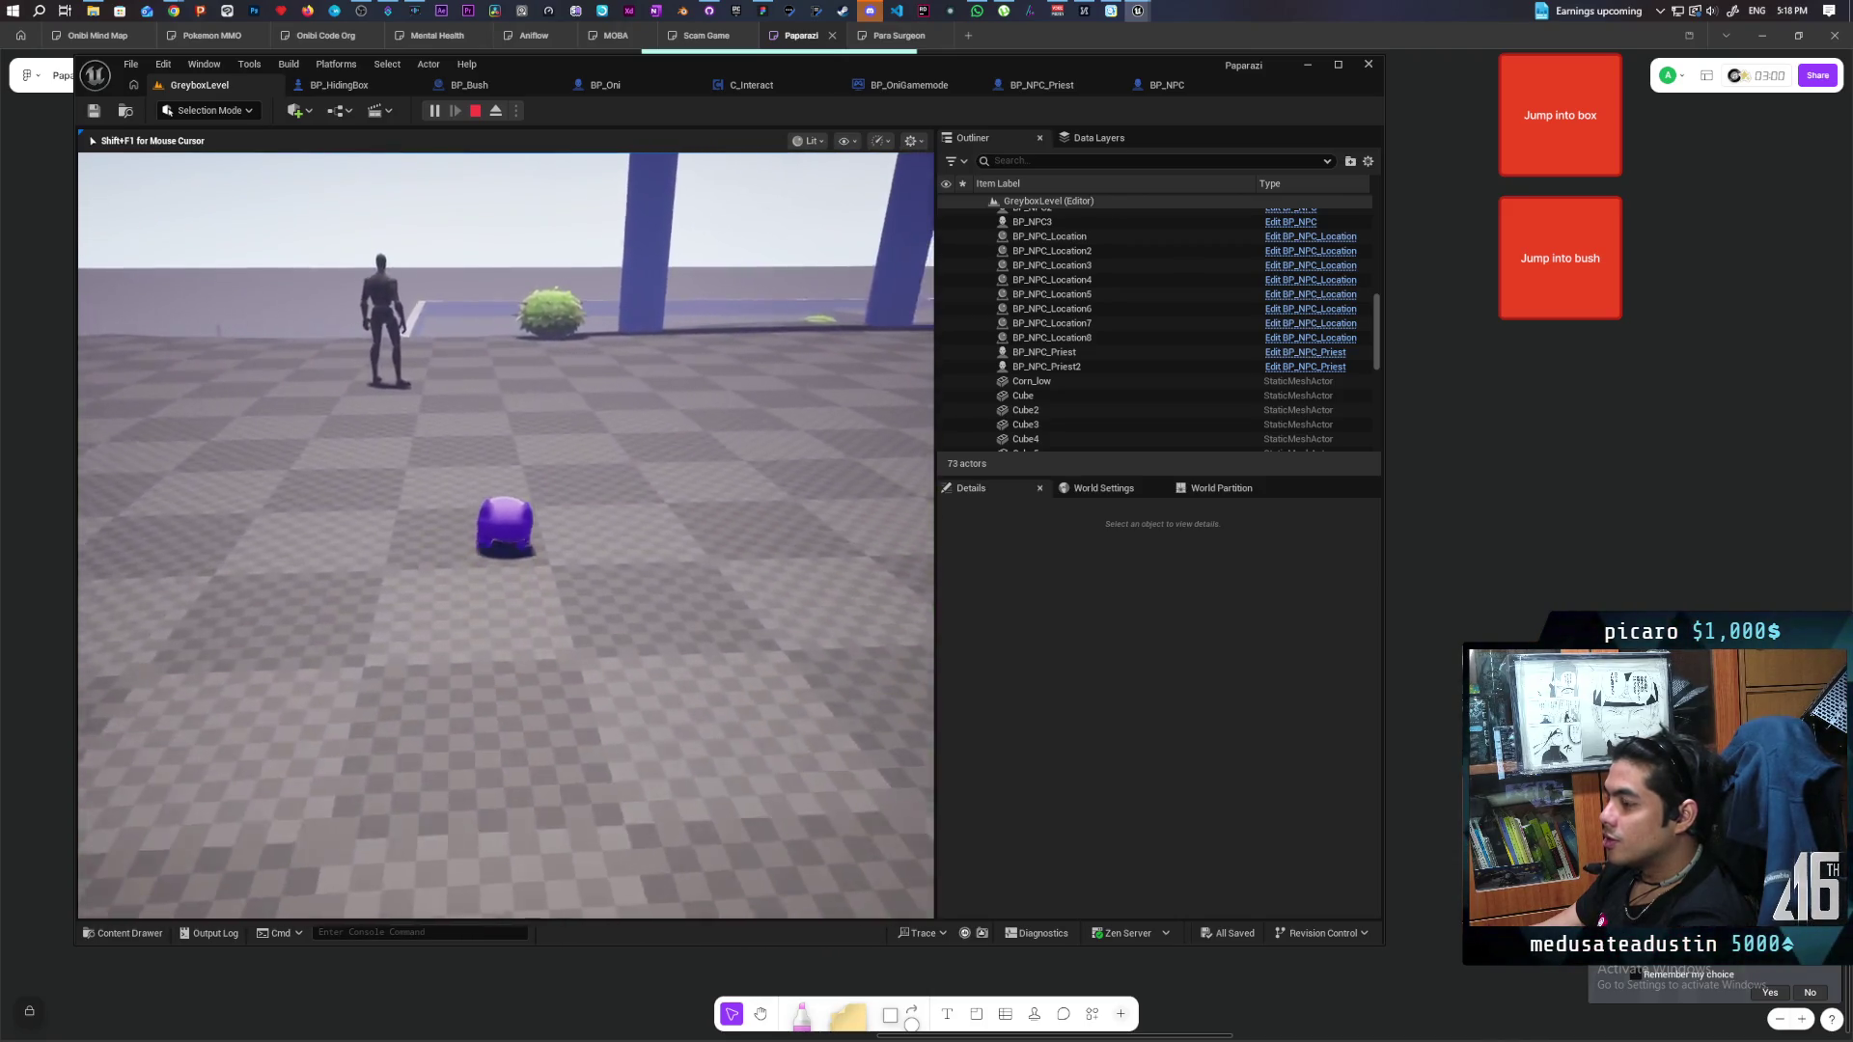
pyautogui.press('d')
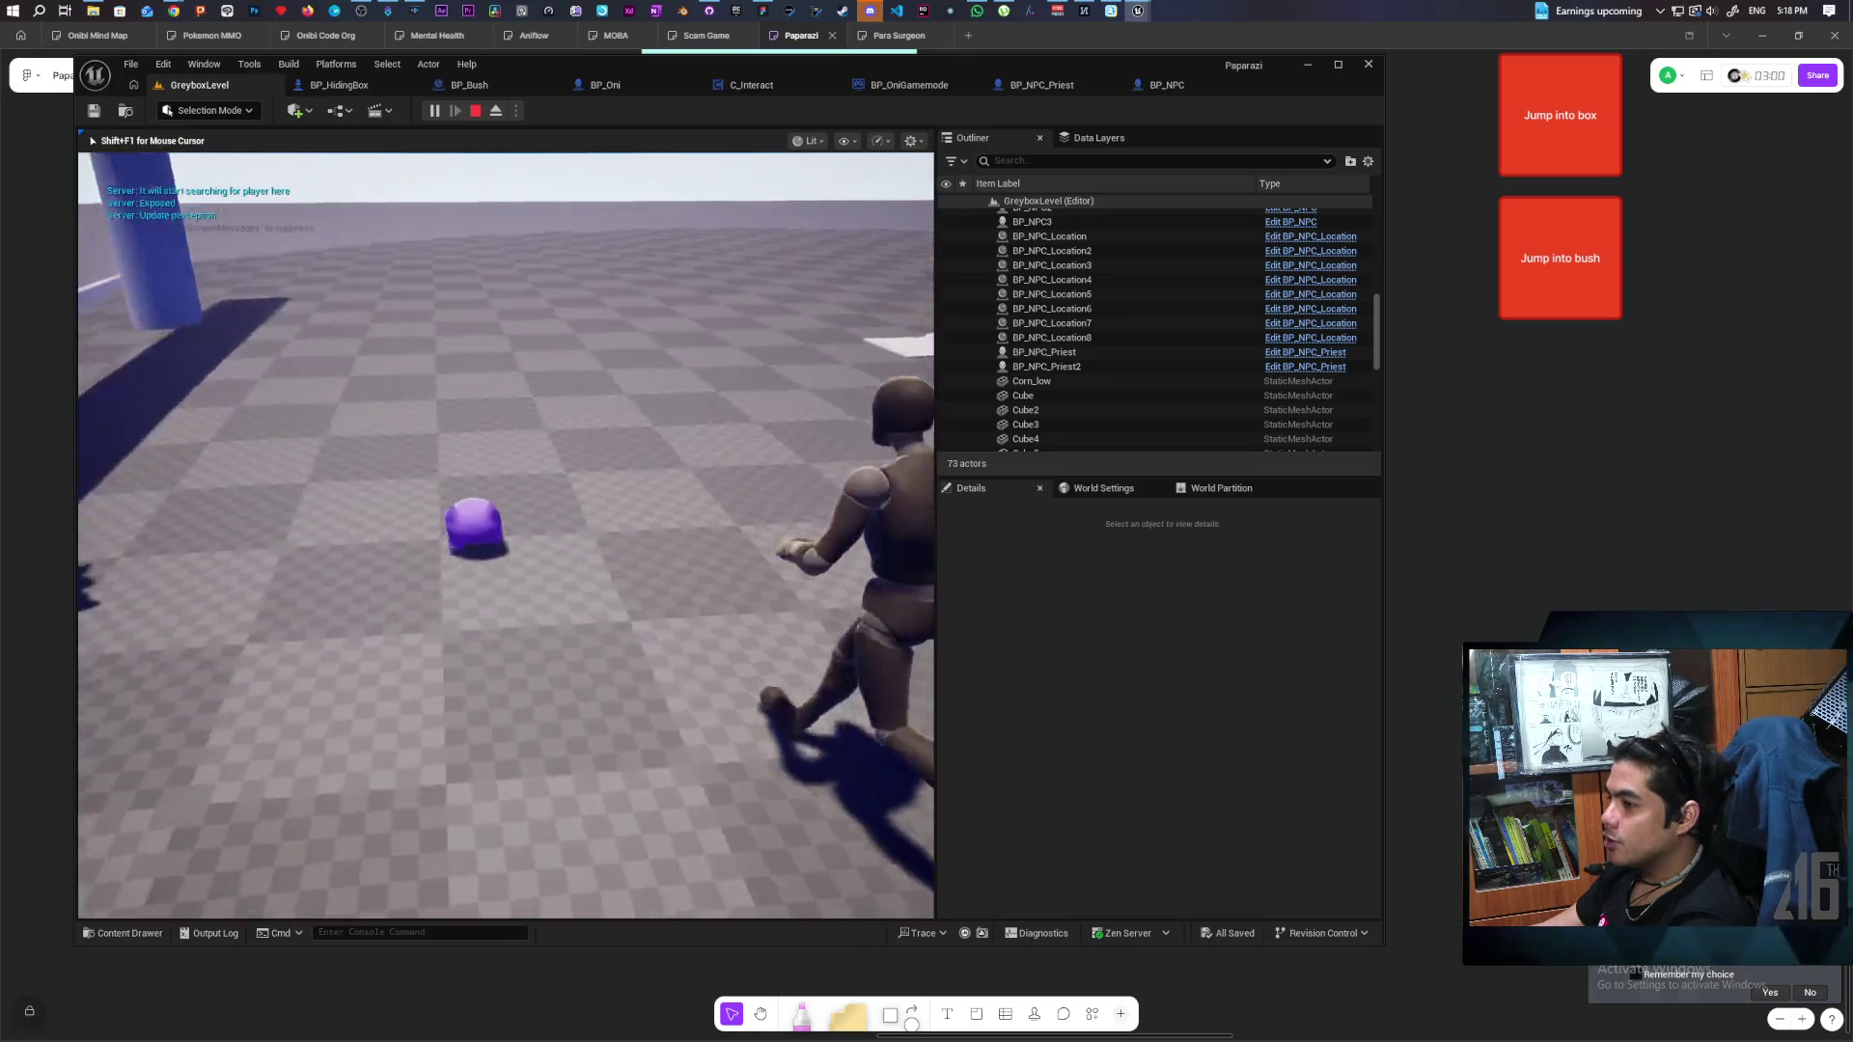
pyautogui.press('a')
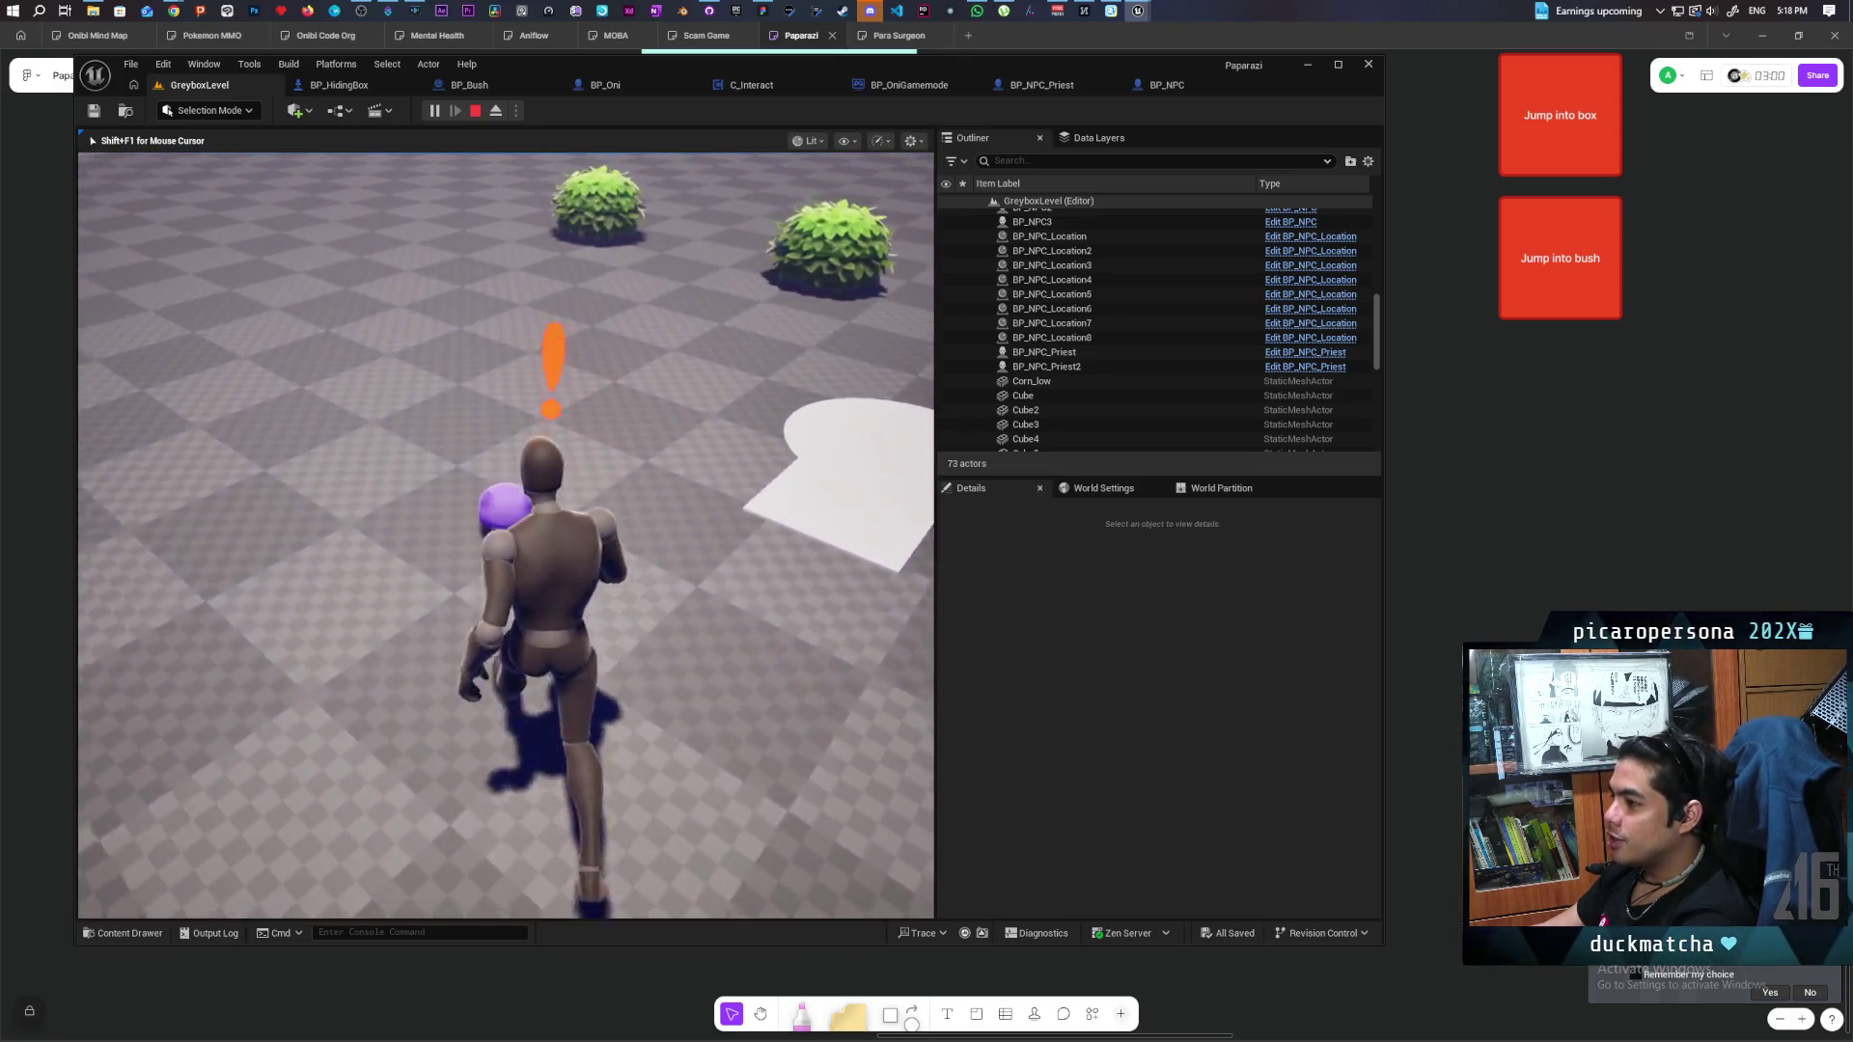
pyautogui.press('w')
pyautogui.press('w')
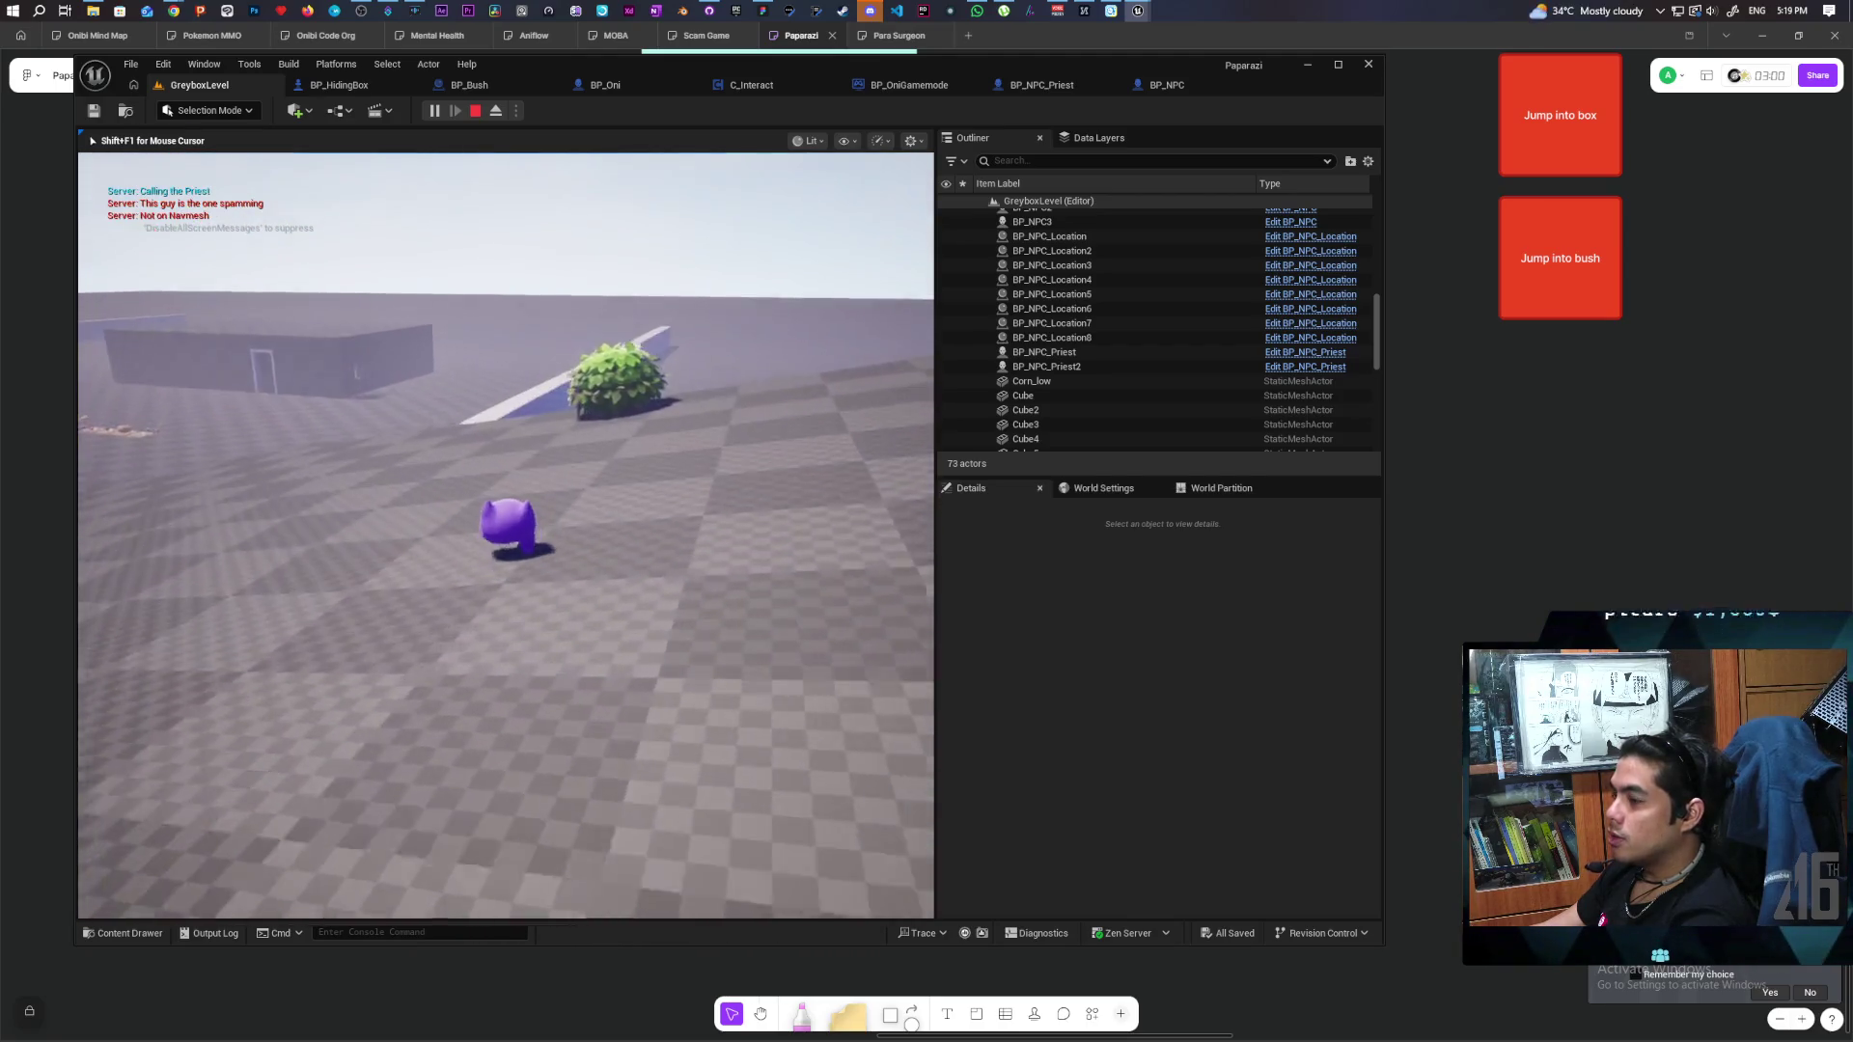
pyautogui.press('w')
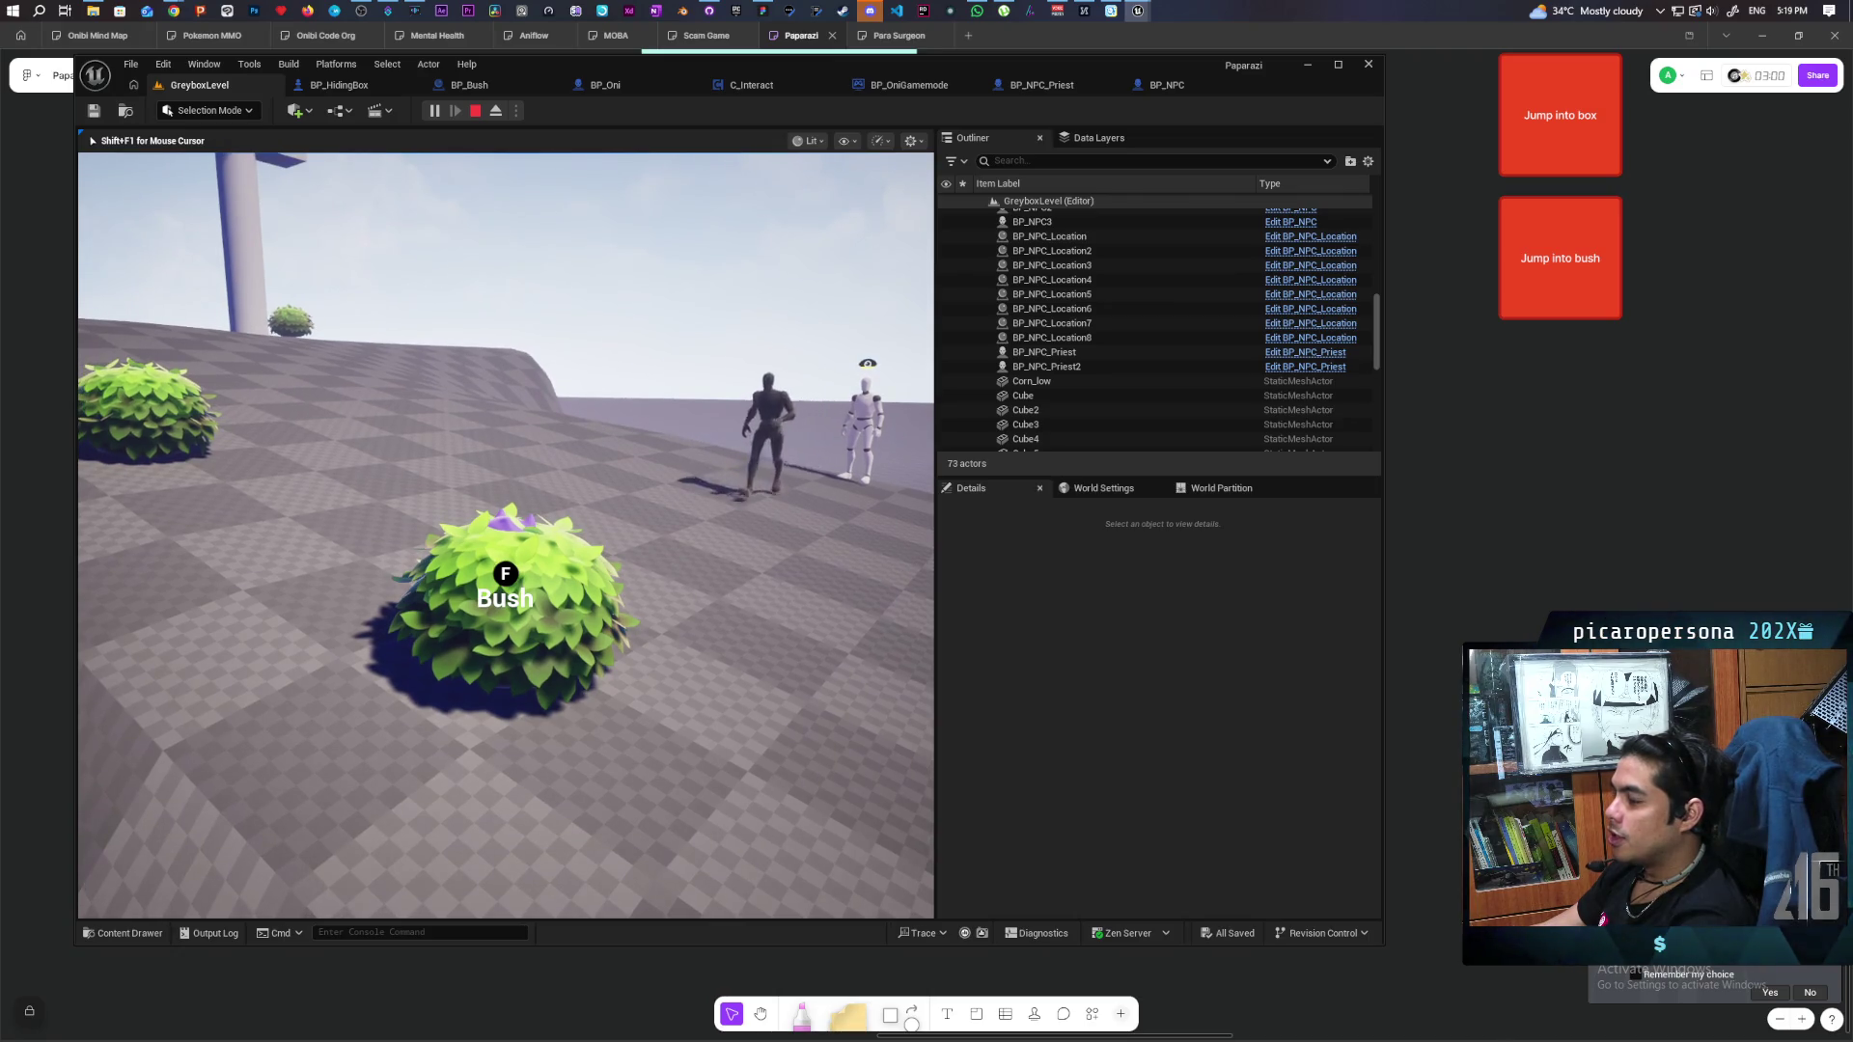
pyautogui.press('f')
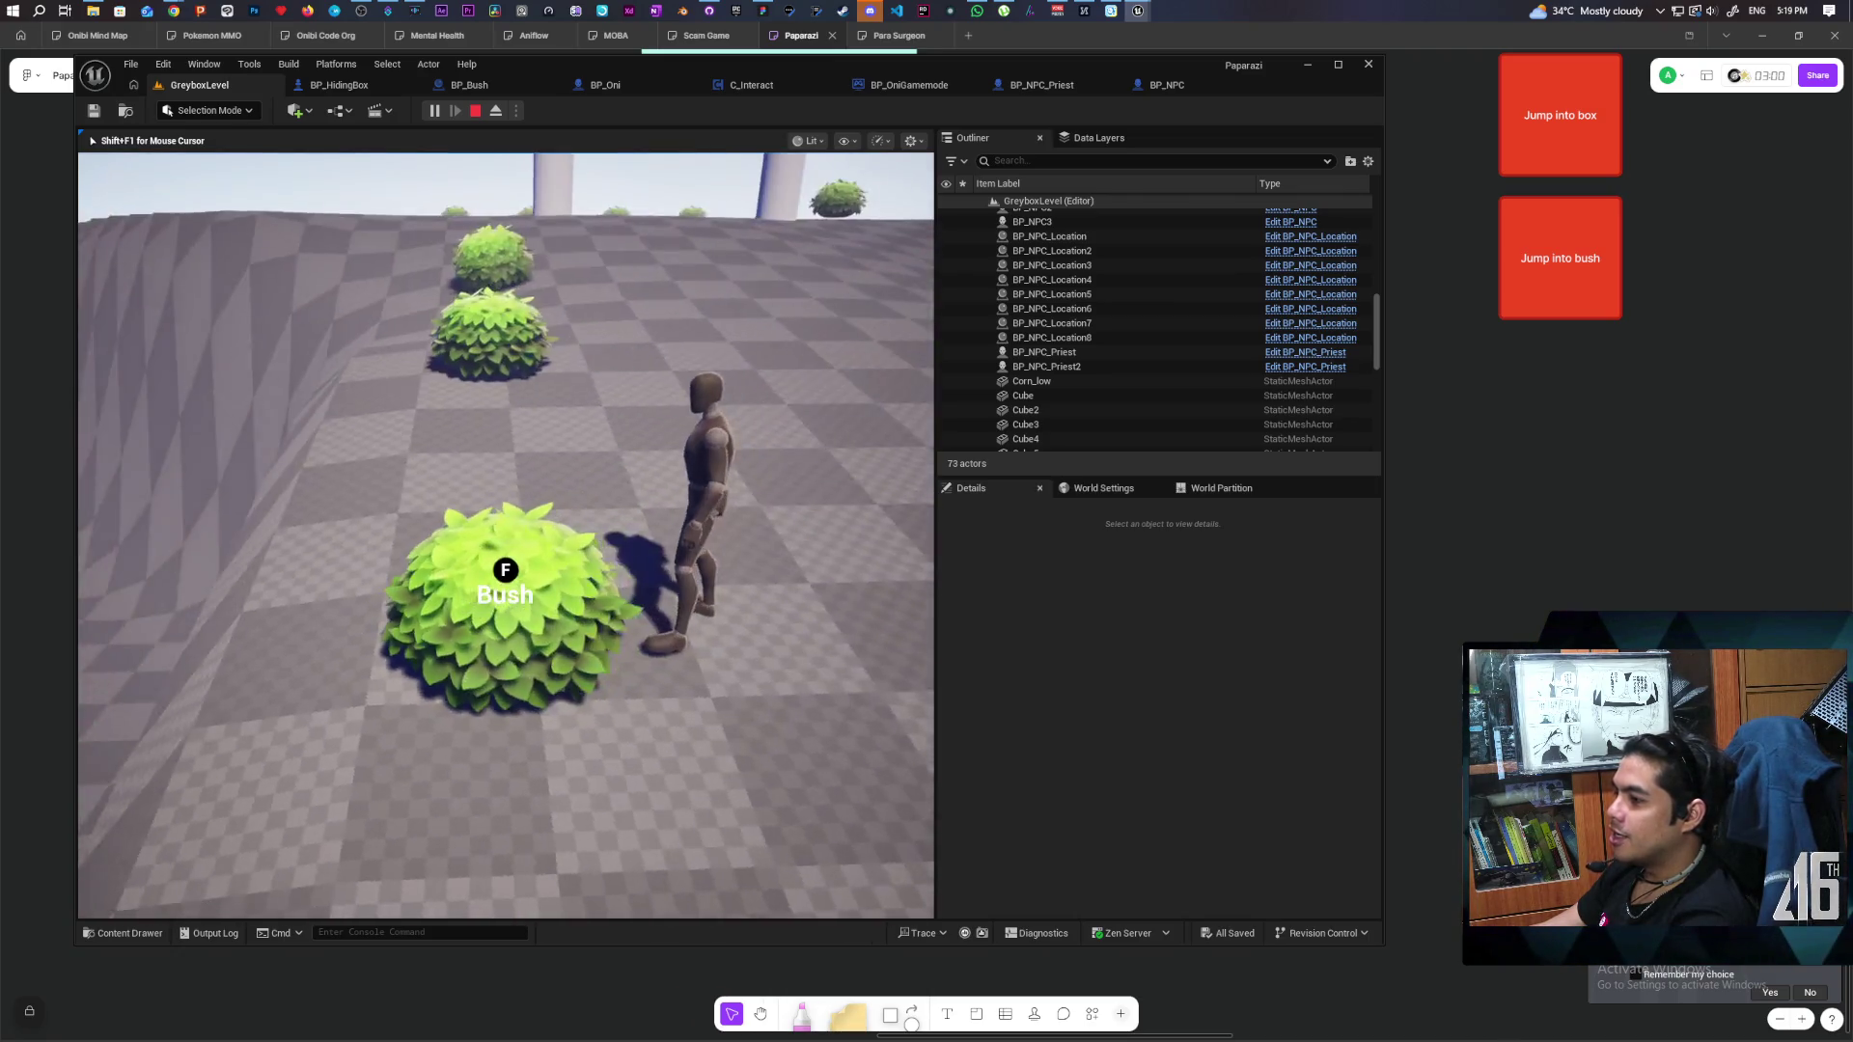
pyautogui.press('w')
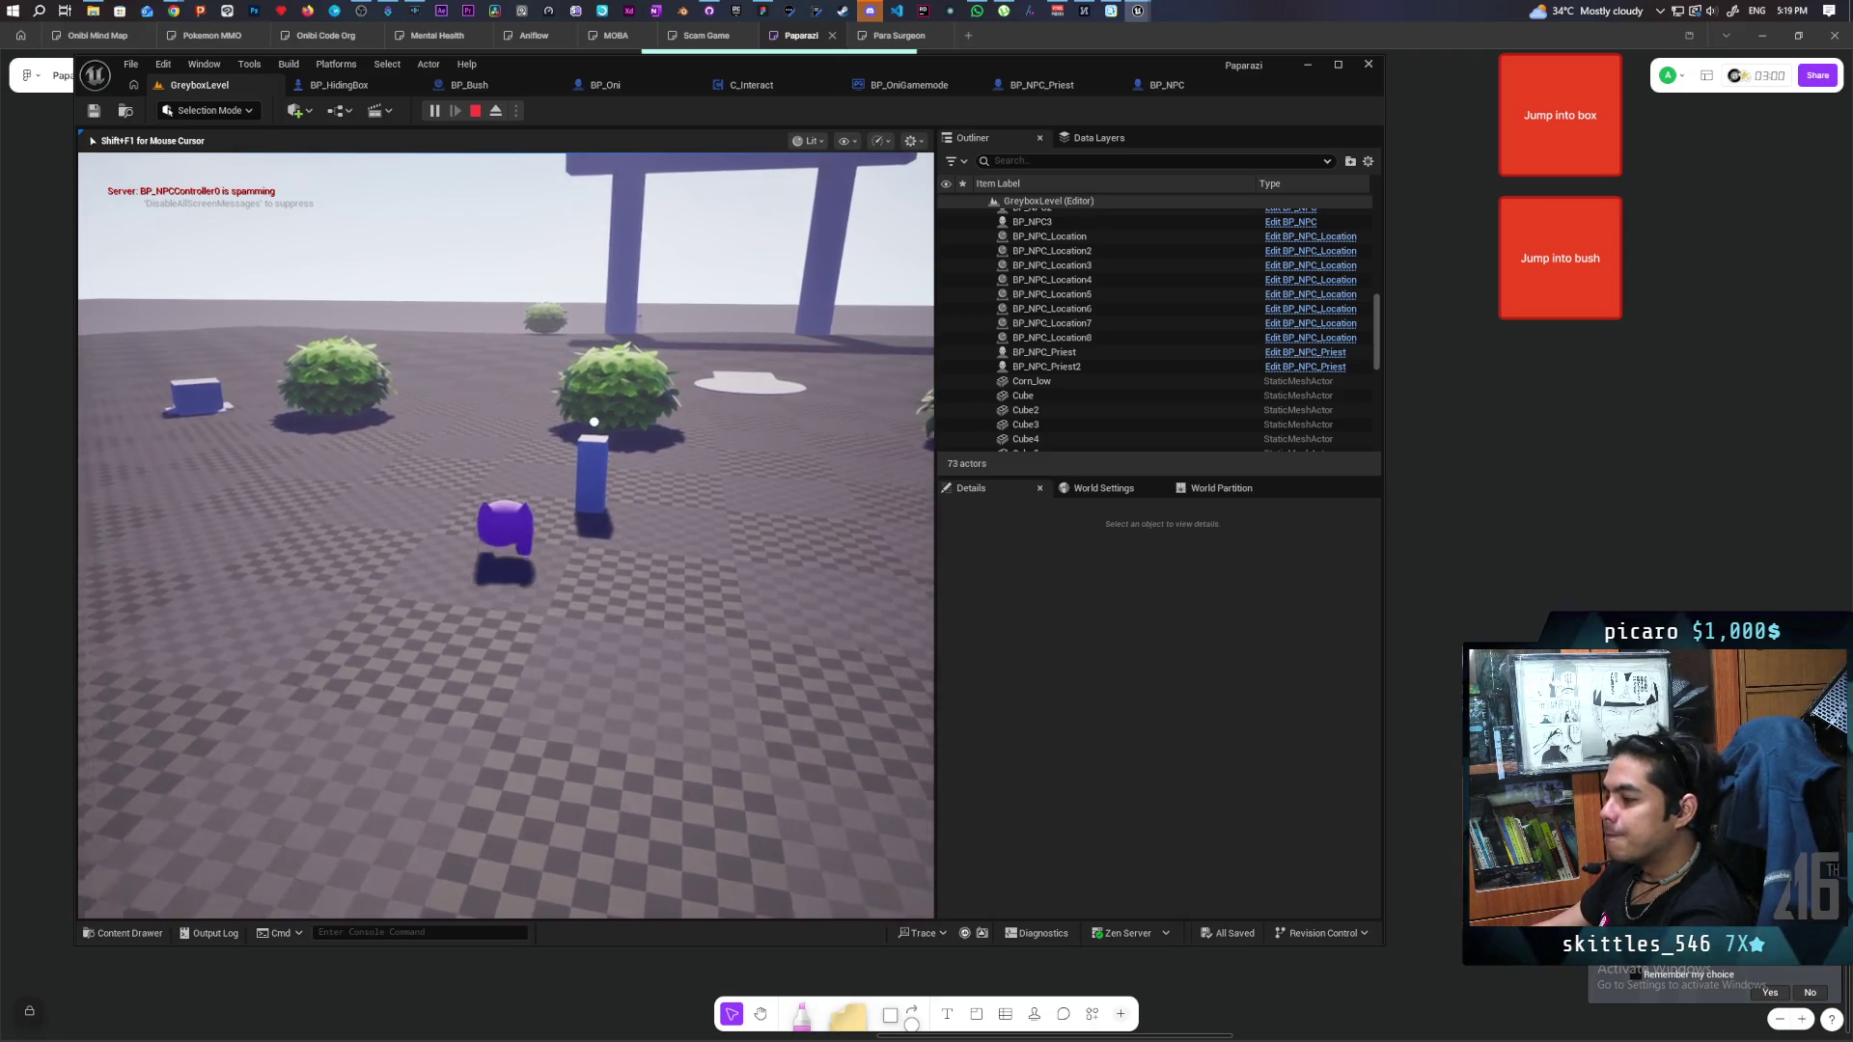
pyautogui.press('w')
pyautogui.press('w')
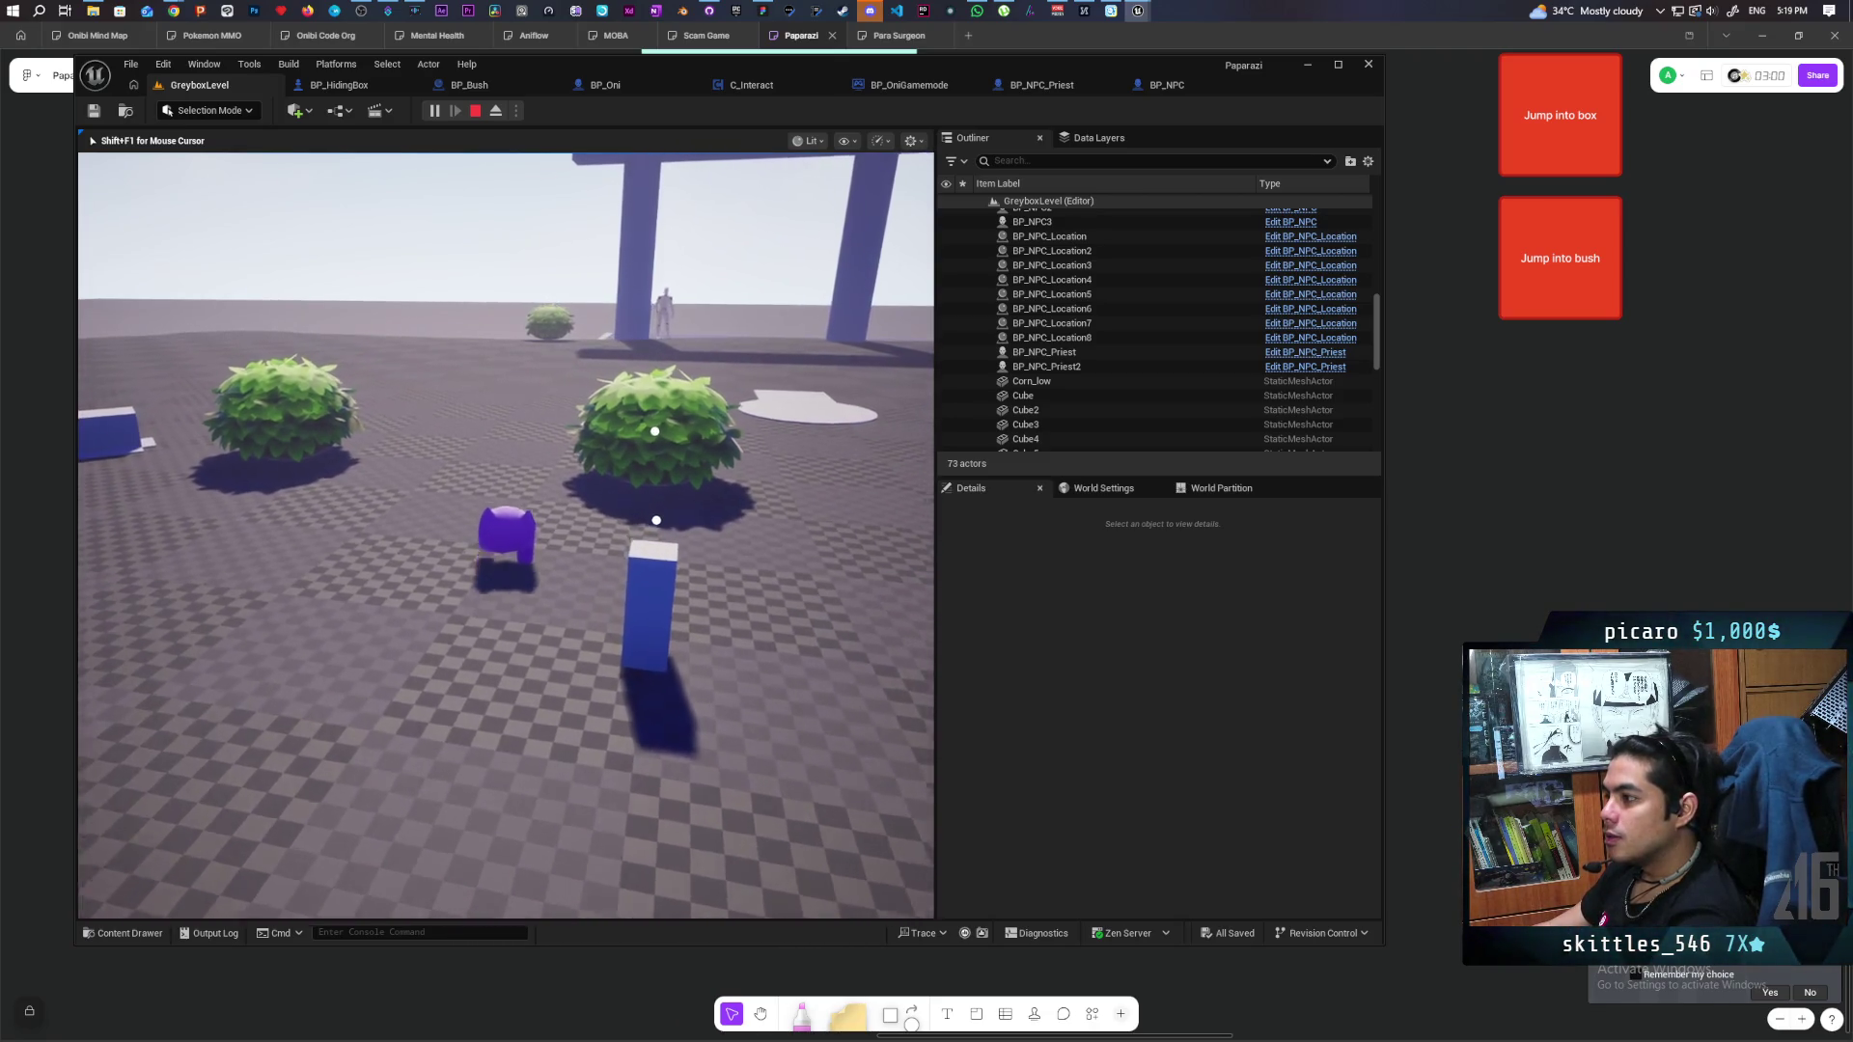
pyautogui.press('w')
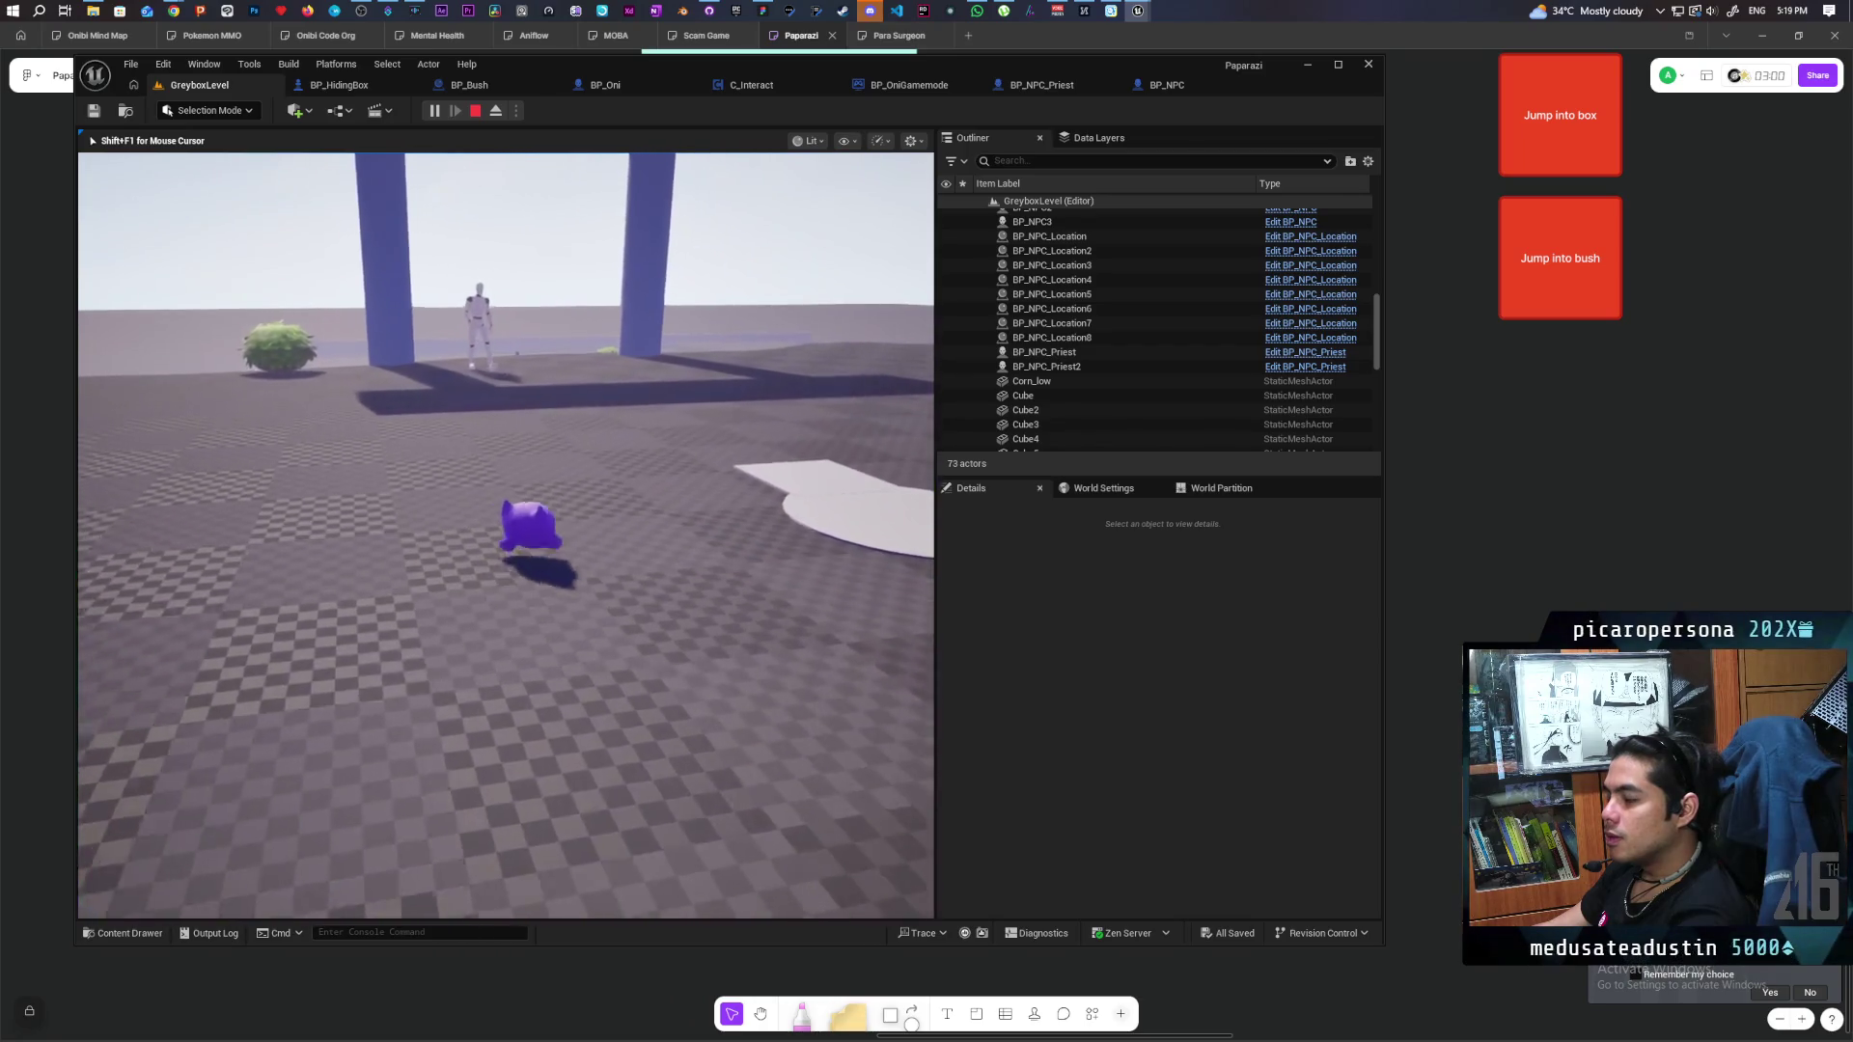
pyautogui.press('w')
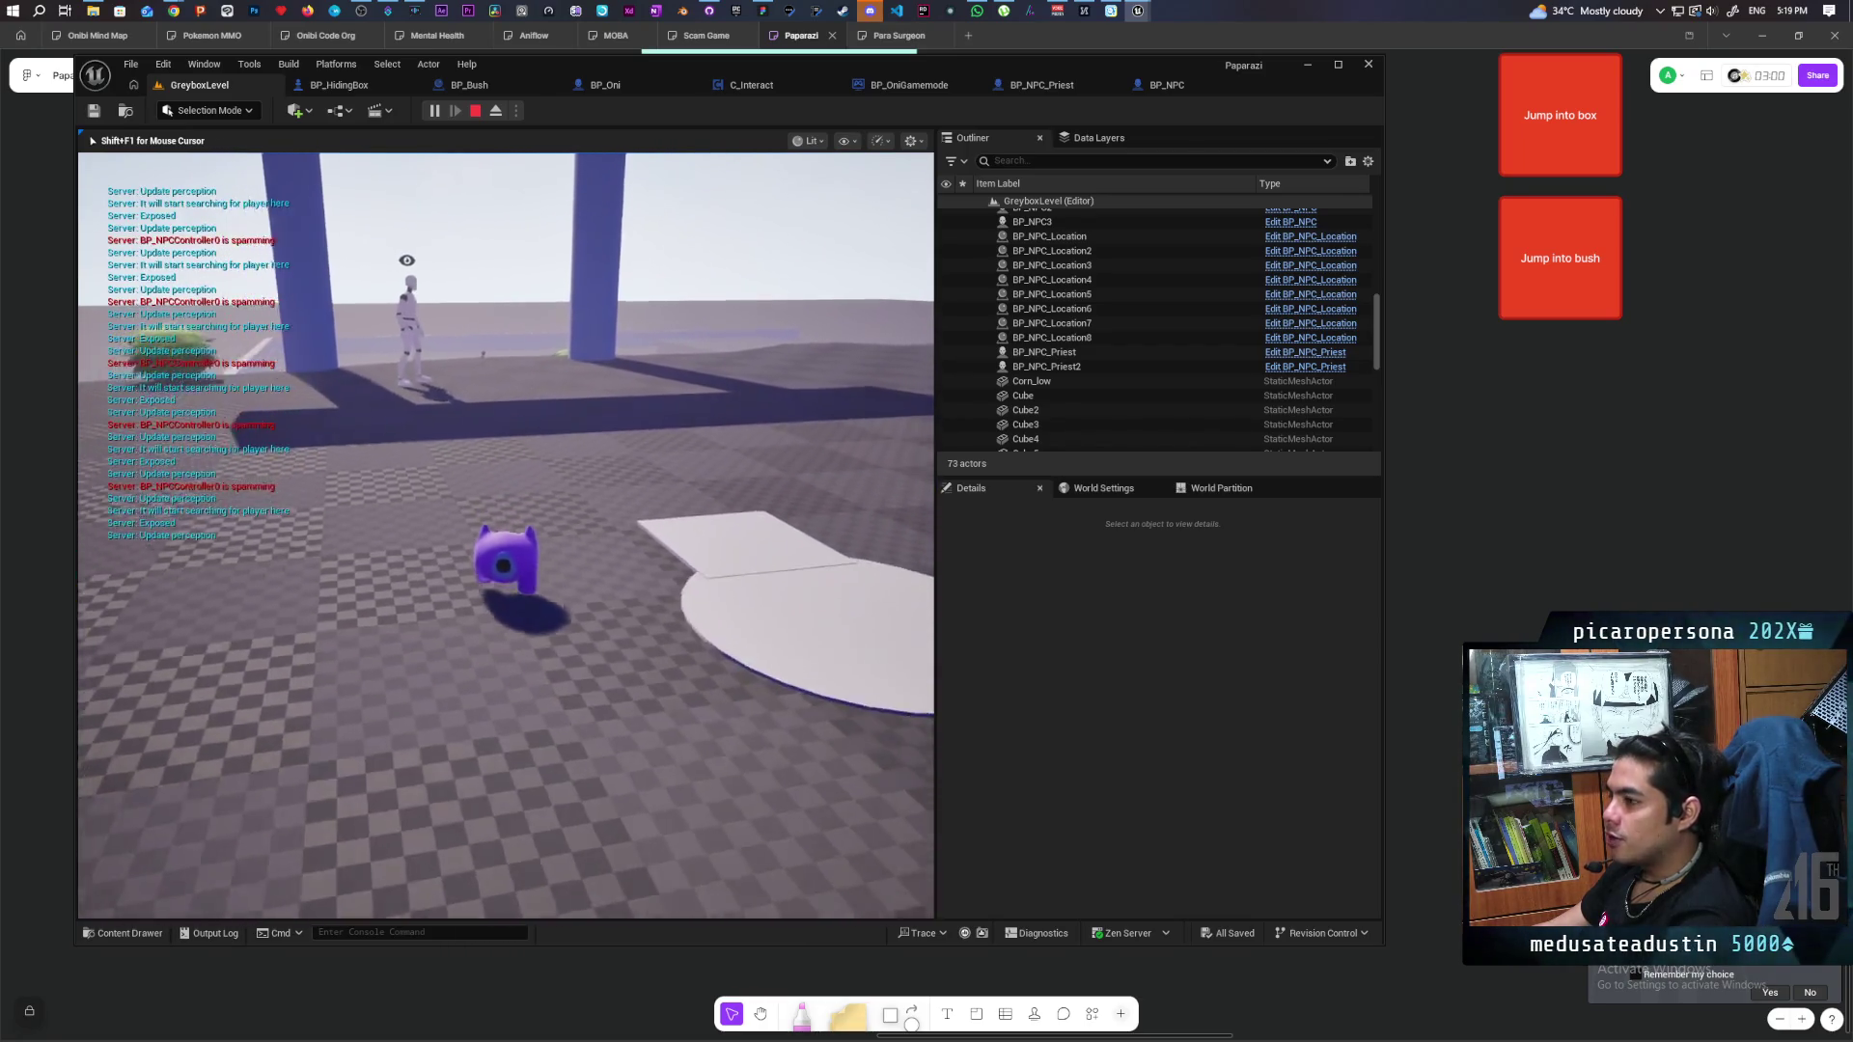
pyautogui.press('f')
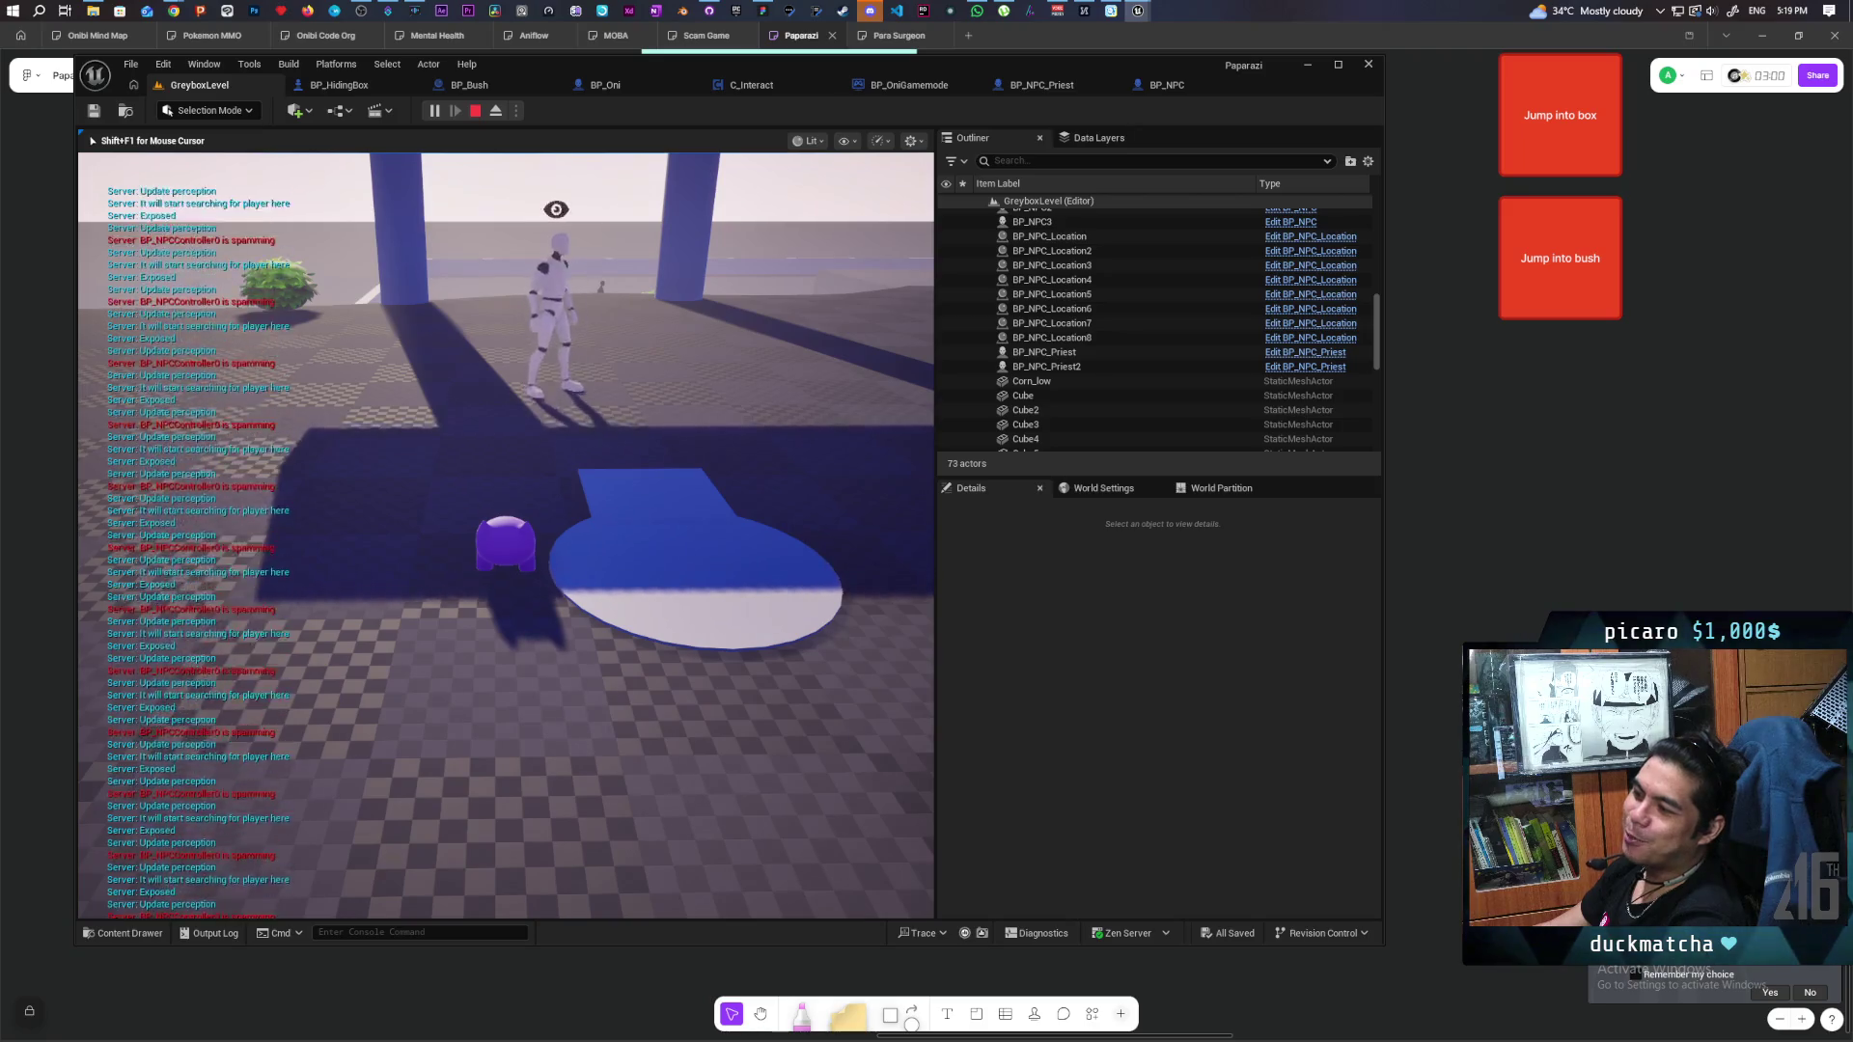
pyautogui.press('Escape')
pyautogui.click(517, 112)
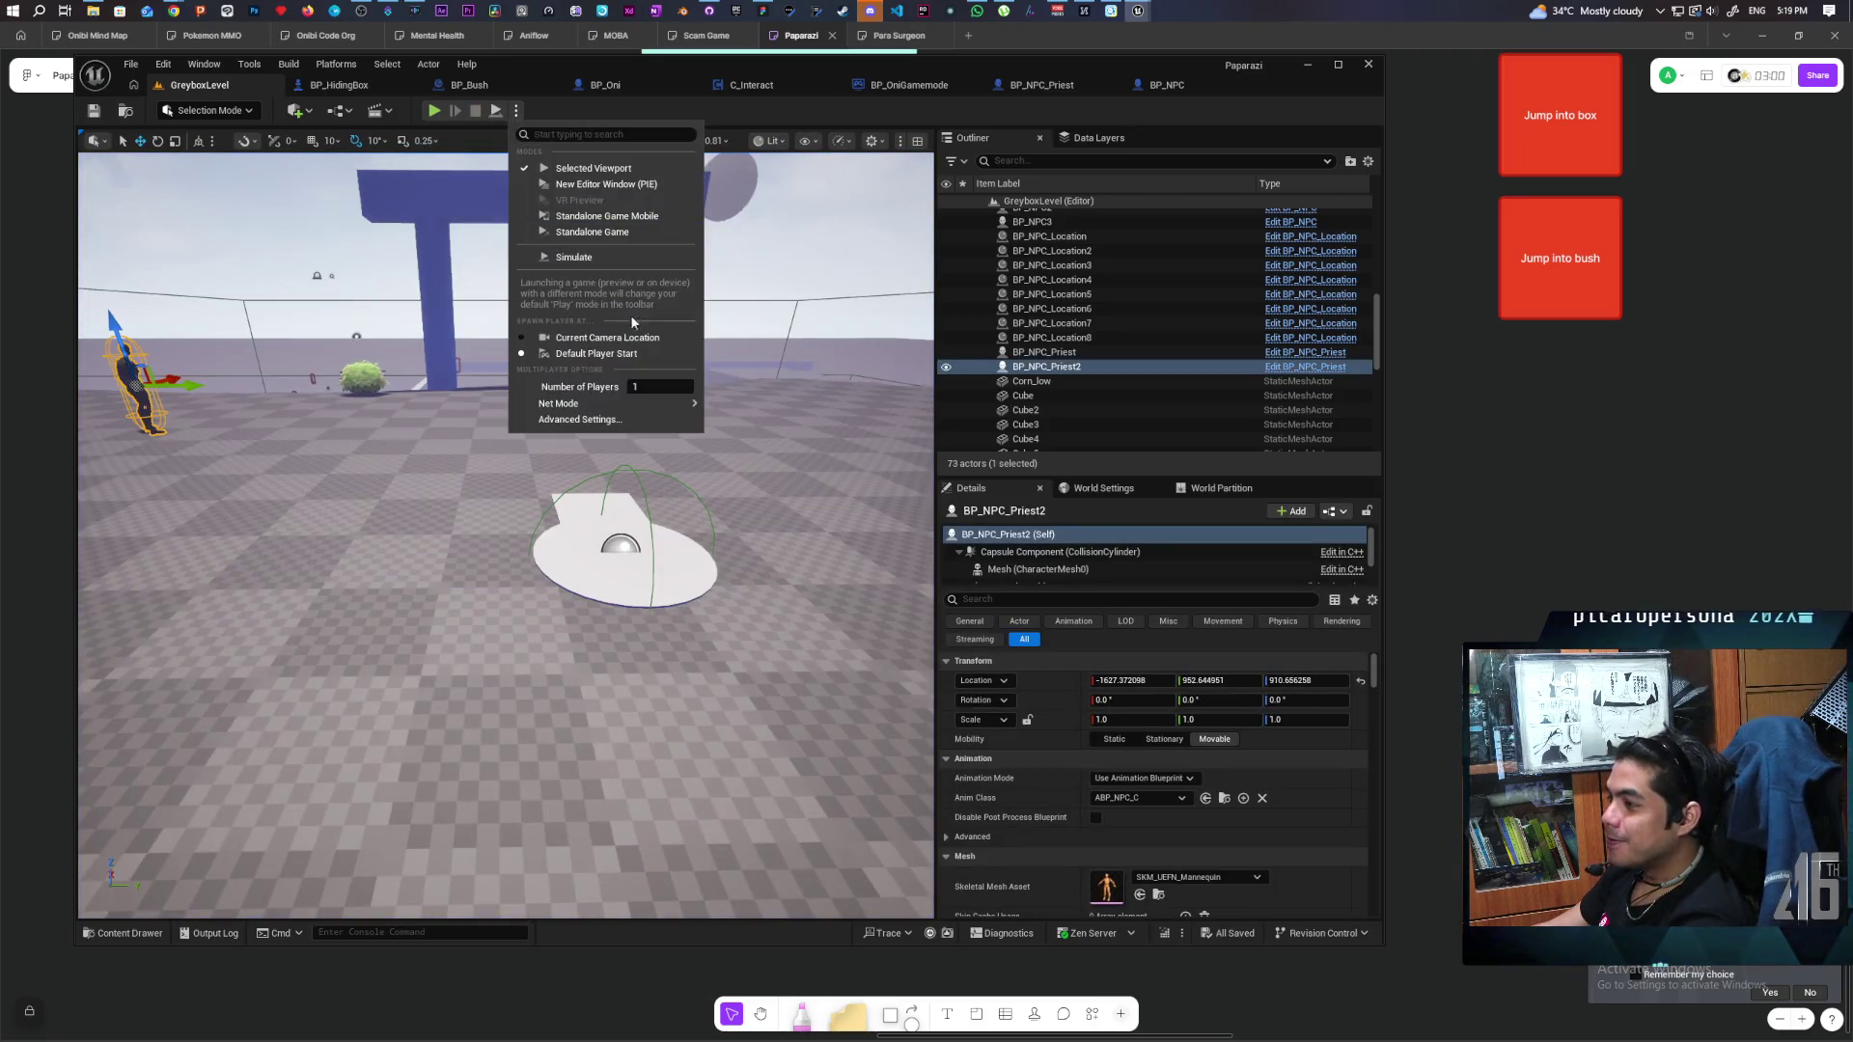
# Set Number of Players to 3, shift the editor window right, and launch the playtest.
pyautogui.moveTo(677, 405)
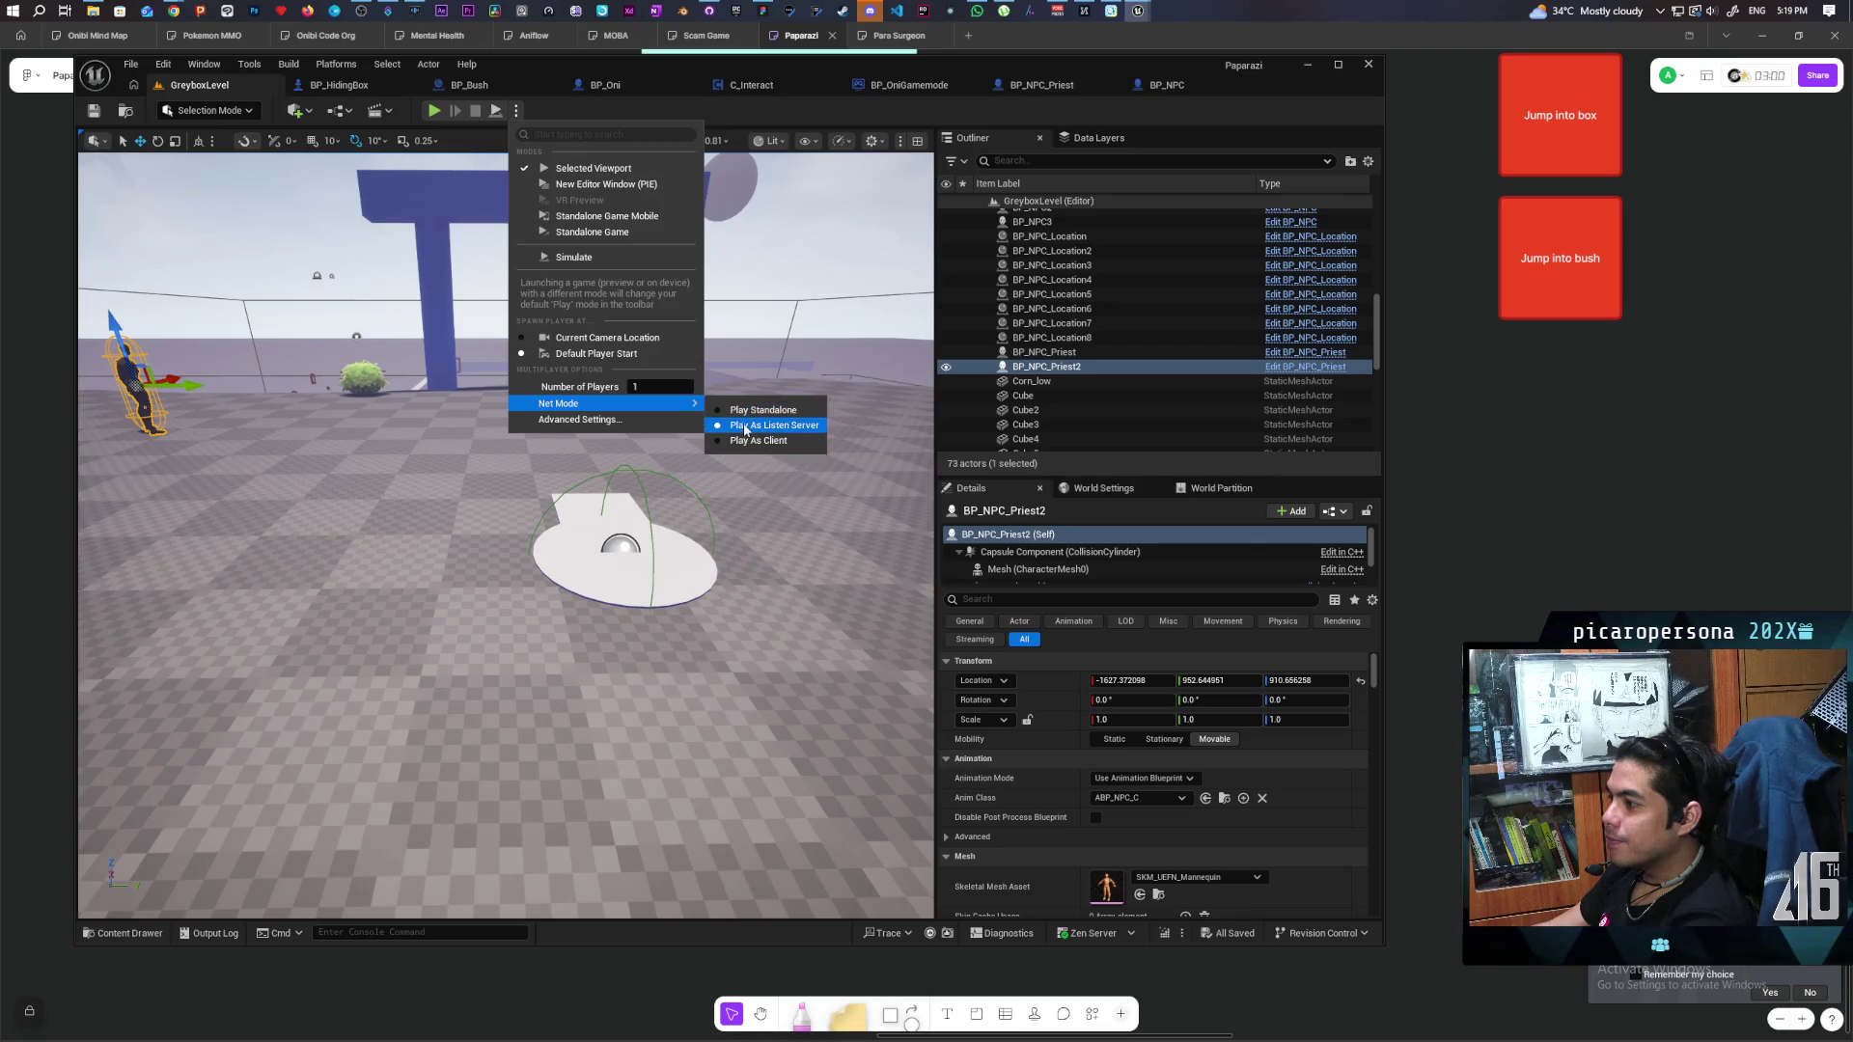
pyautogui.click(661, 387)
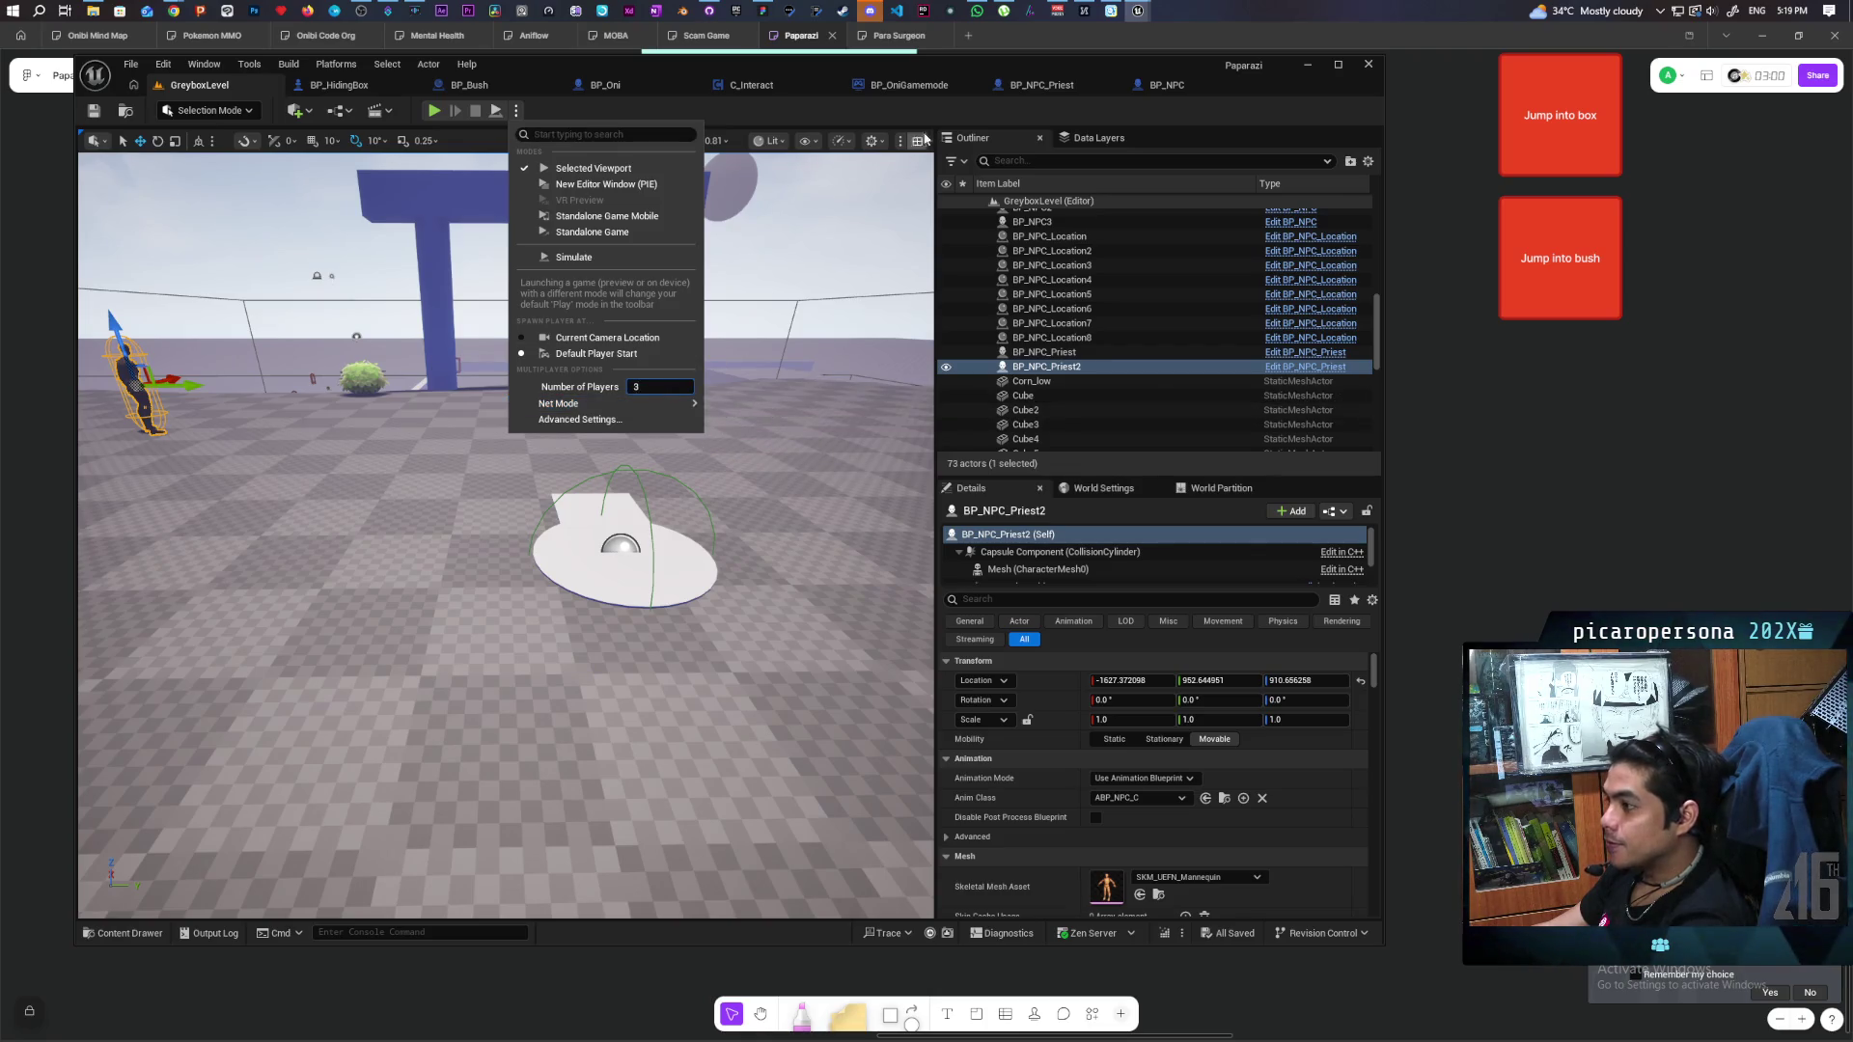
pyautogui.click(1011, 114)
pyautogui.moveTo(1057, 70); pyautogui.dragTo(1508, 51)
pyautogui.hotkey('alt', 'p')
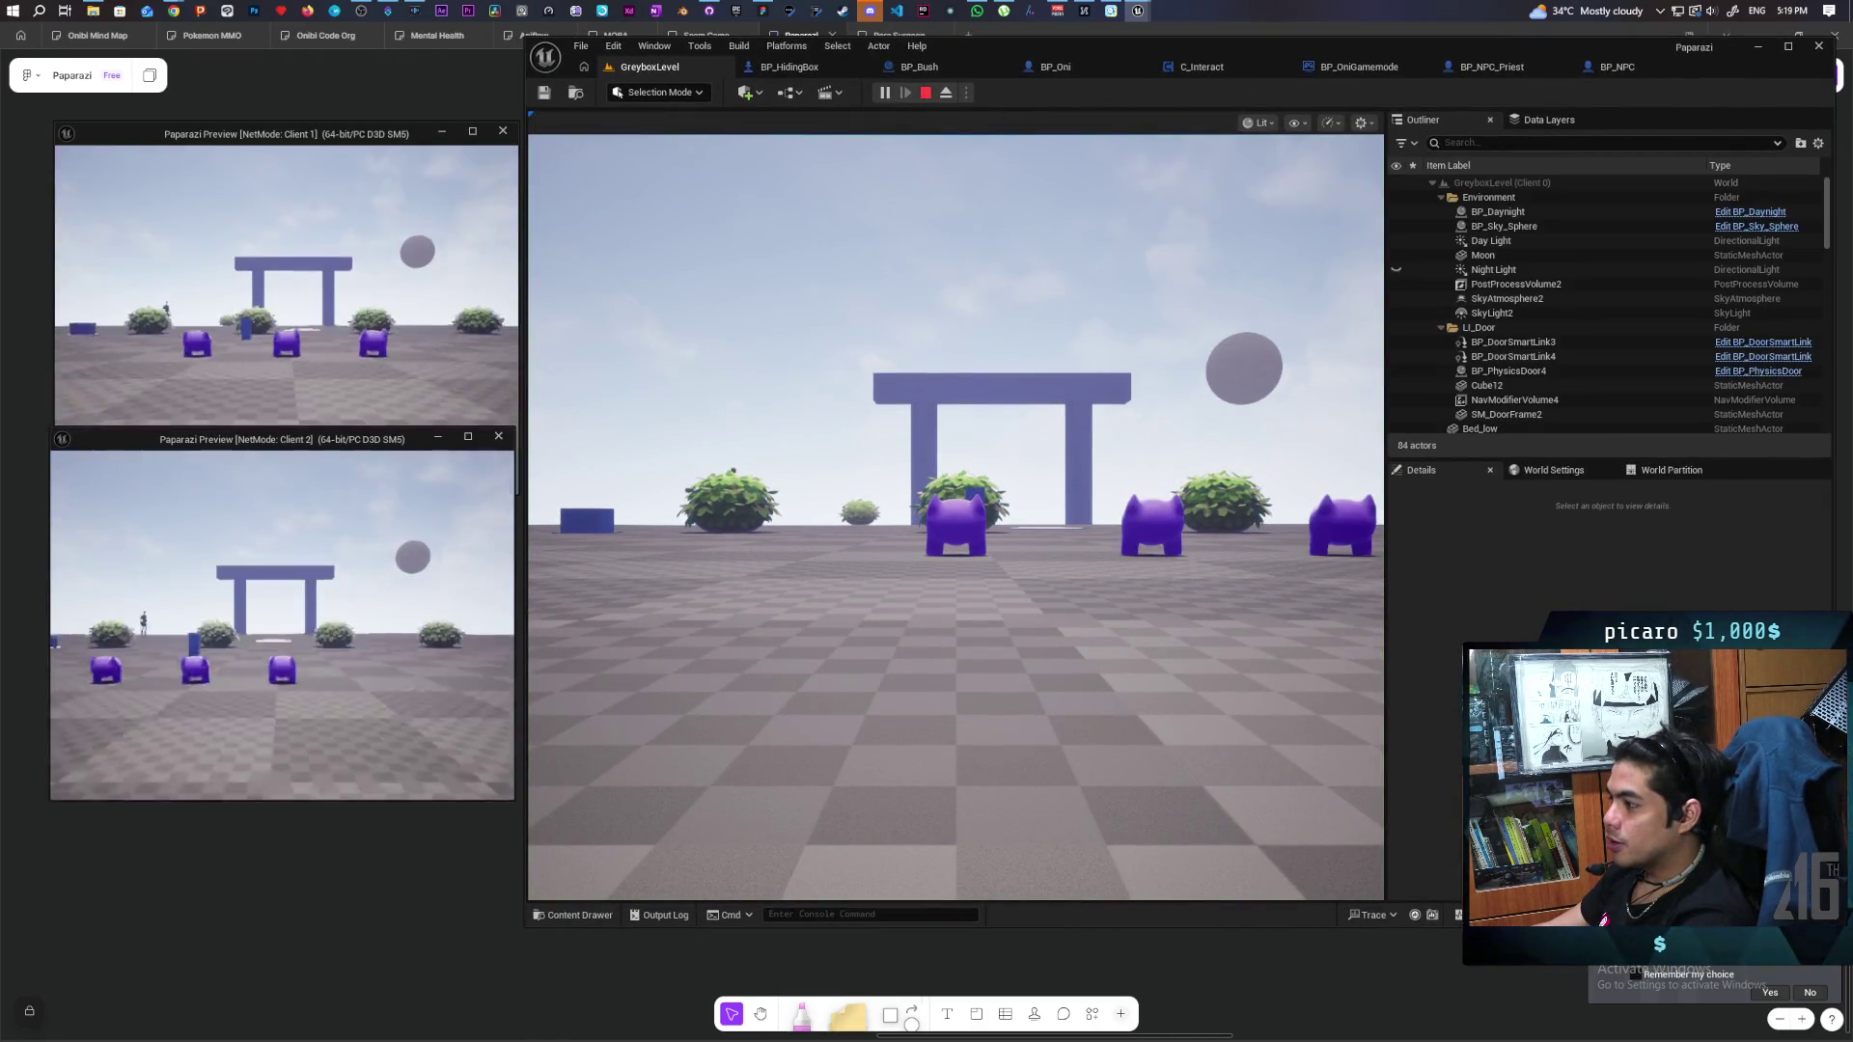
# Run a player into a bush, stop the playtest, and jump to the failing Add Movement Input node.
pyautogui.press('w')
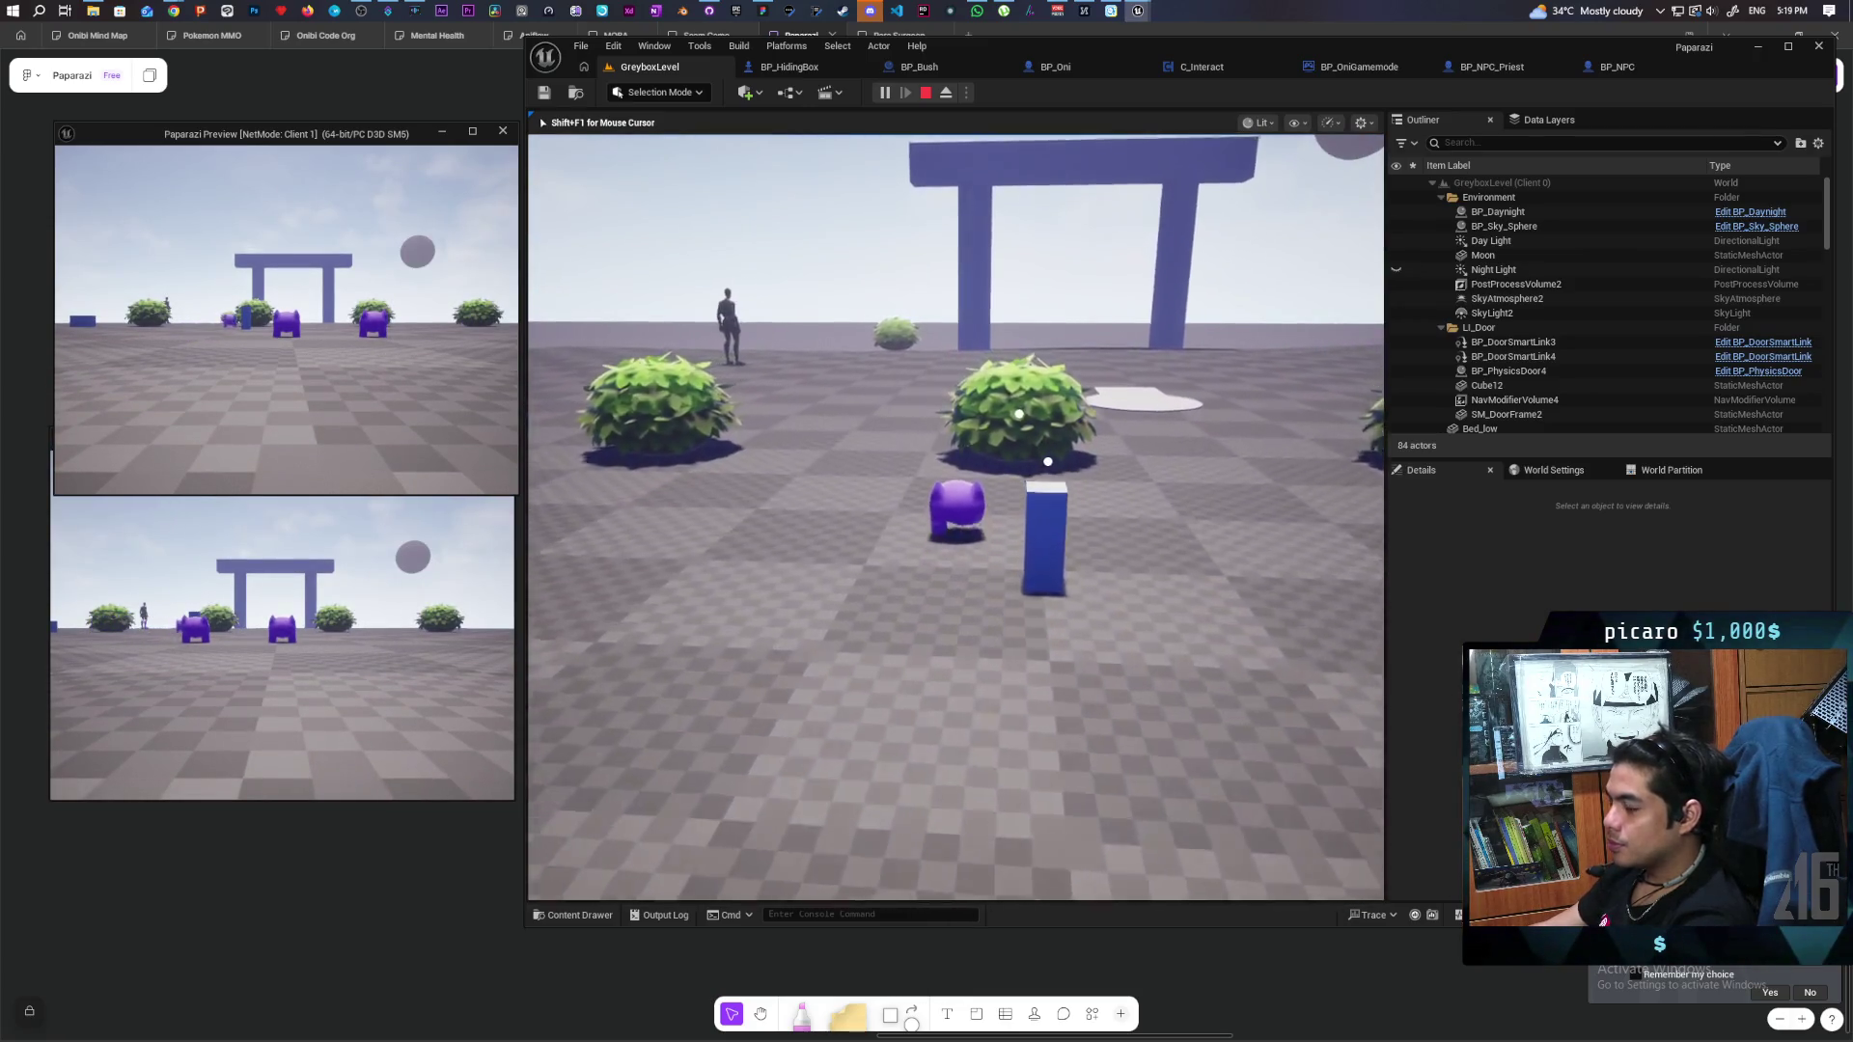
pyautogui.press('w')
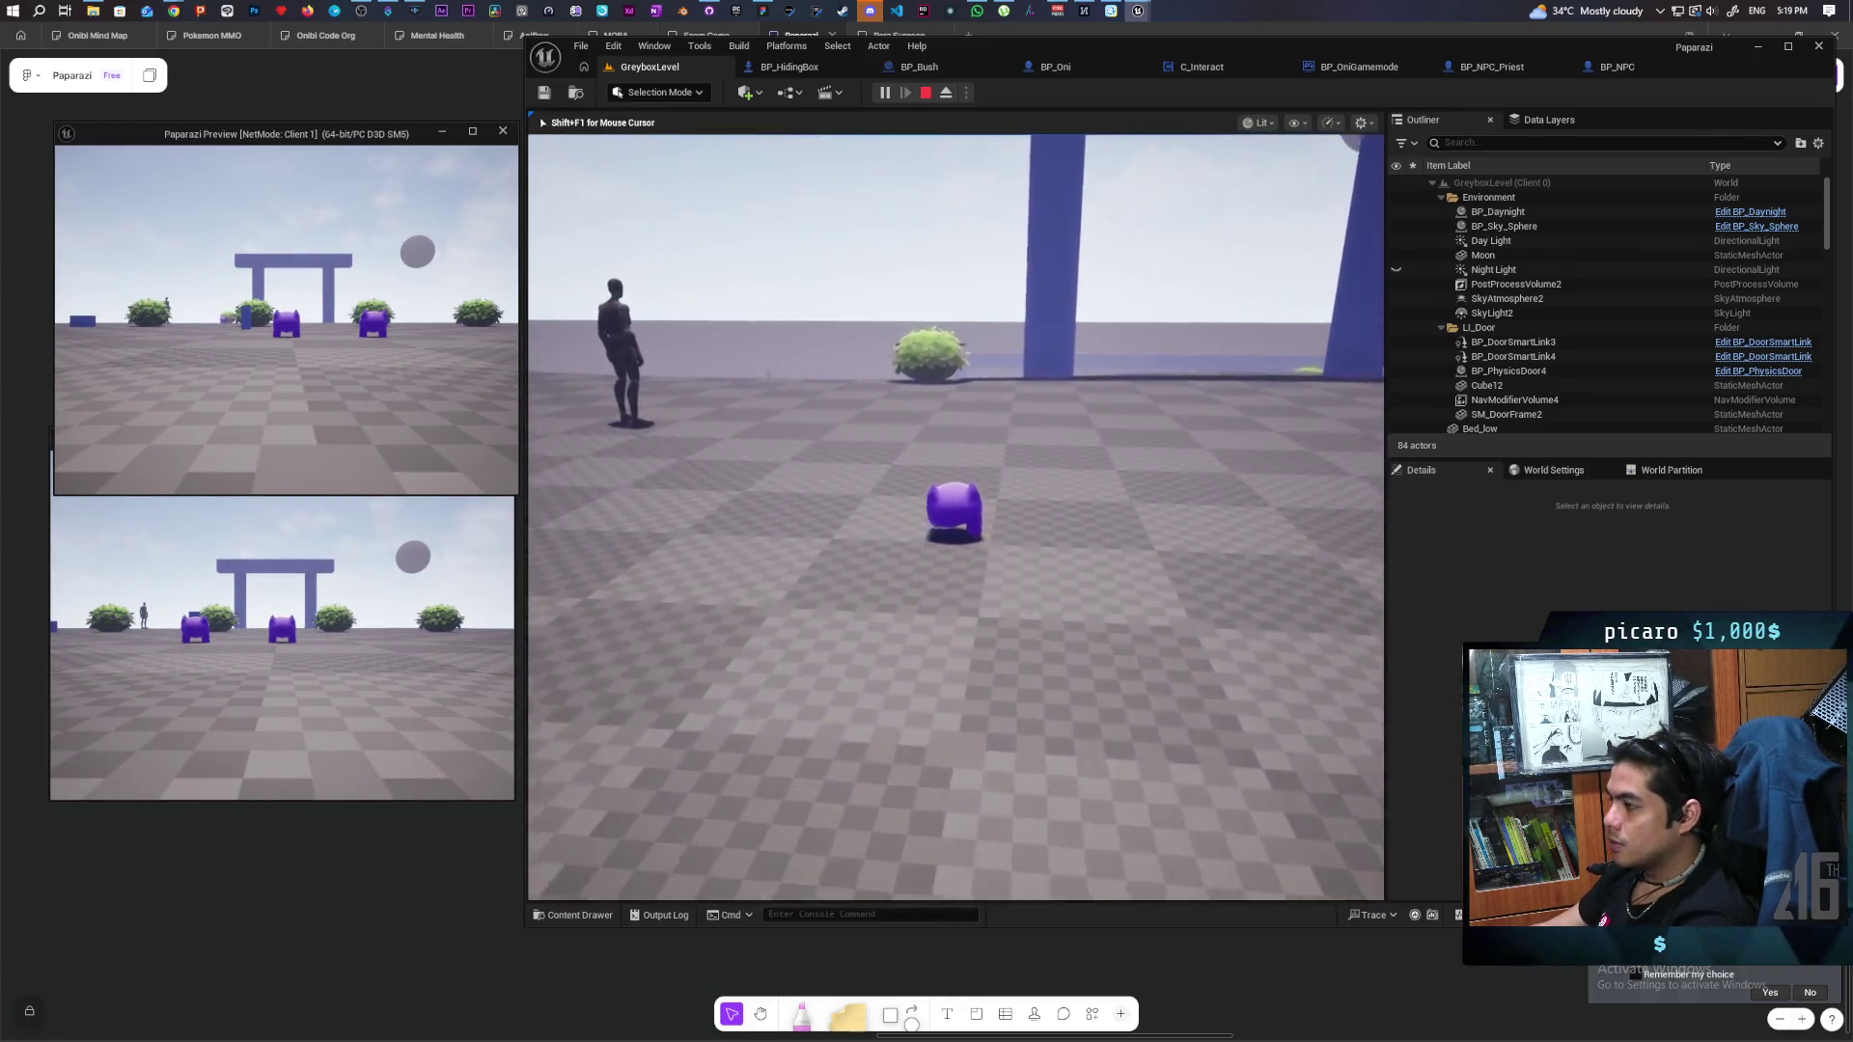
pyautogui.press('w')
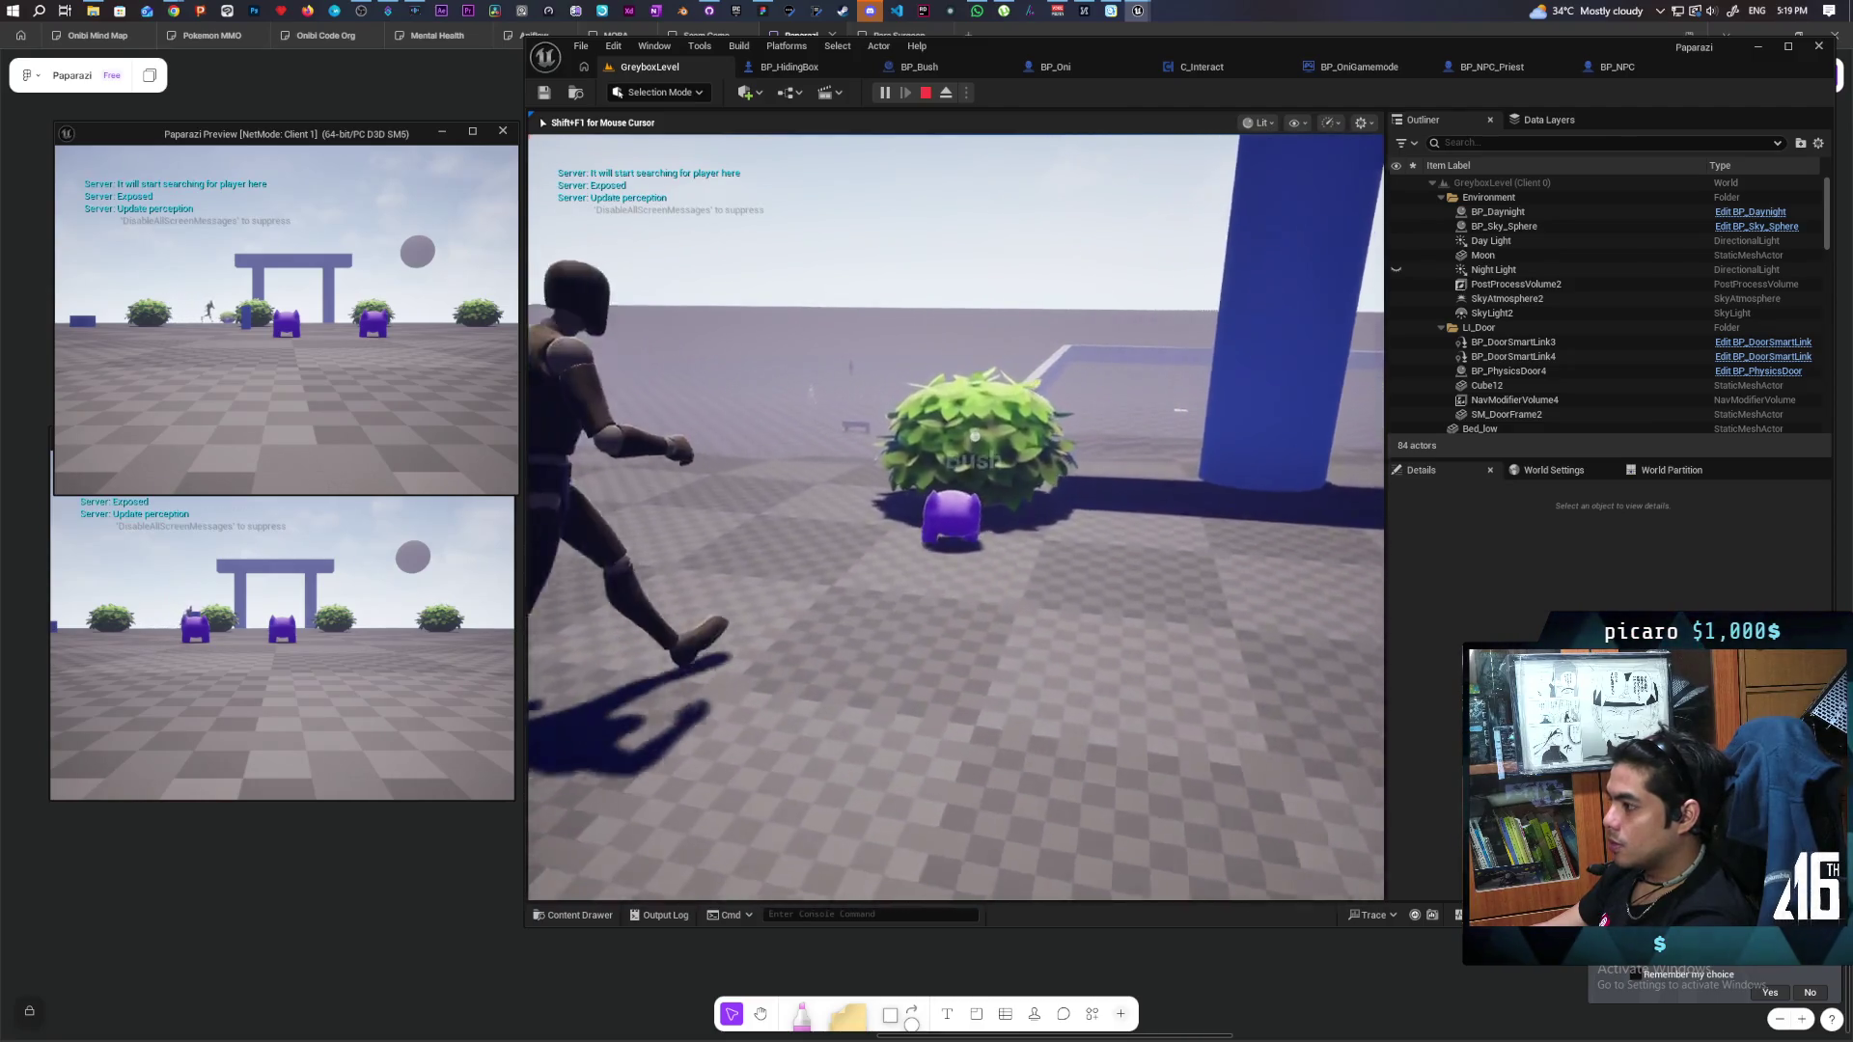
pyautogui.press('space')
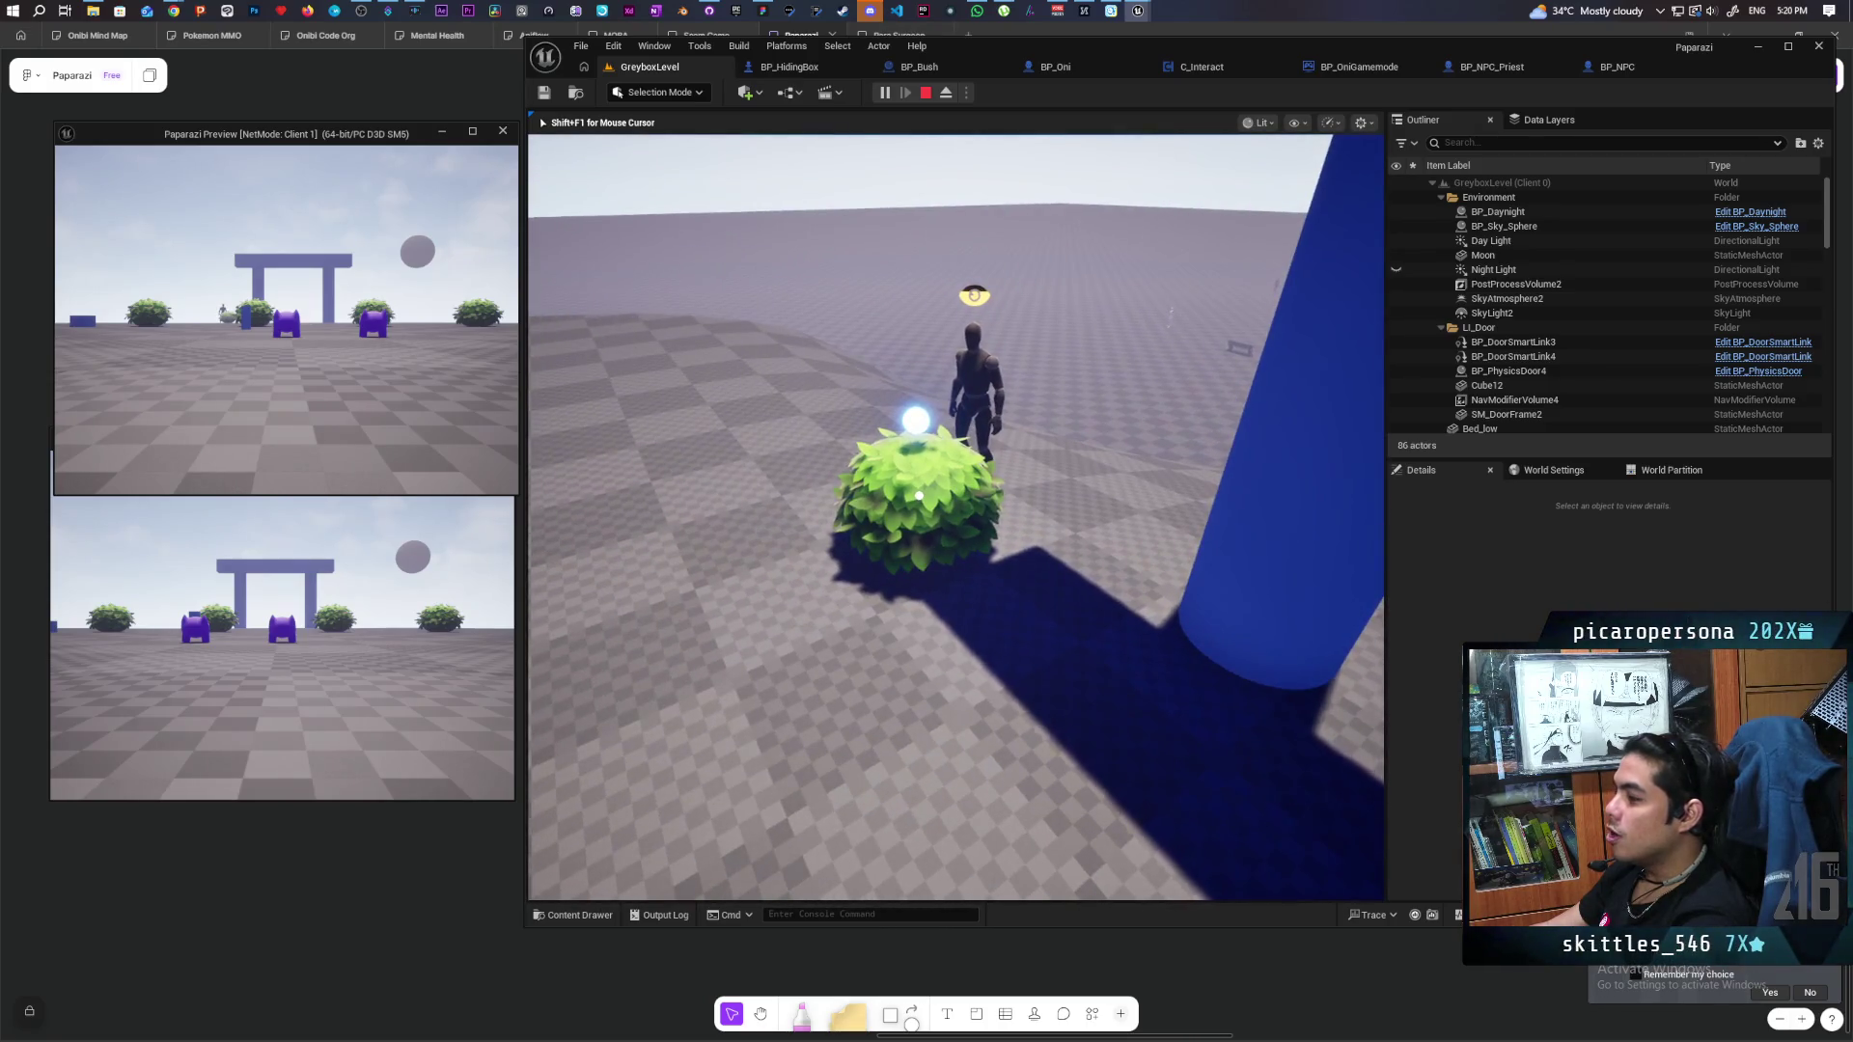
pyautogui.hotkey('shift', 'F1')
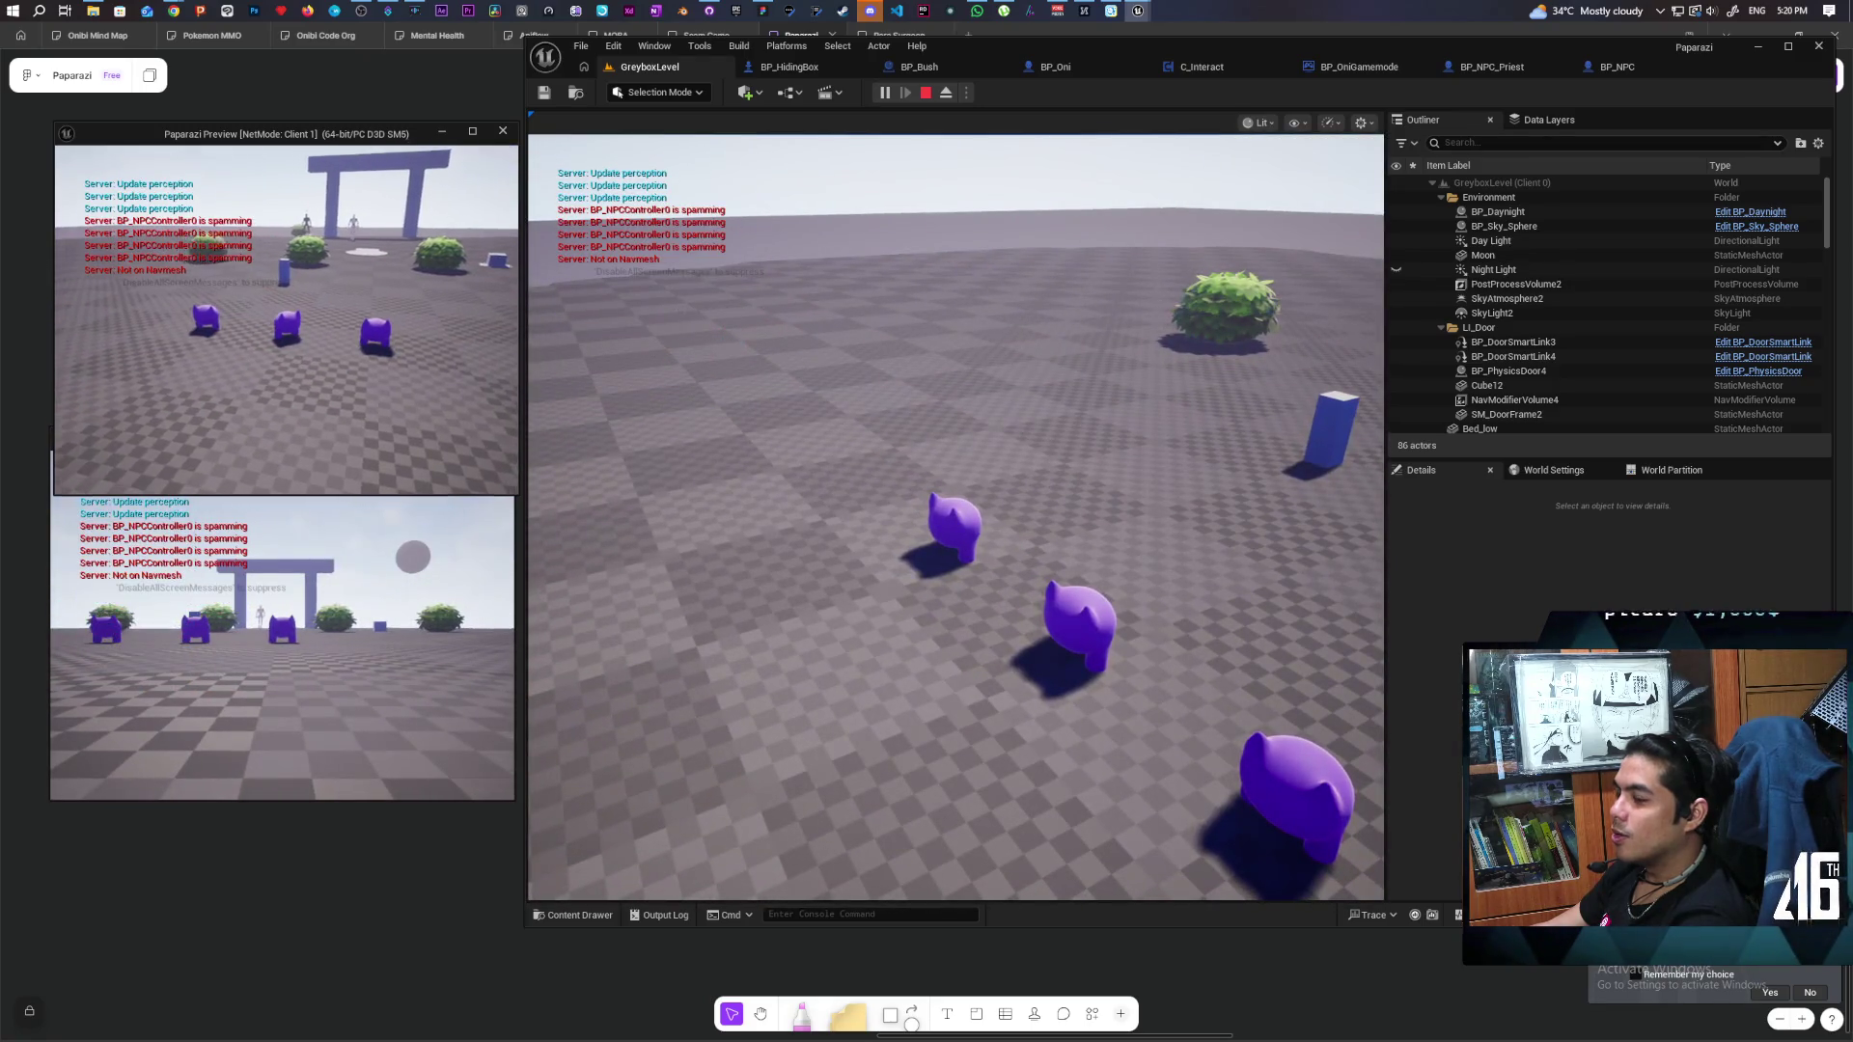
pyautogui.press('Escape')
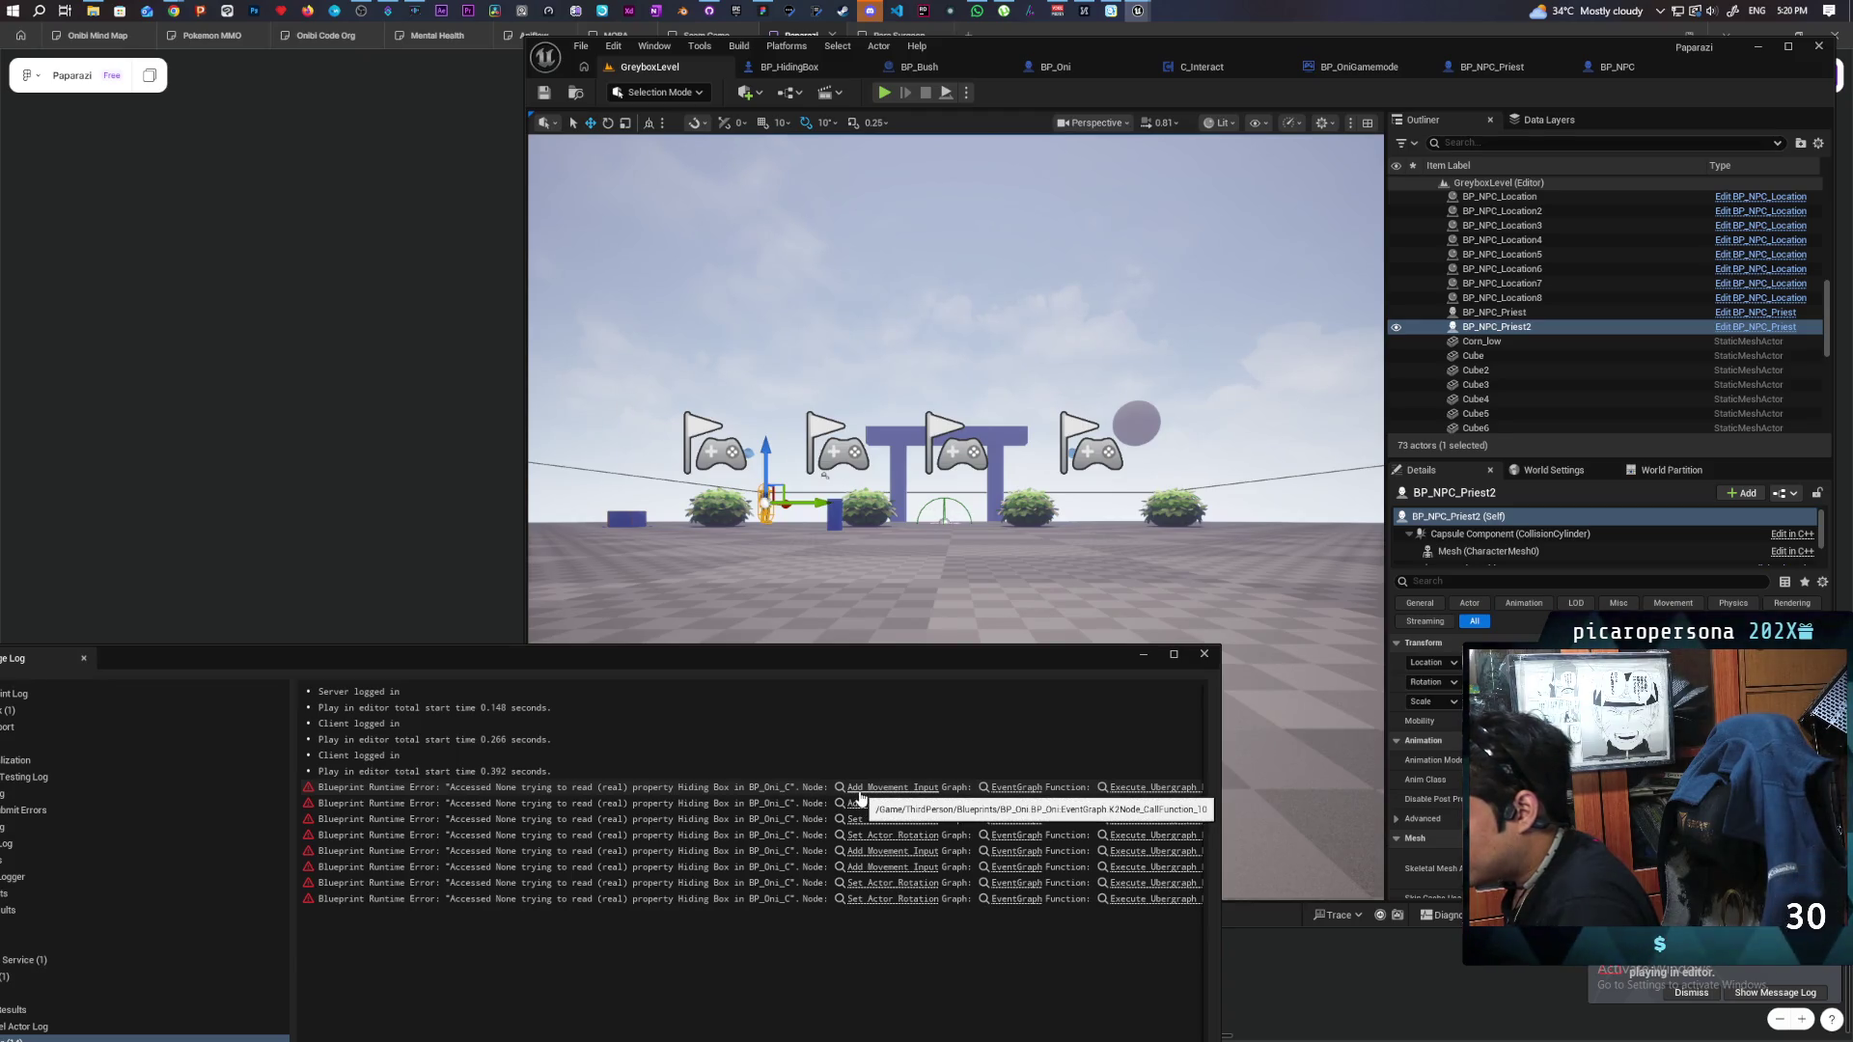
pyautogui.click(860, 792)
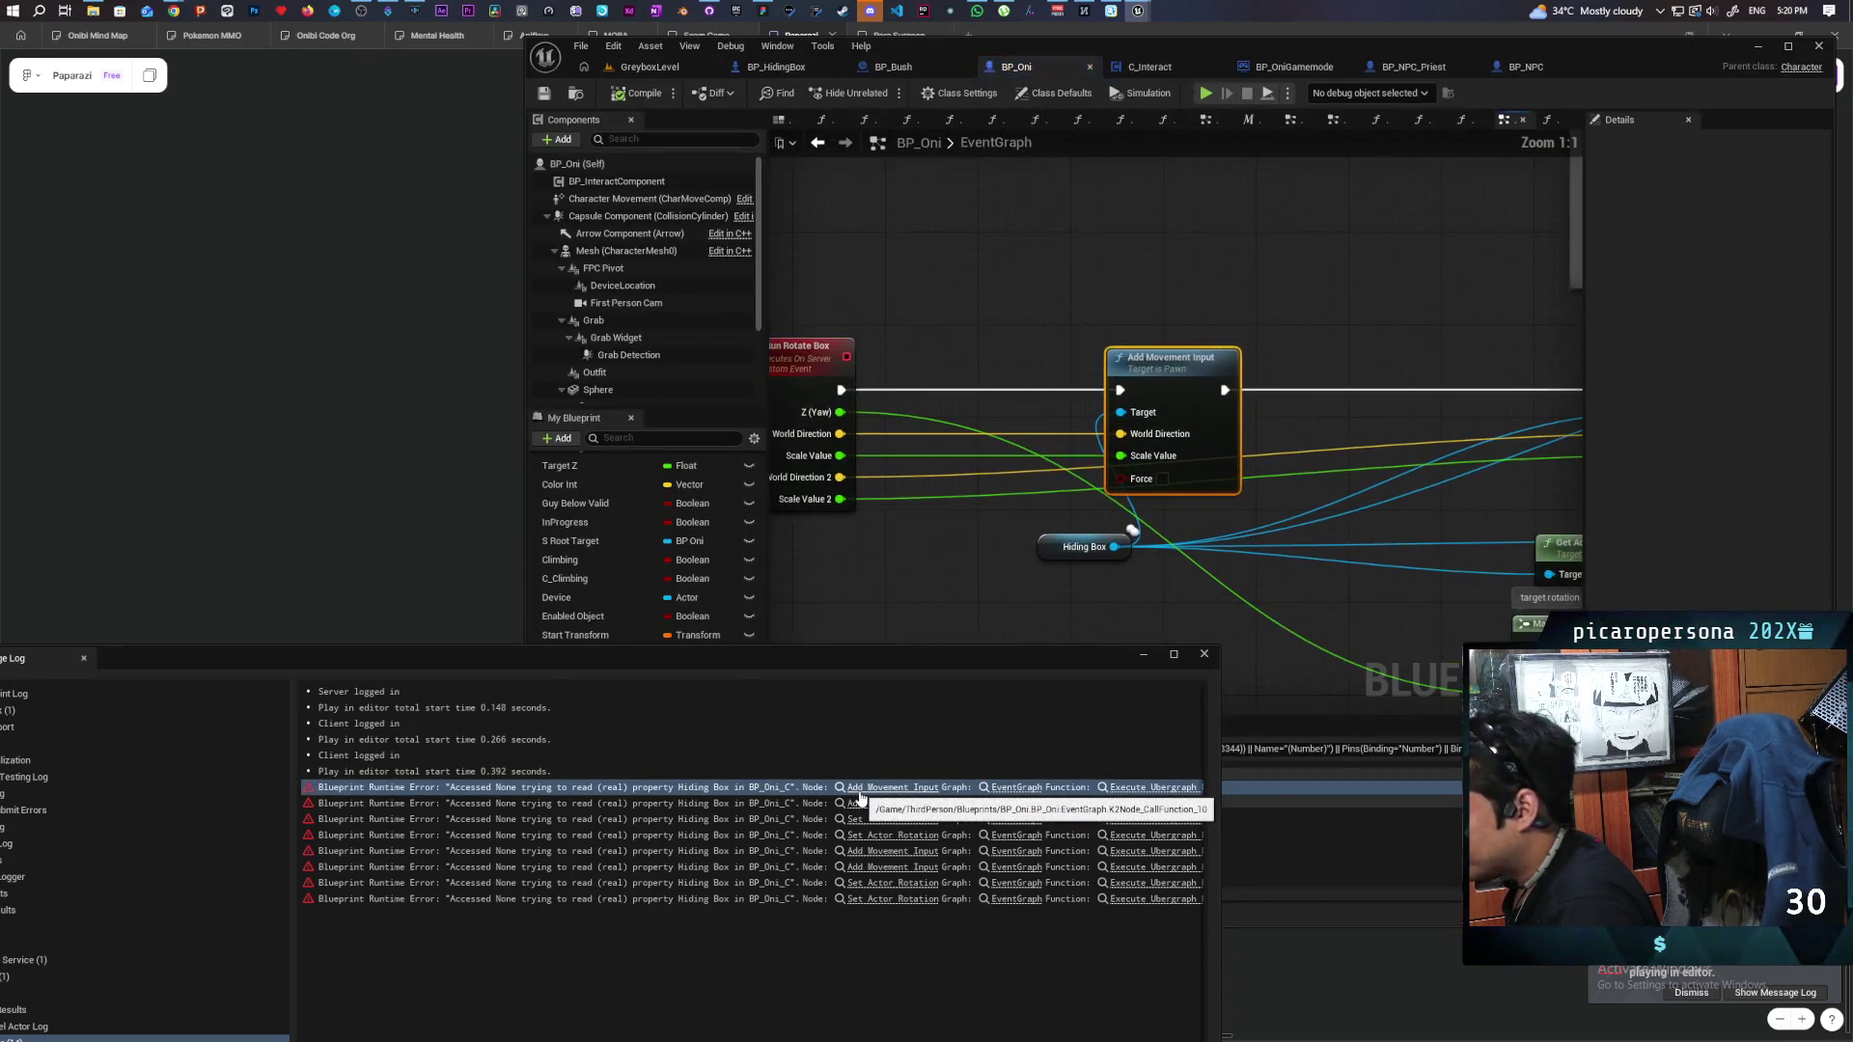
# Jump to the second error's node and inspect BP_Oni's S Run Rotate Box event.
pyautogui.scroll(-2, 882, 596)
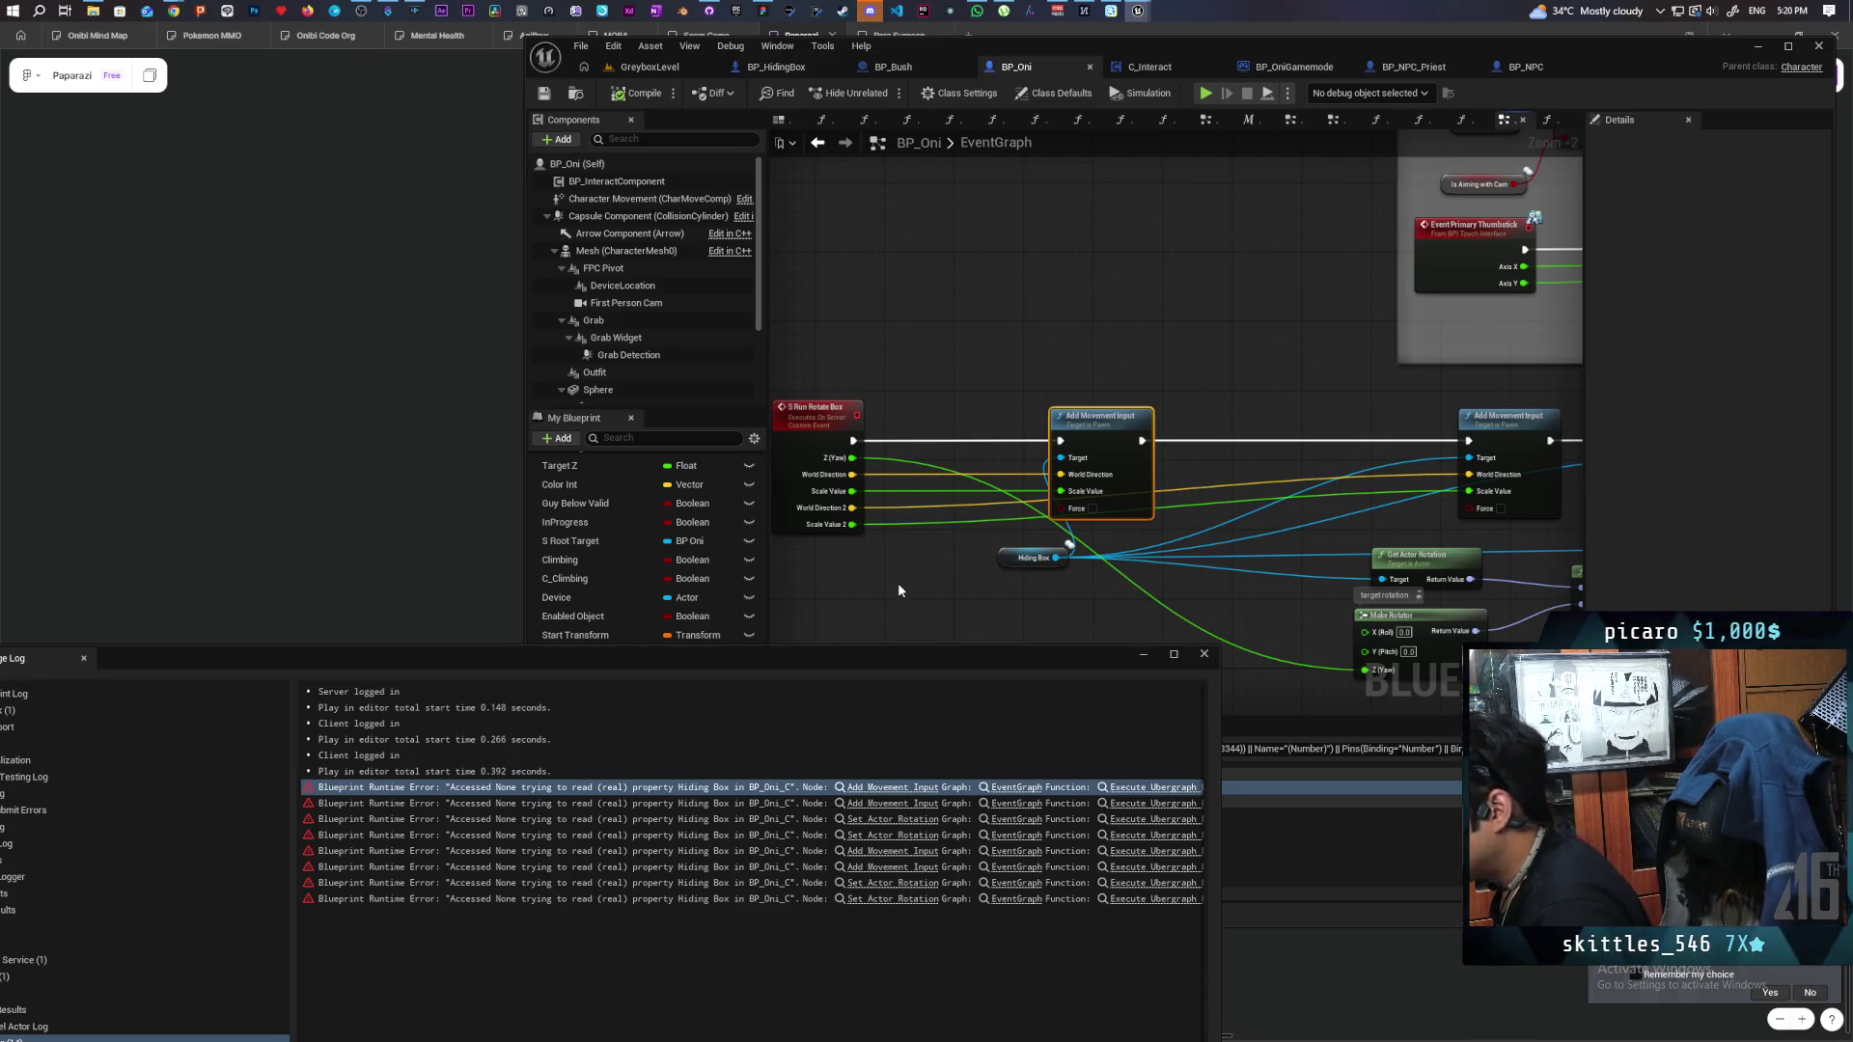
pyautogui.click(895, 809)
pyautogui.scroll(-4, 948, 559)
pyautogui.scroll(2, 944, 547)
pyautogui.moveTo(943, 547); pyautogui.dragTo(1187, 532)
pyautogui.scroll(3, 1090, 536)
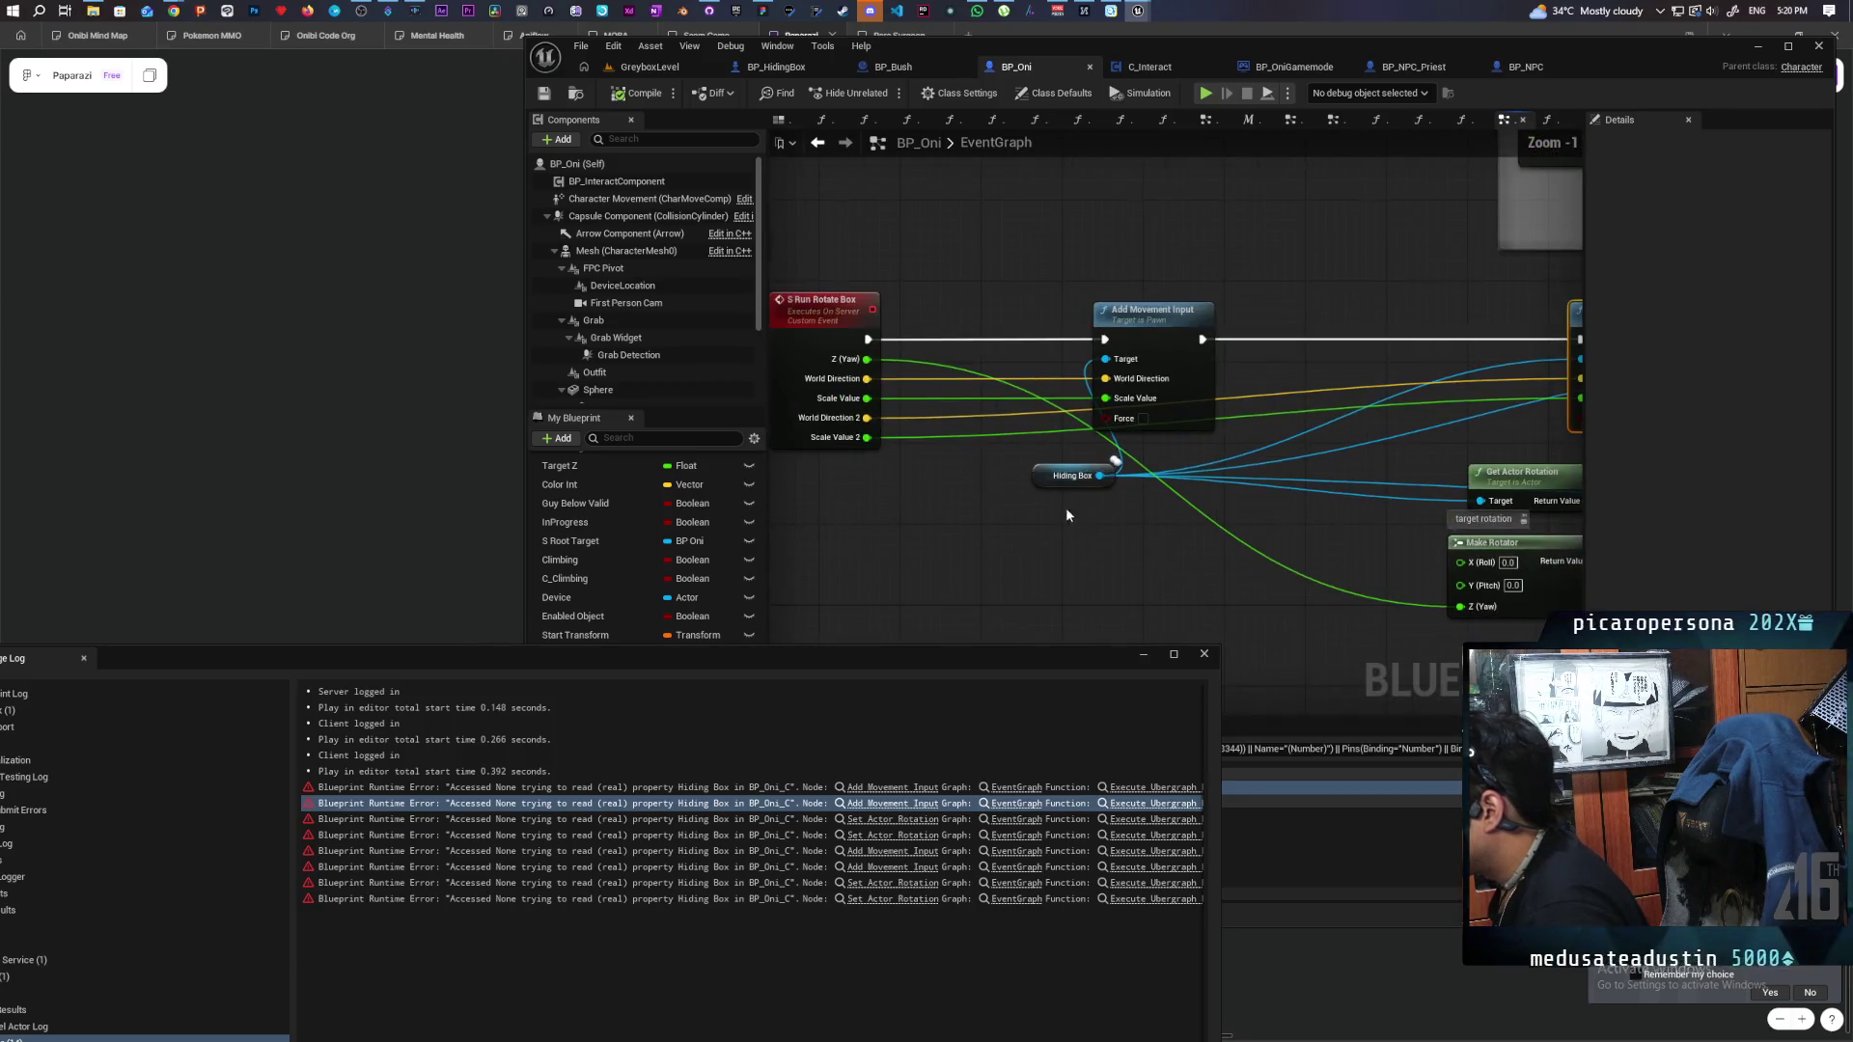
pyautogui.moveTo(1046, 476); pyautogui.dragTo(924, 521)
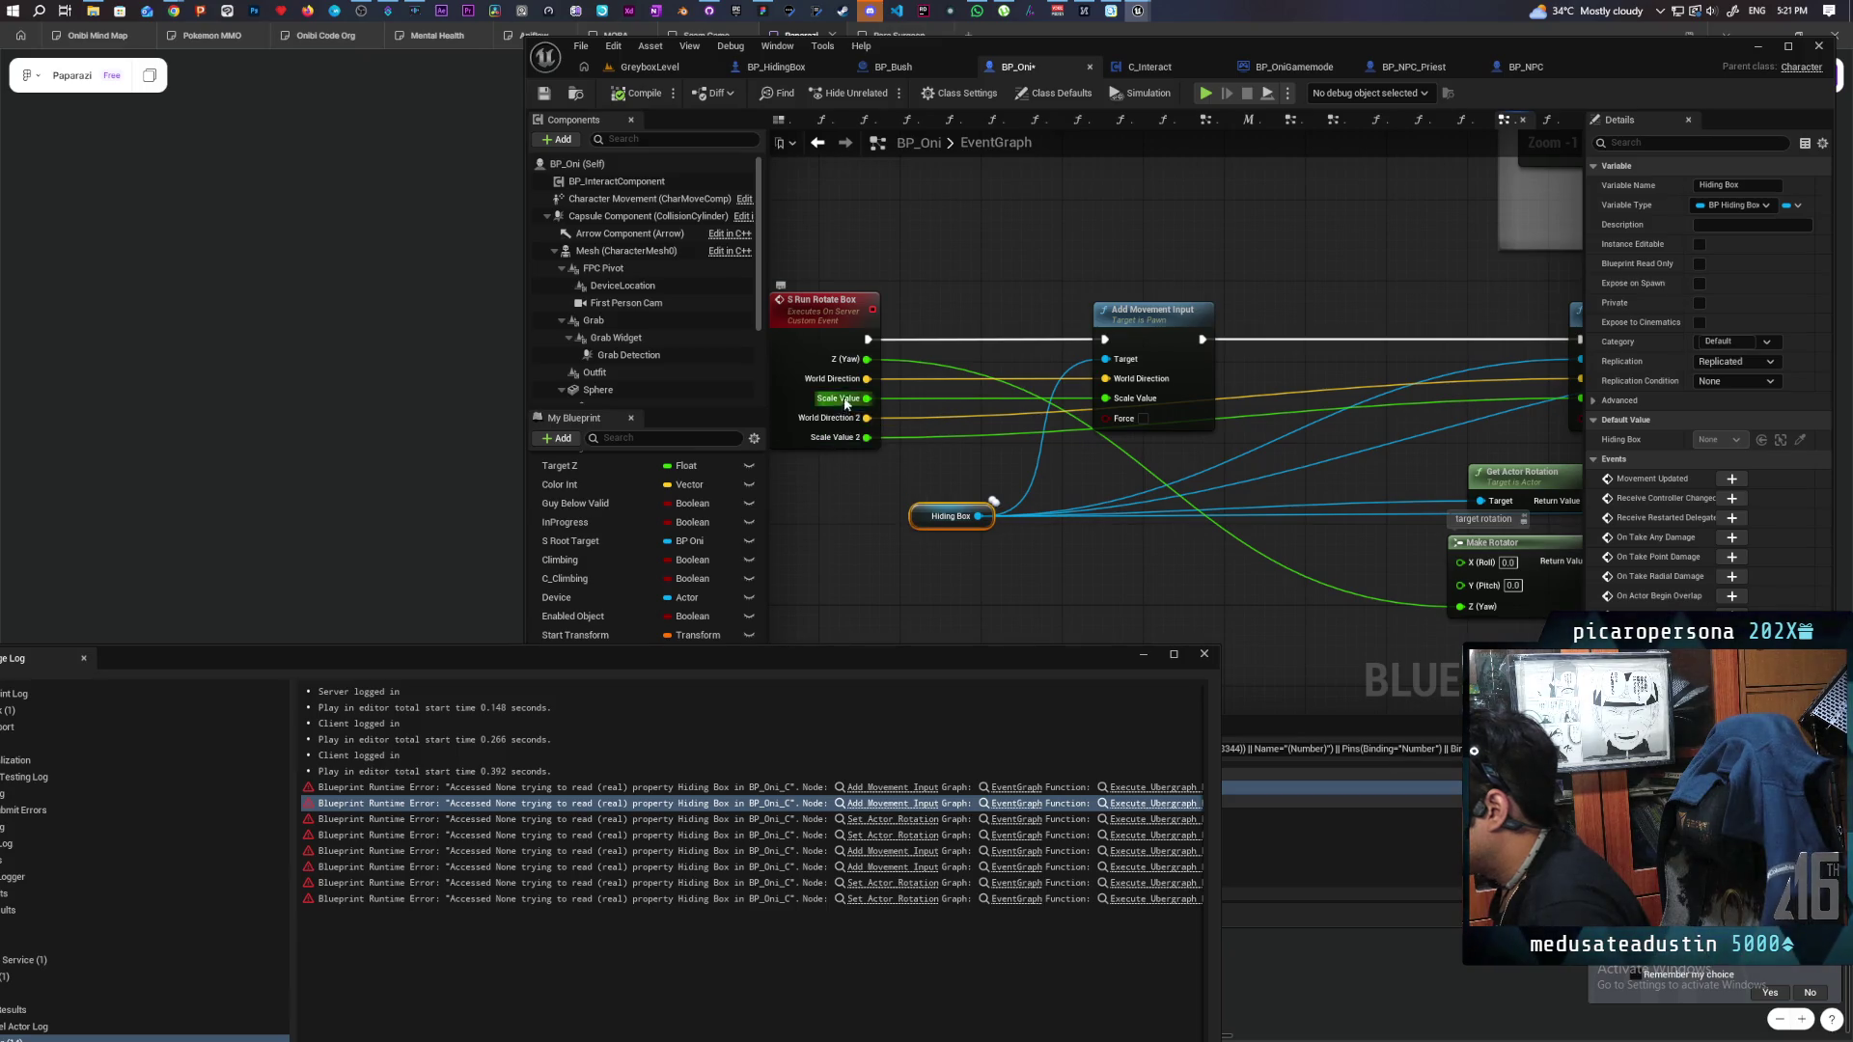
pyautogui.click(849, 334)
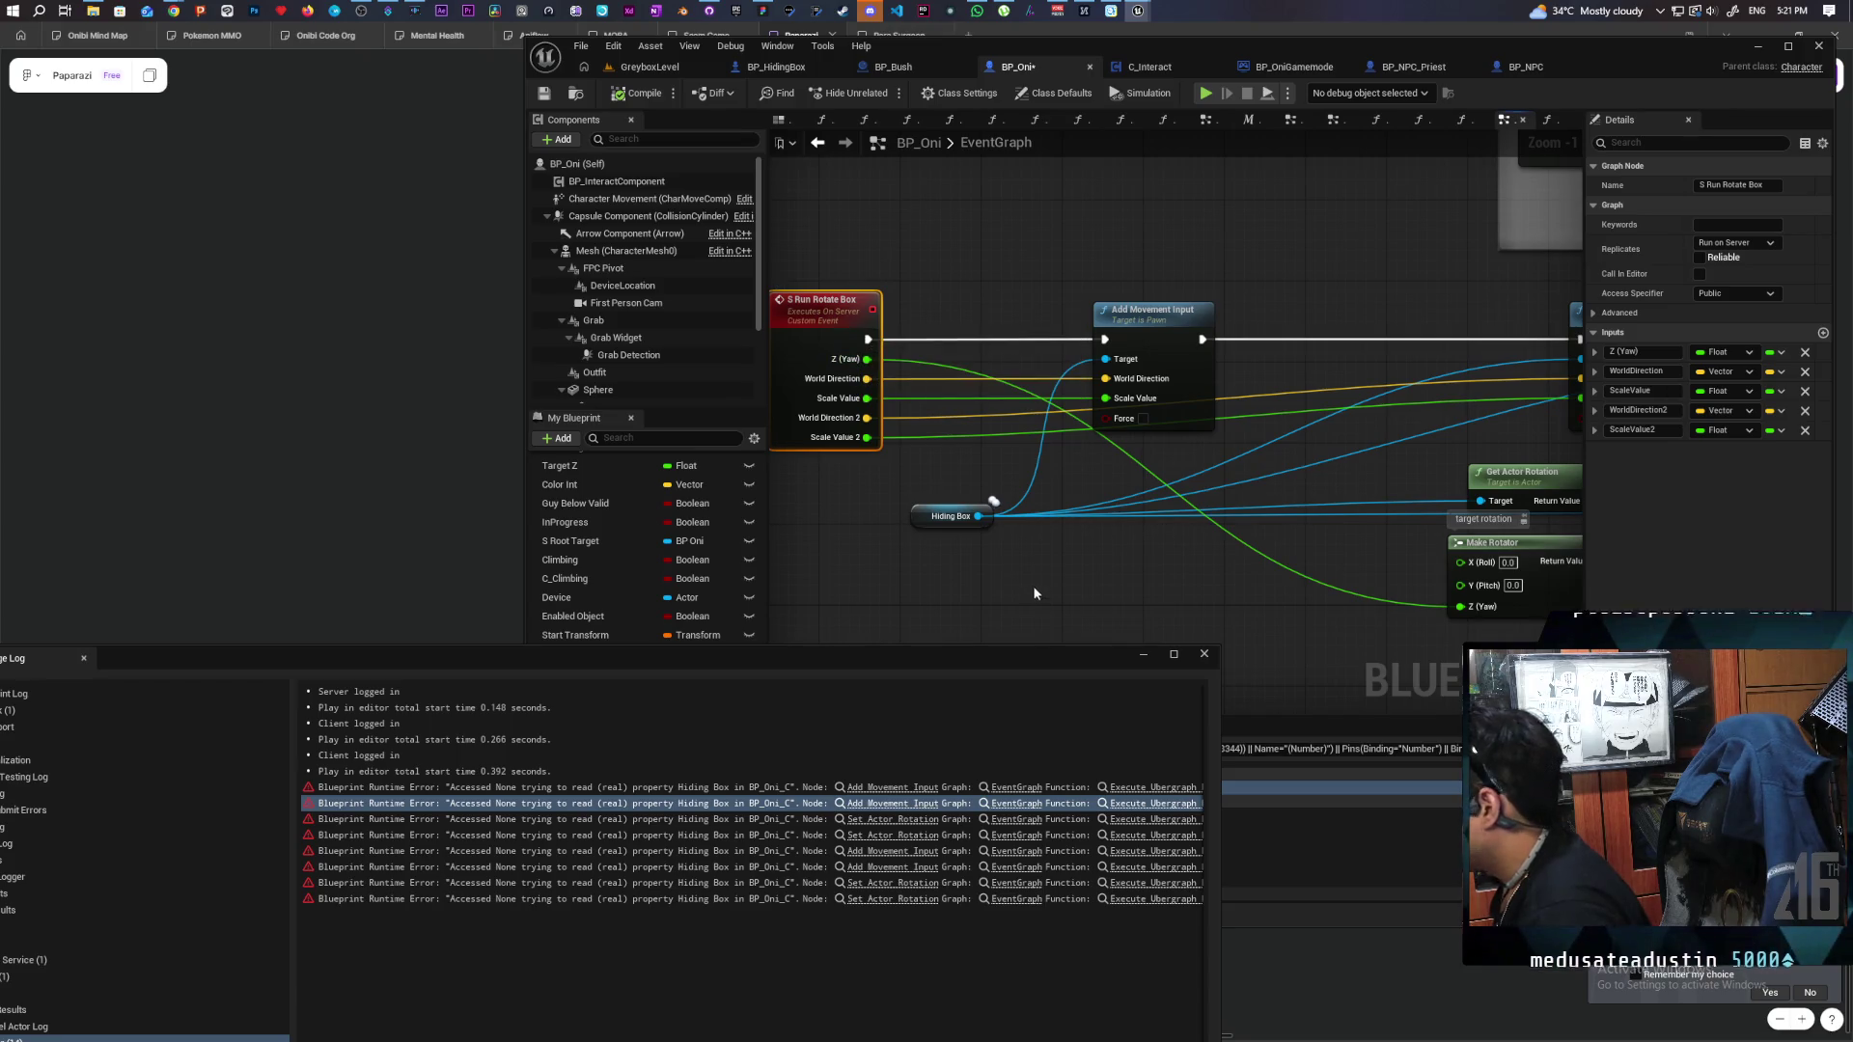
# Insert an Is Valid check on Hiding Box into the rotate-box event's execution path.
pyautogui.hotkey('ctrl', 'v')
pyautogui.moveTo(1004, 326); pyautogui.dragTo(979, 326)
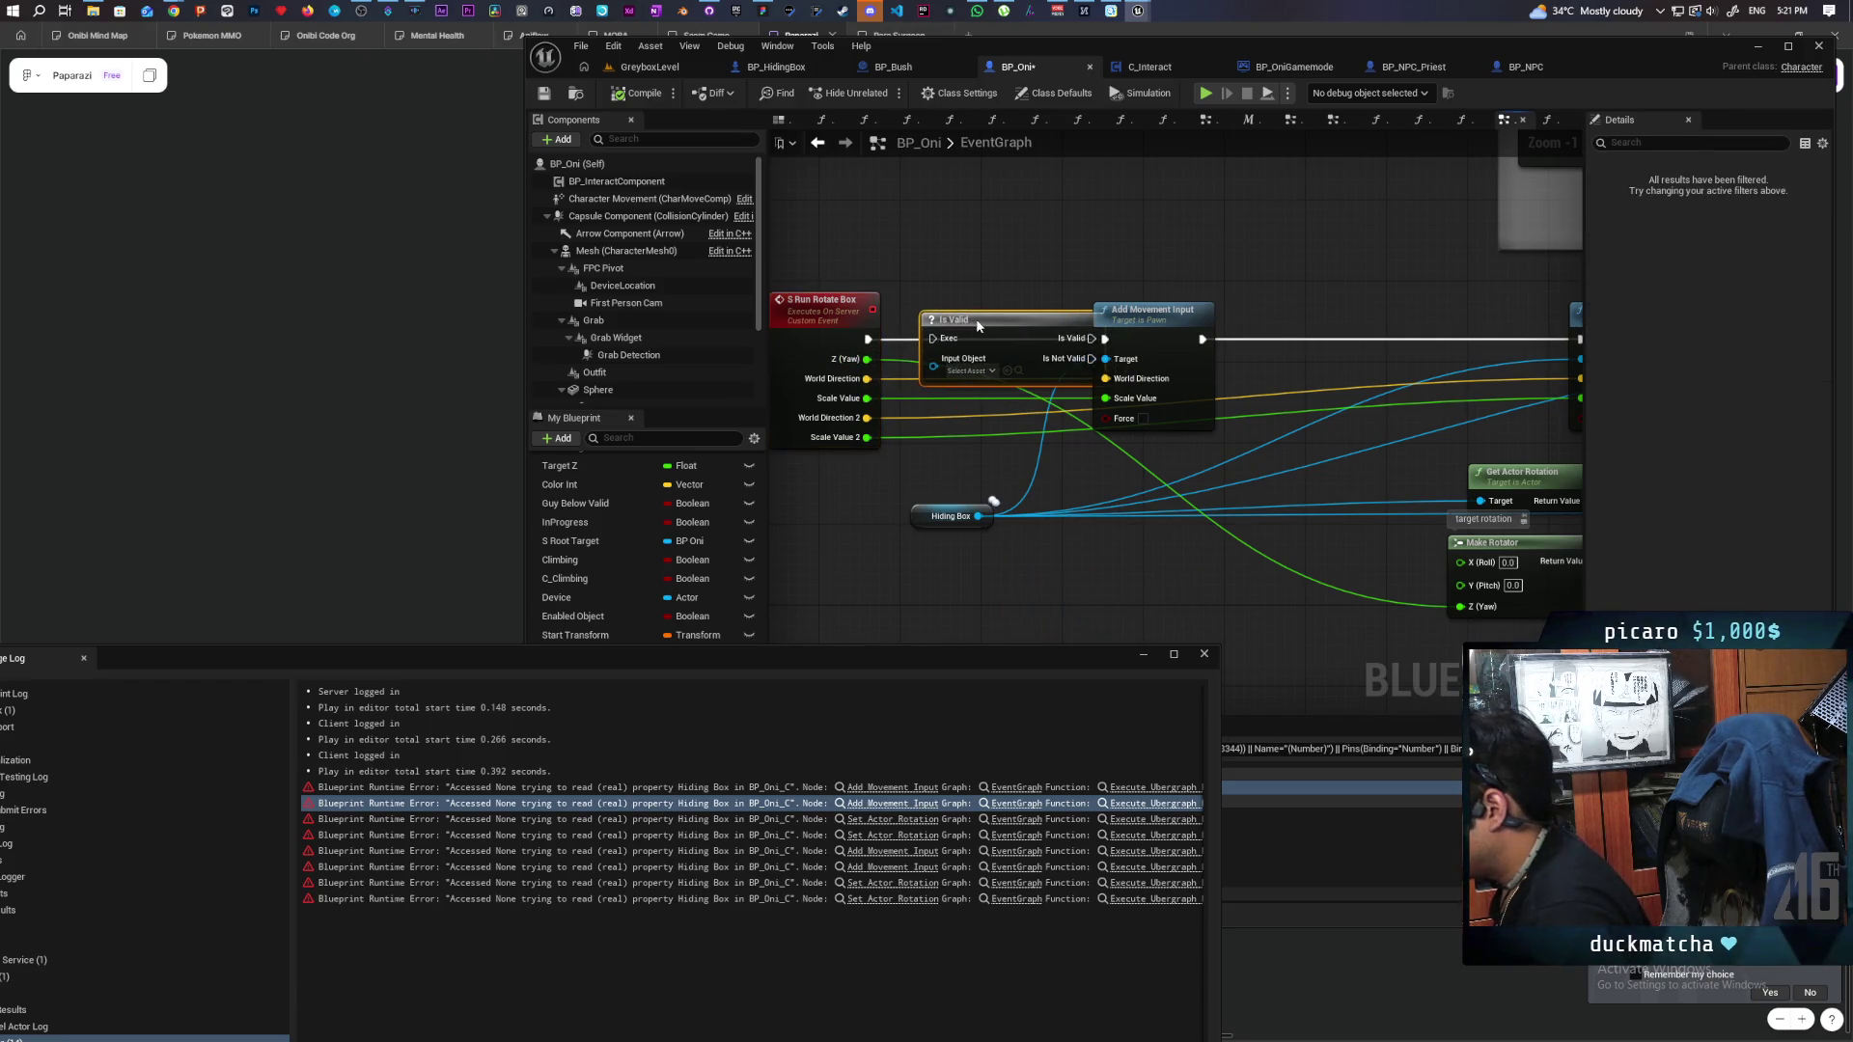
pyautogui.moveTo(979, 516); pyautogui.dragTo(912, 339)
pyautogui.moveTo(1034, 338); pyautogui.dragTo(1105, 339)
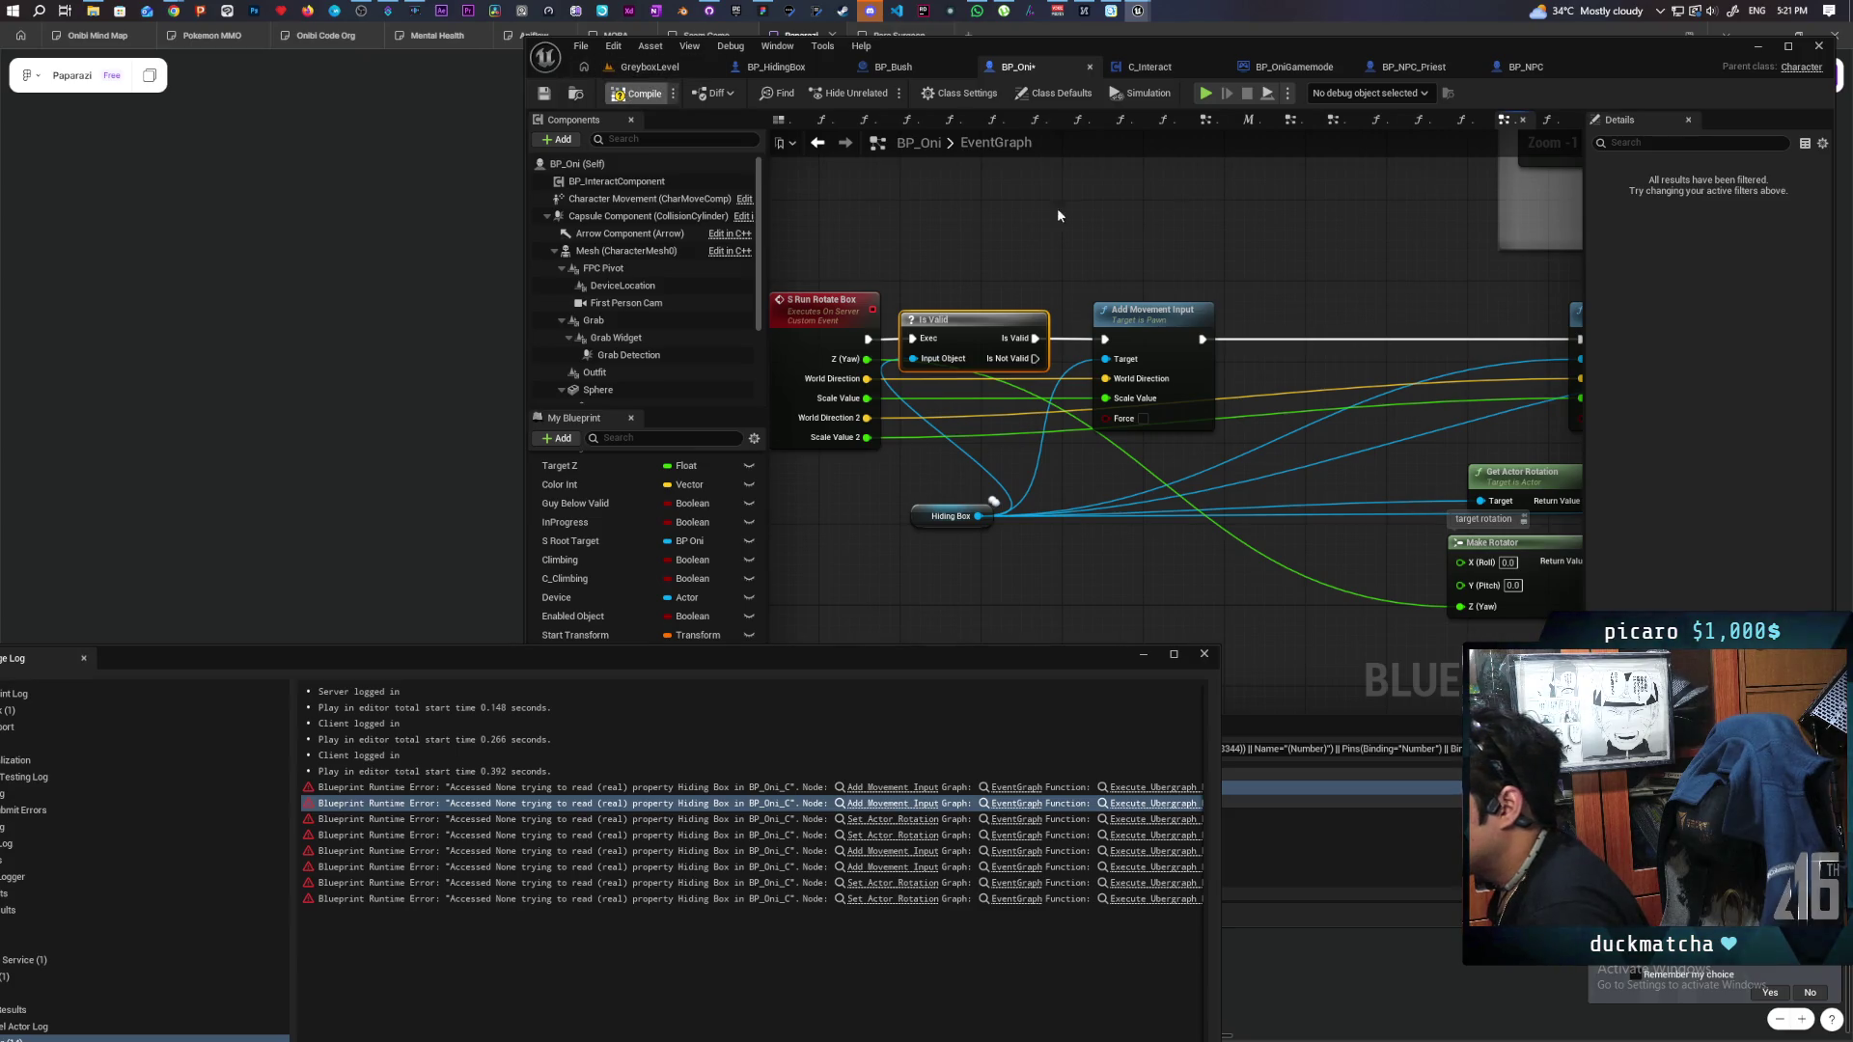
pyautogui.click(1206, 655)
pyautogui.click(649, 67)
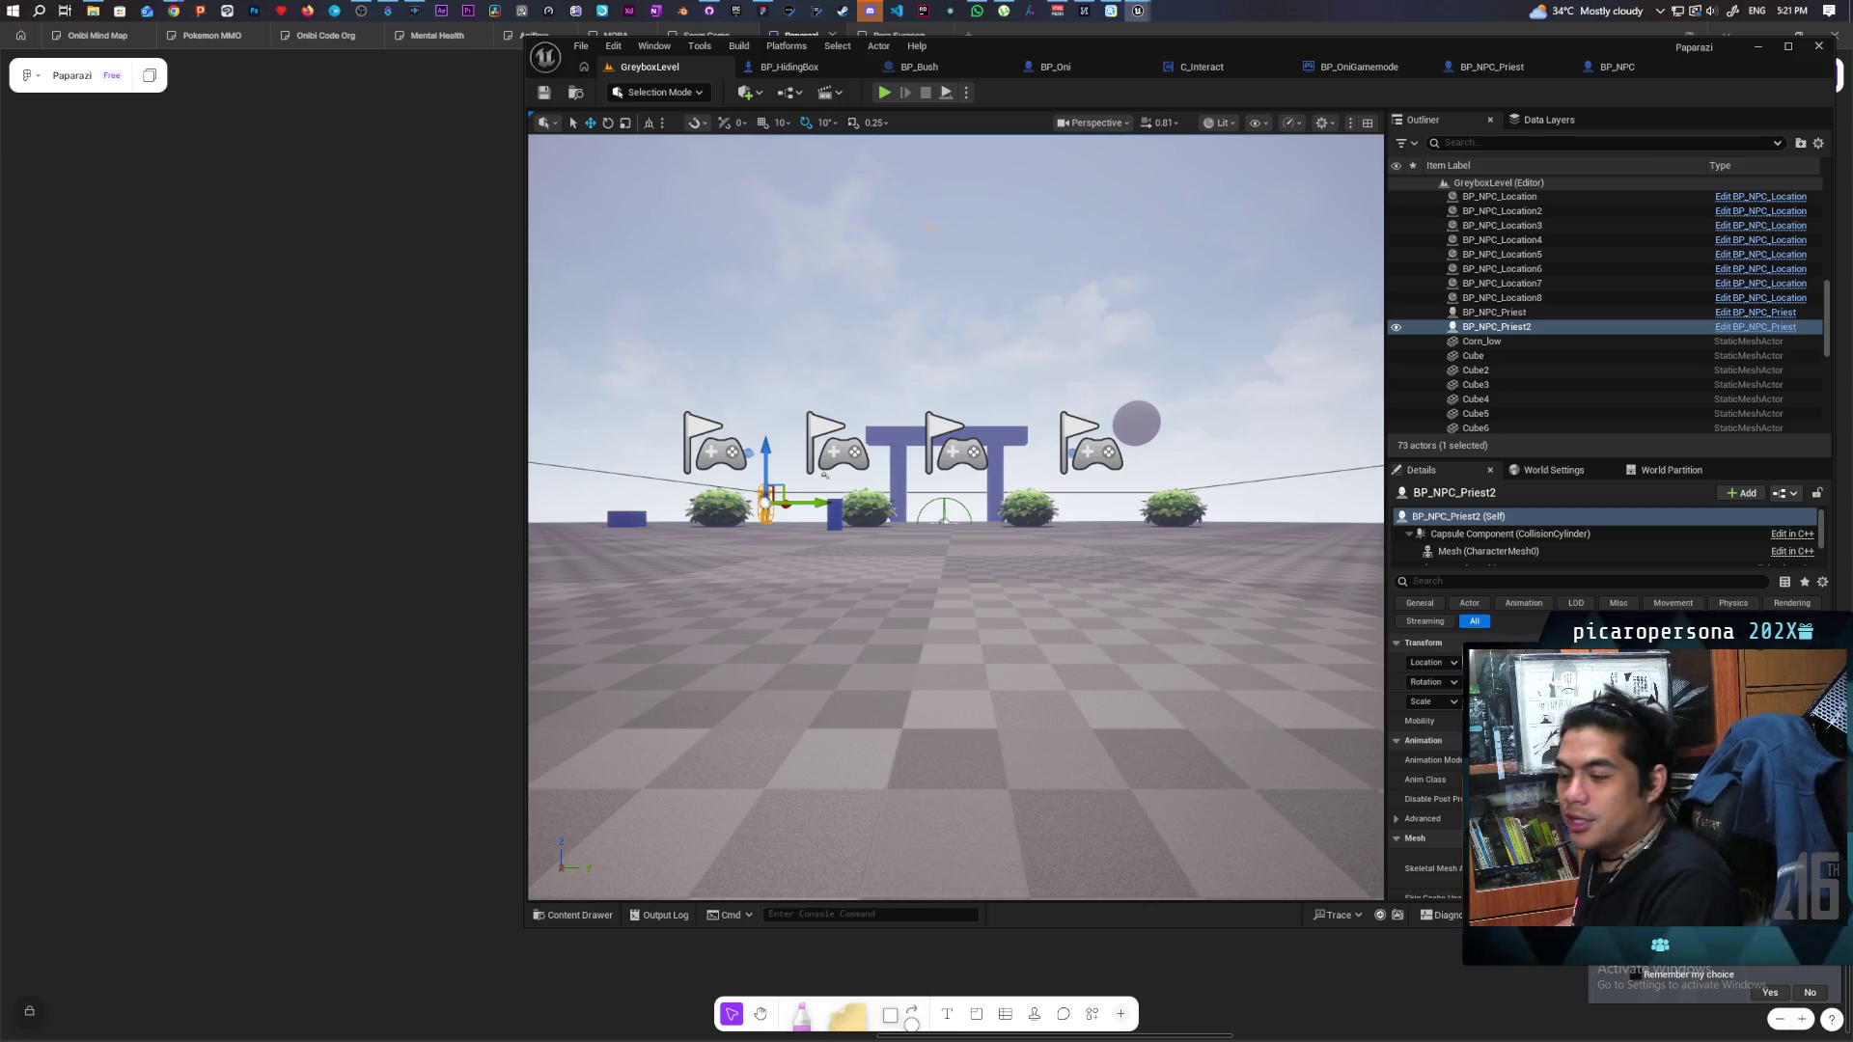
# Playtest with two clients, moving the Oni around the bushes, NPC and cube, then stop.
pyautogui.click(884, 93)
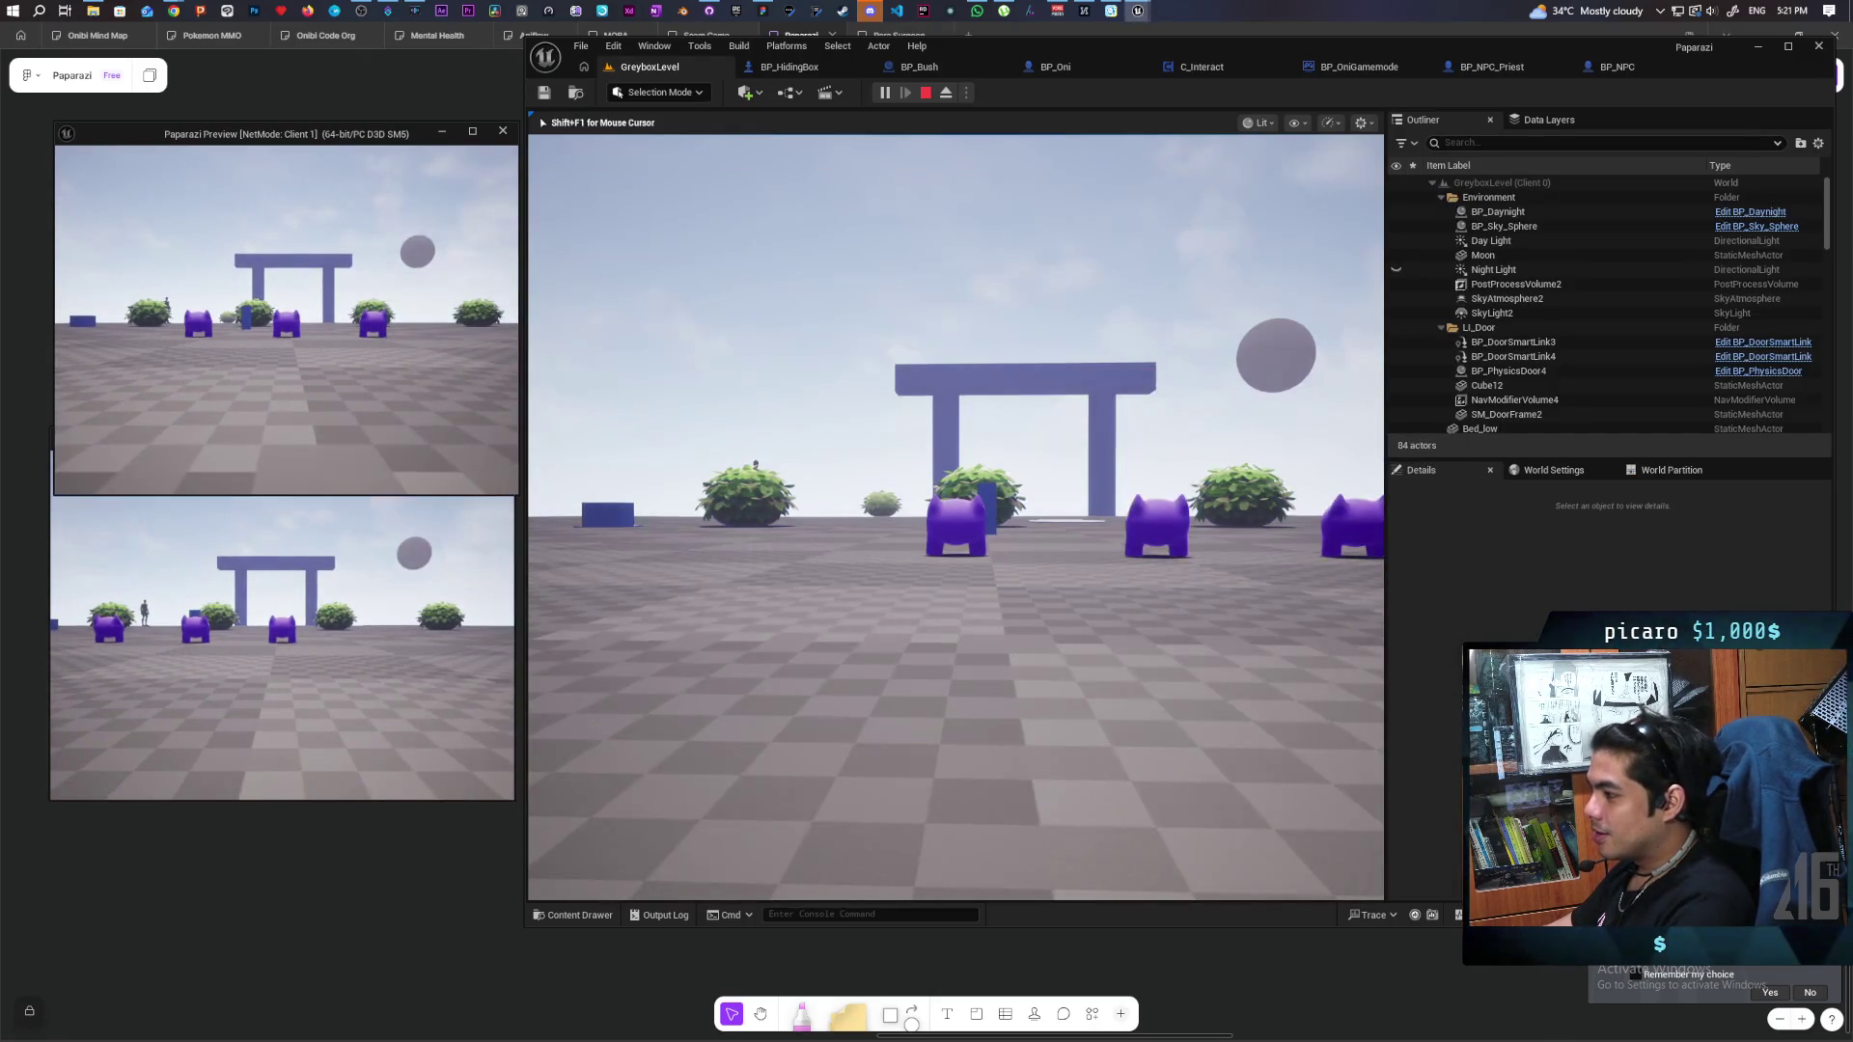
pyautogui.click(535, 477)
pyautogui.press('w')
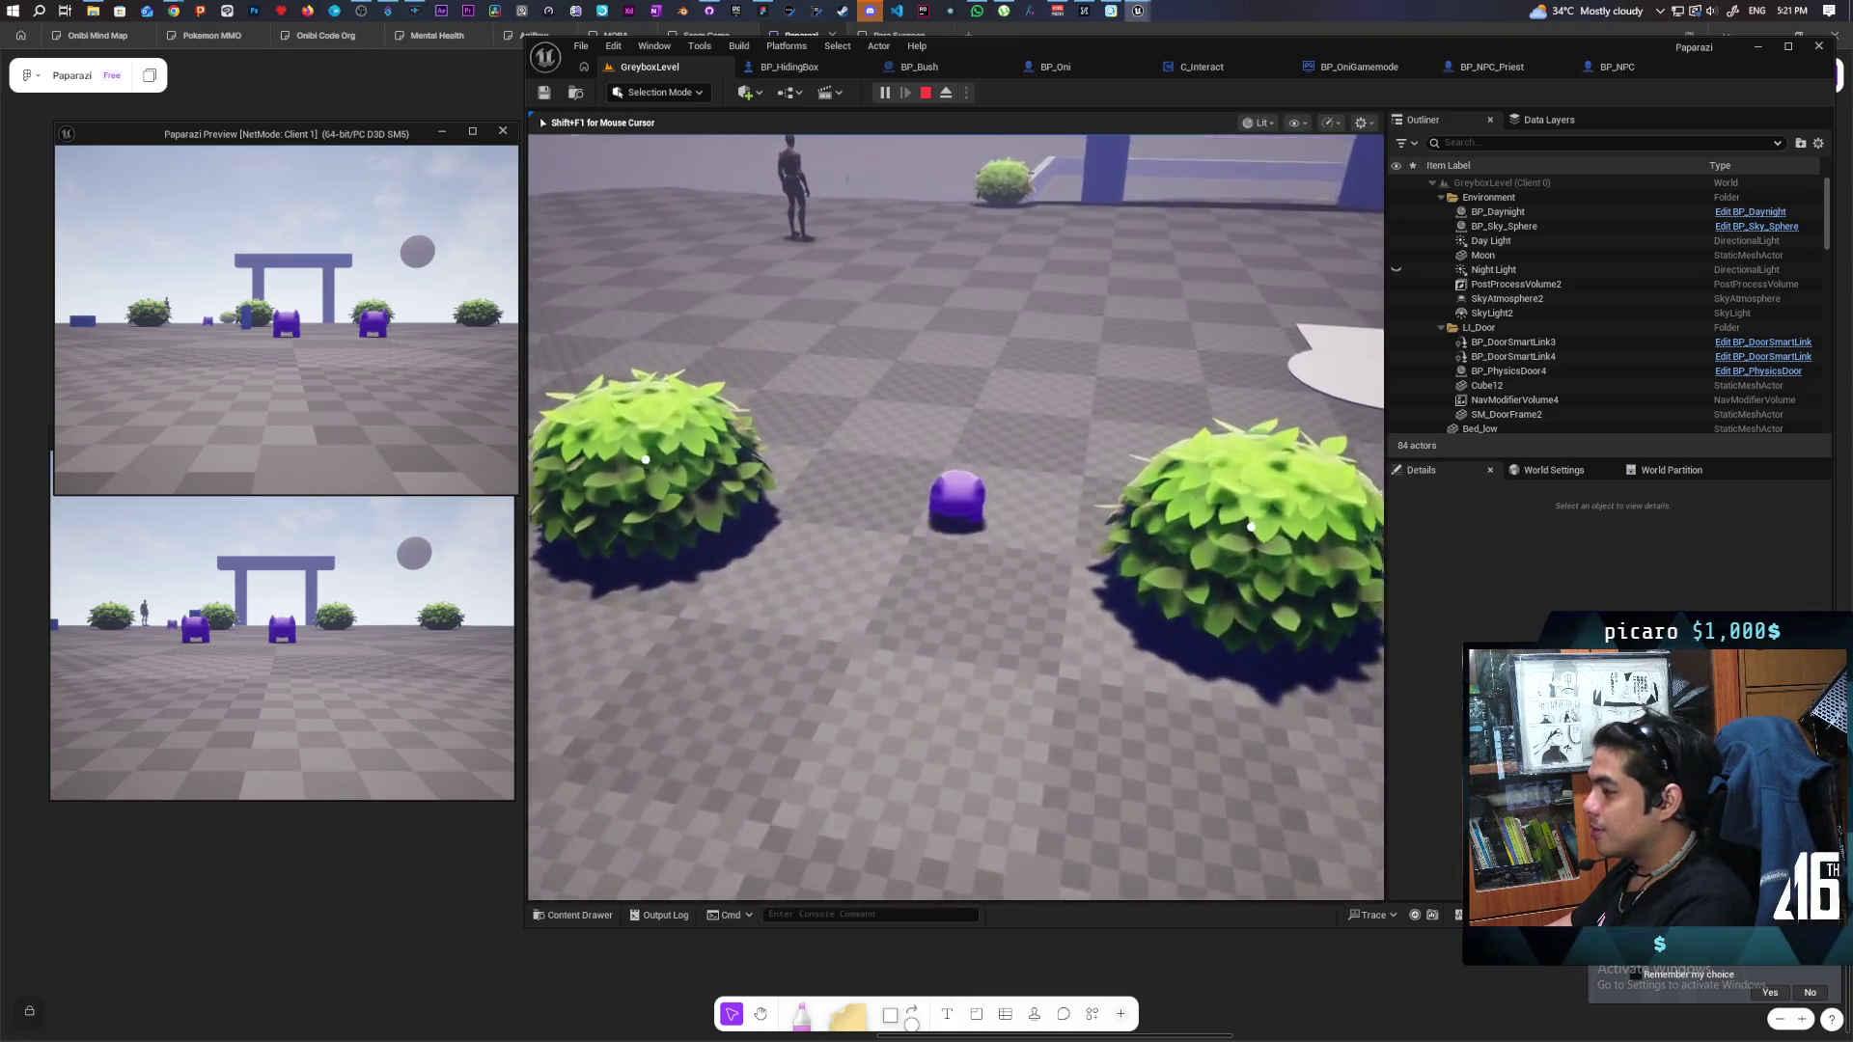
pyautogui.press('e')
pyautogui.press('w')
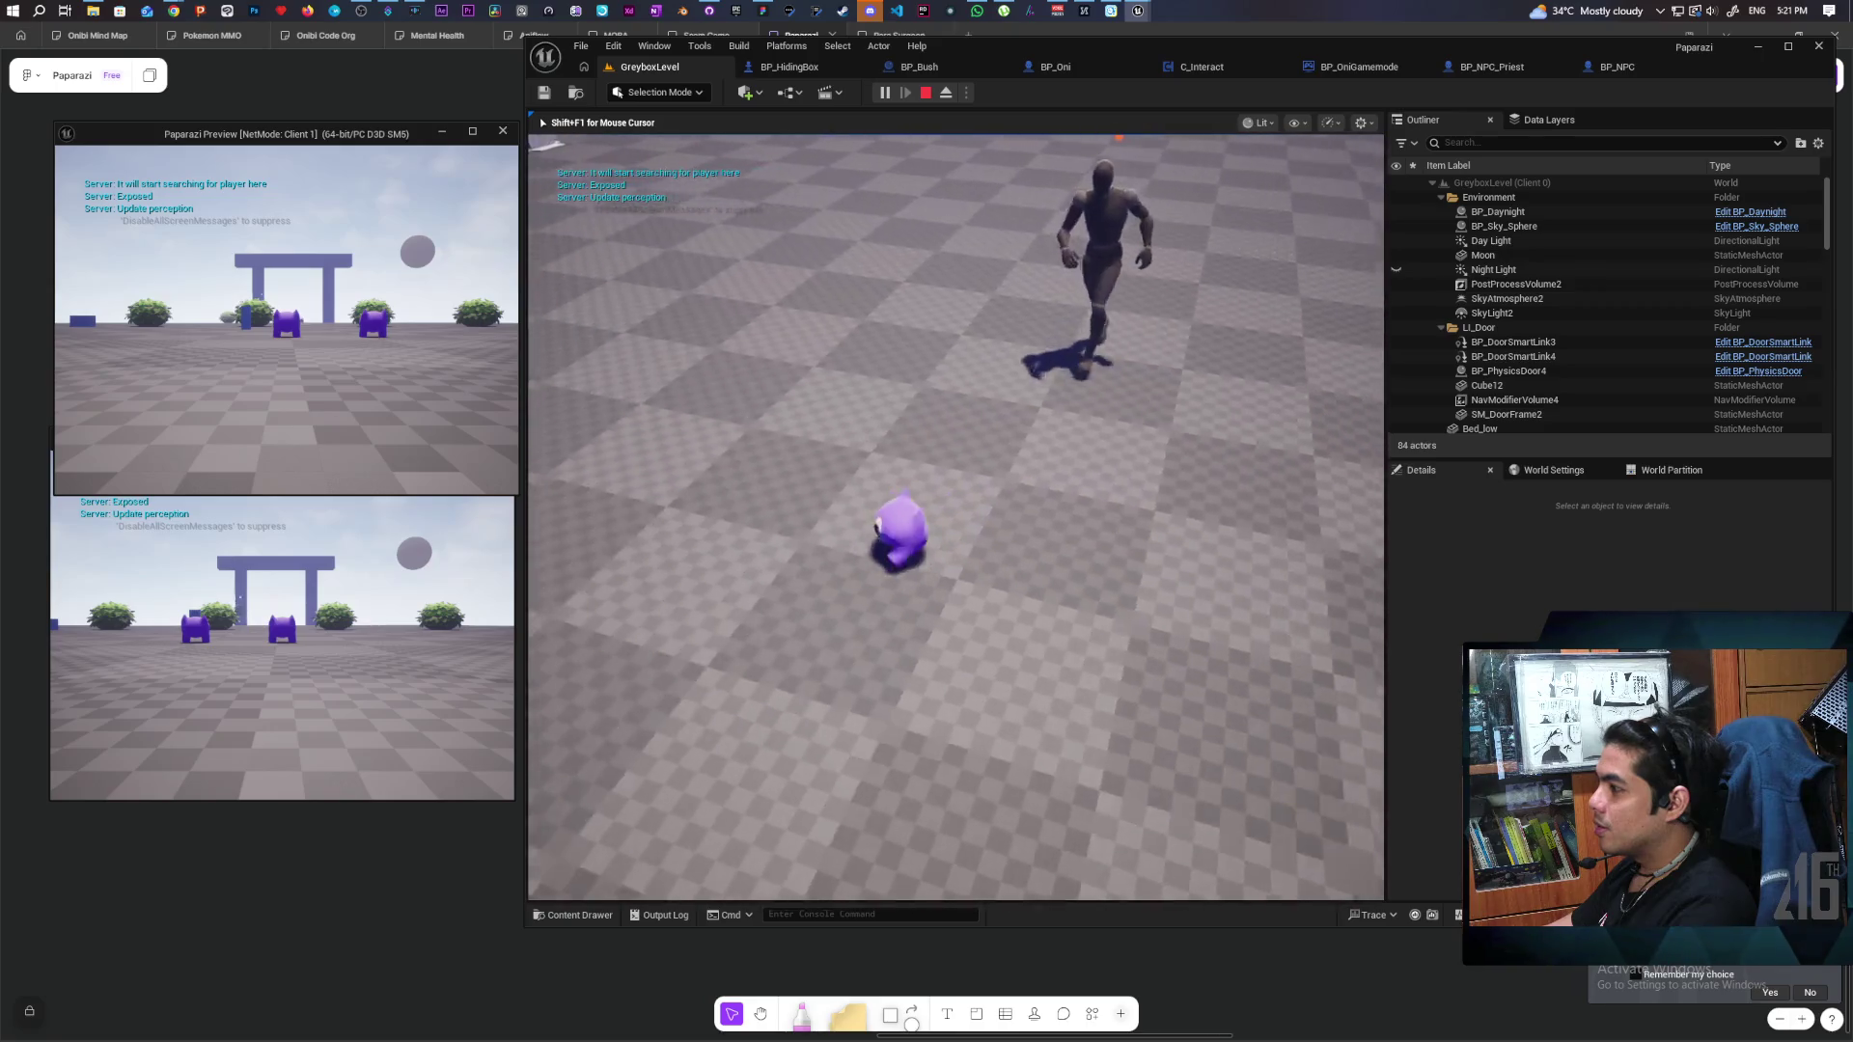
pyautogui.press('a')
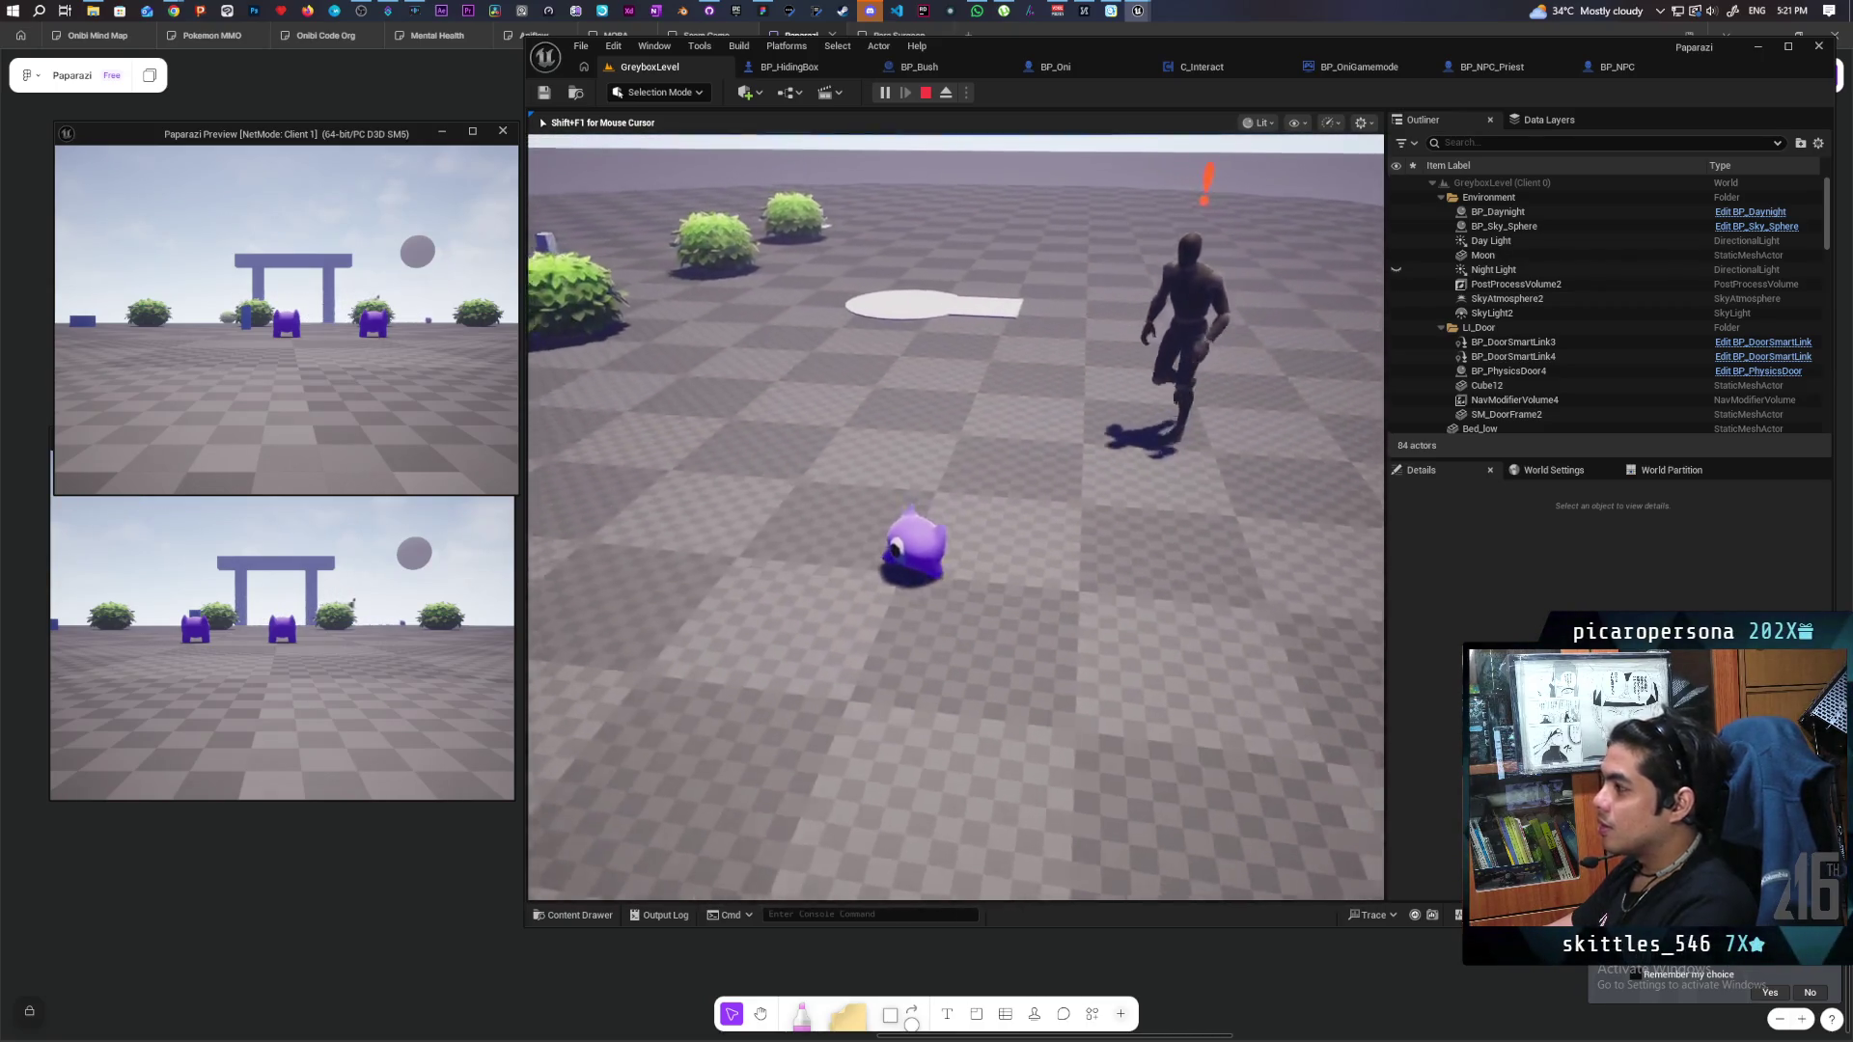
pyautogui.press('w')
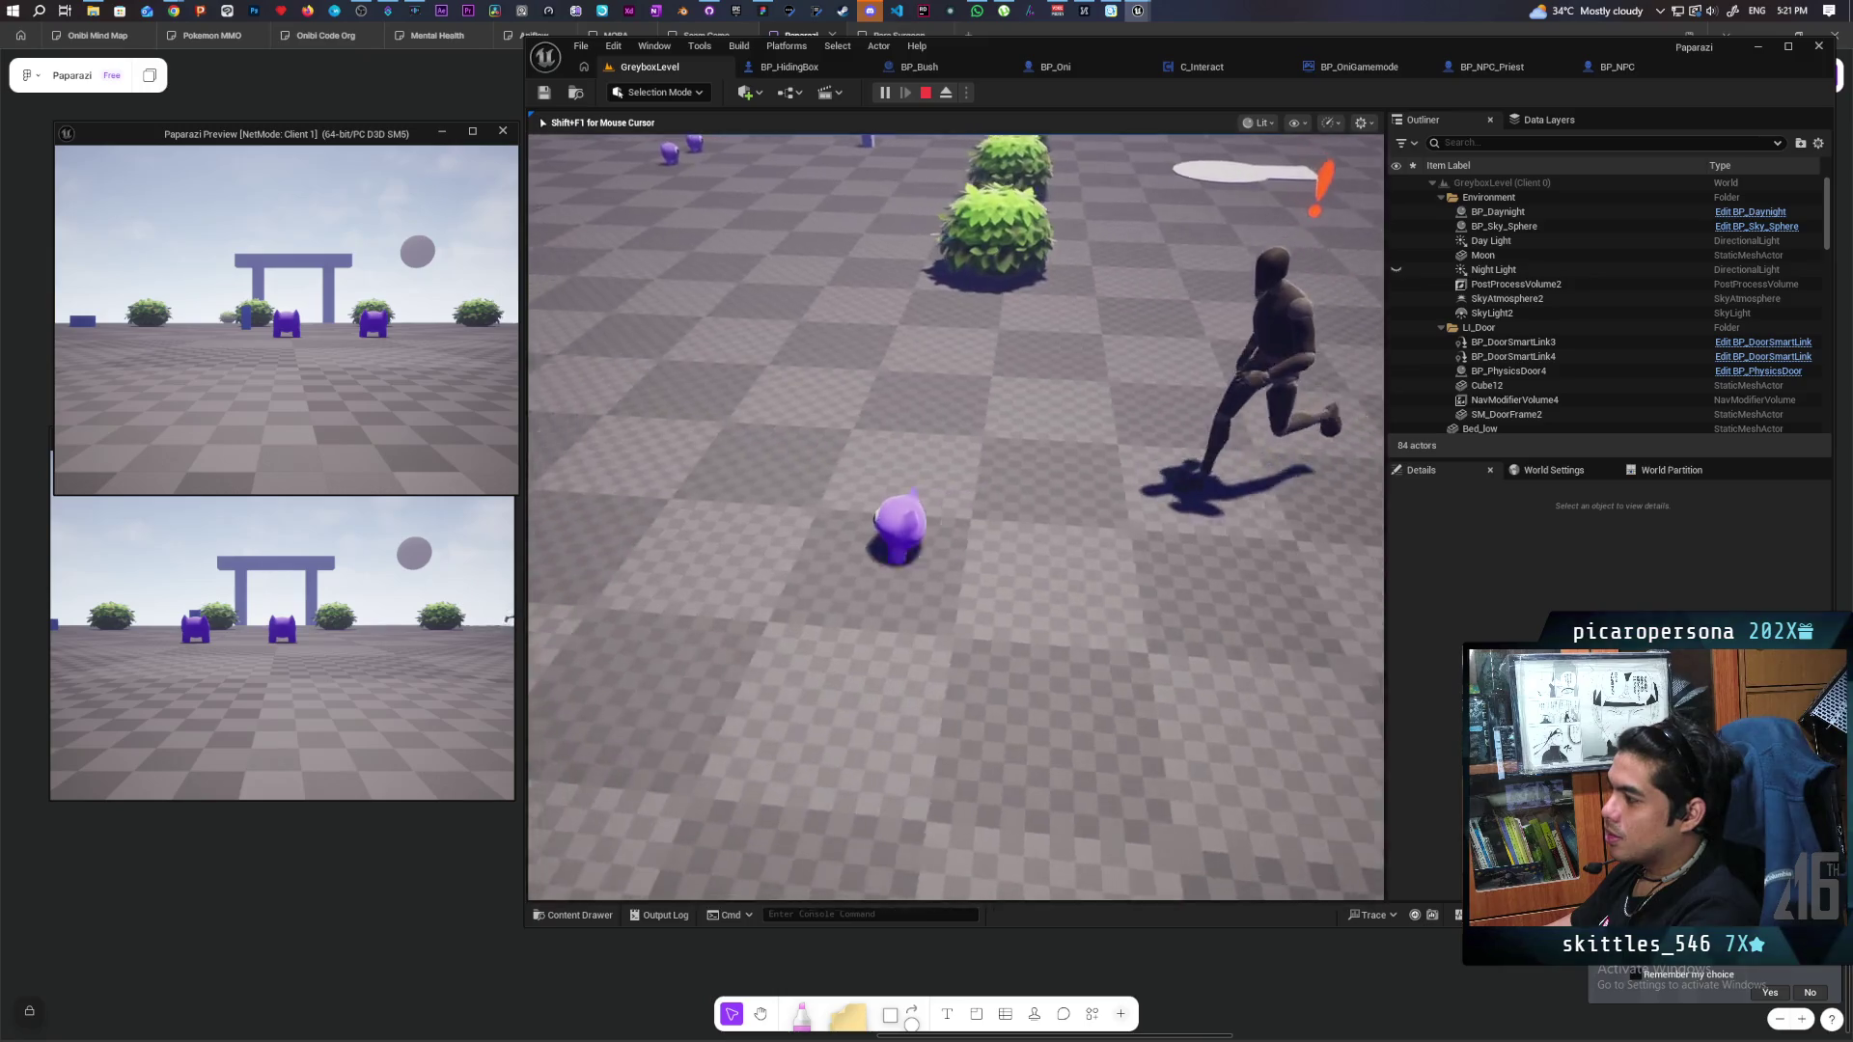
pyautogui.press('a')
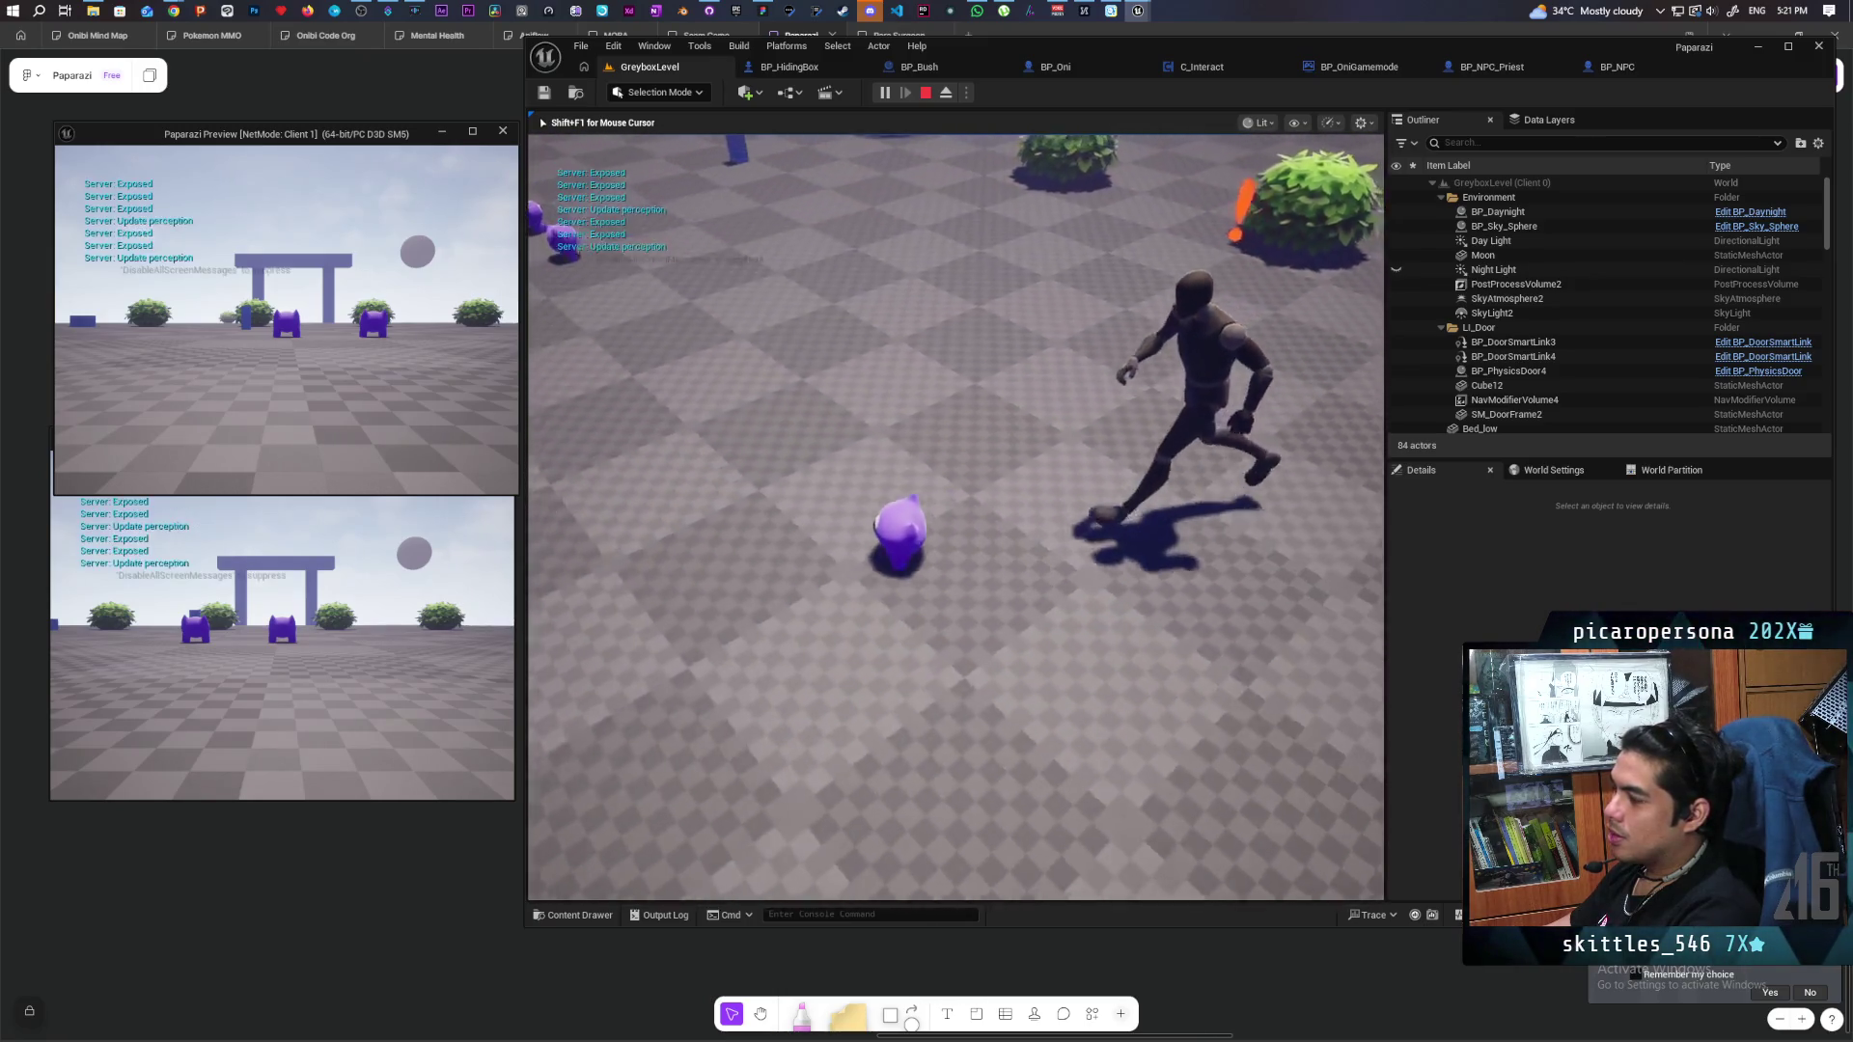
pyautogui.press('d')
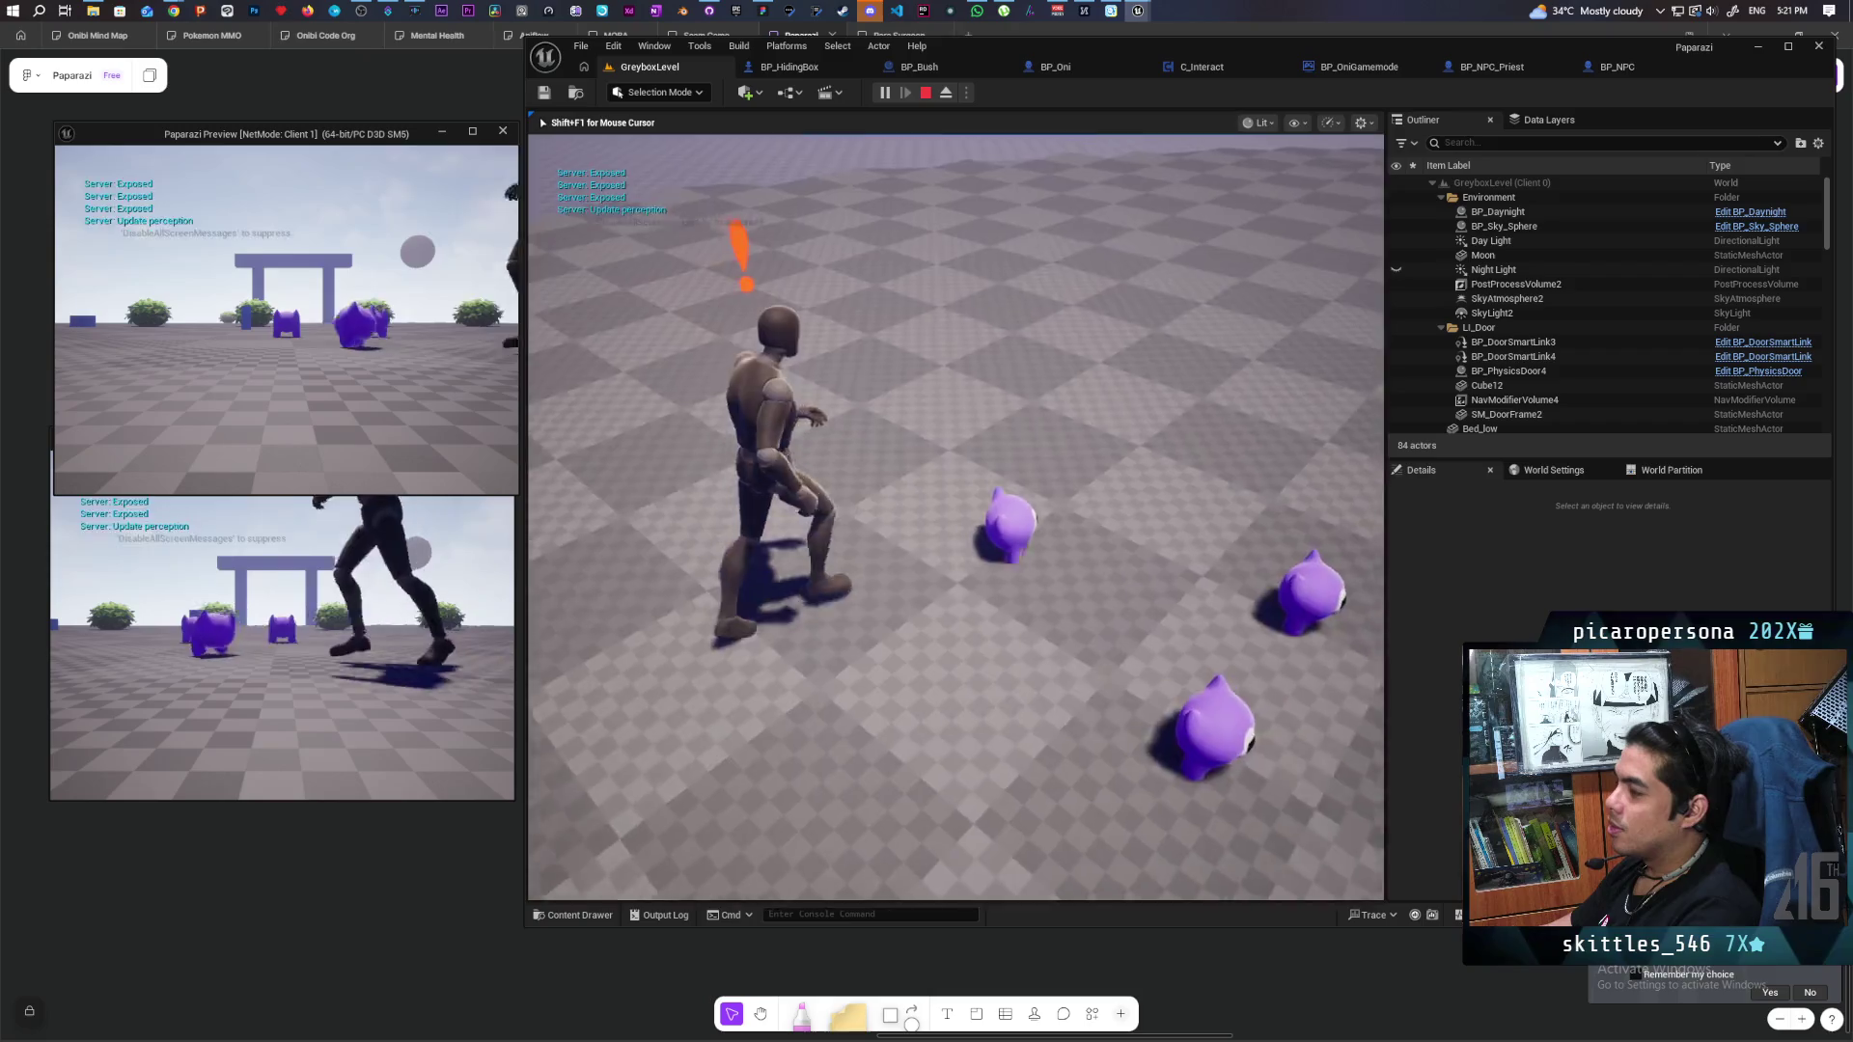
pyautogui.press('s')
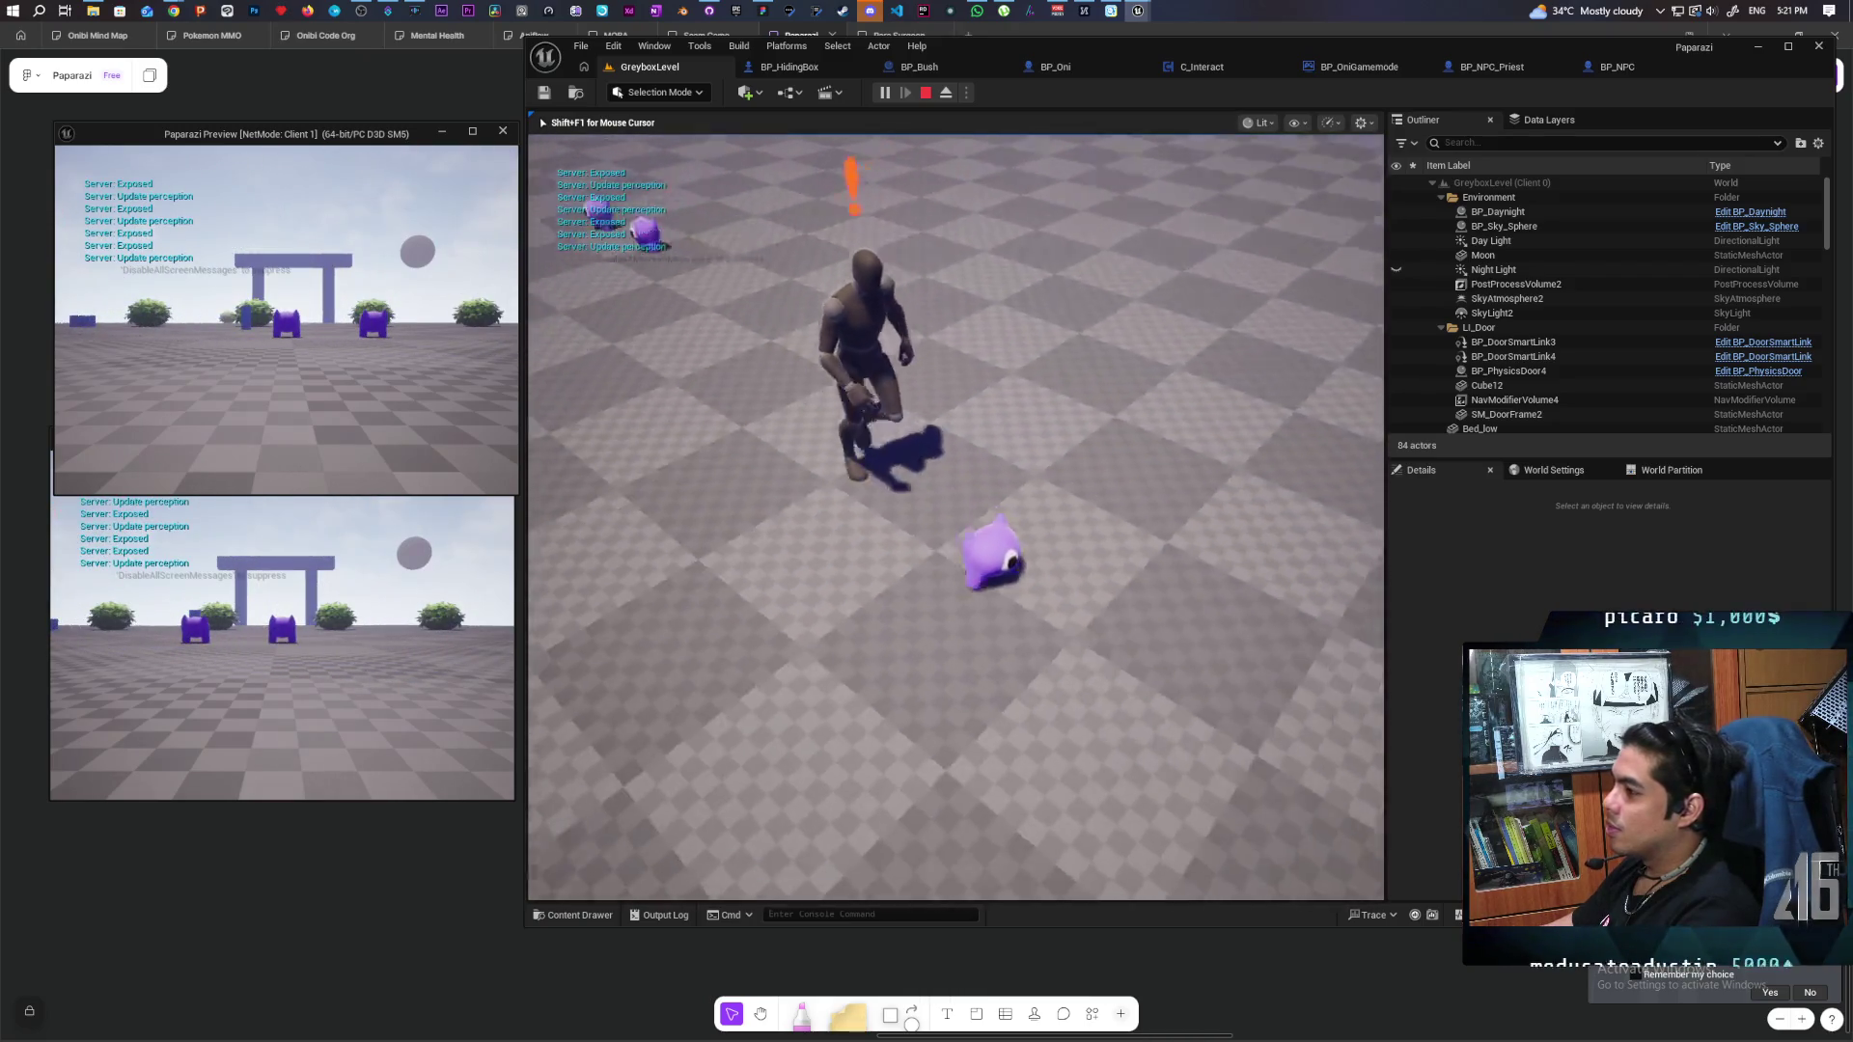
pyautogui.press('a')
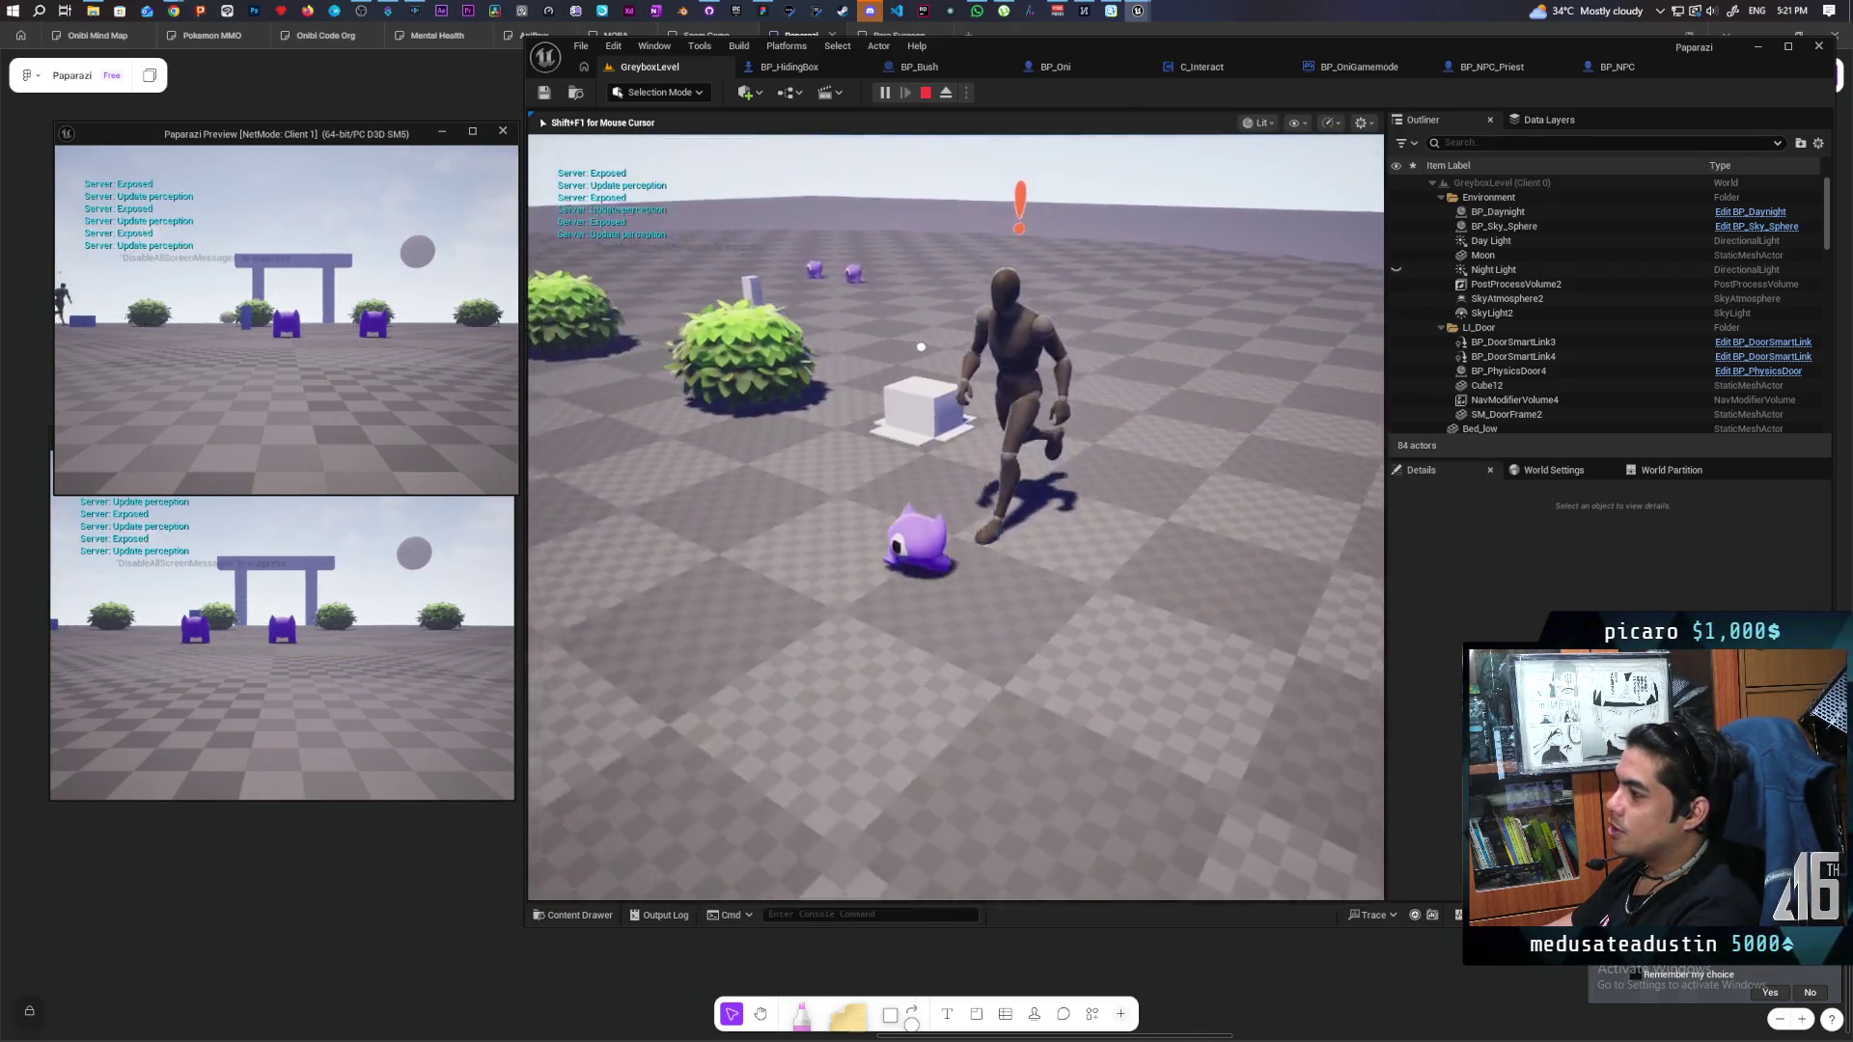
pyautogui.press('s')
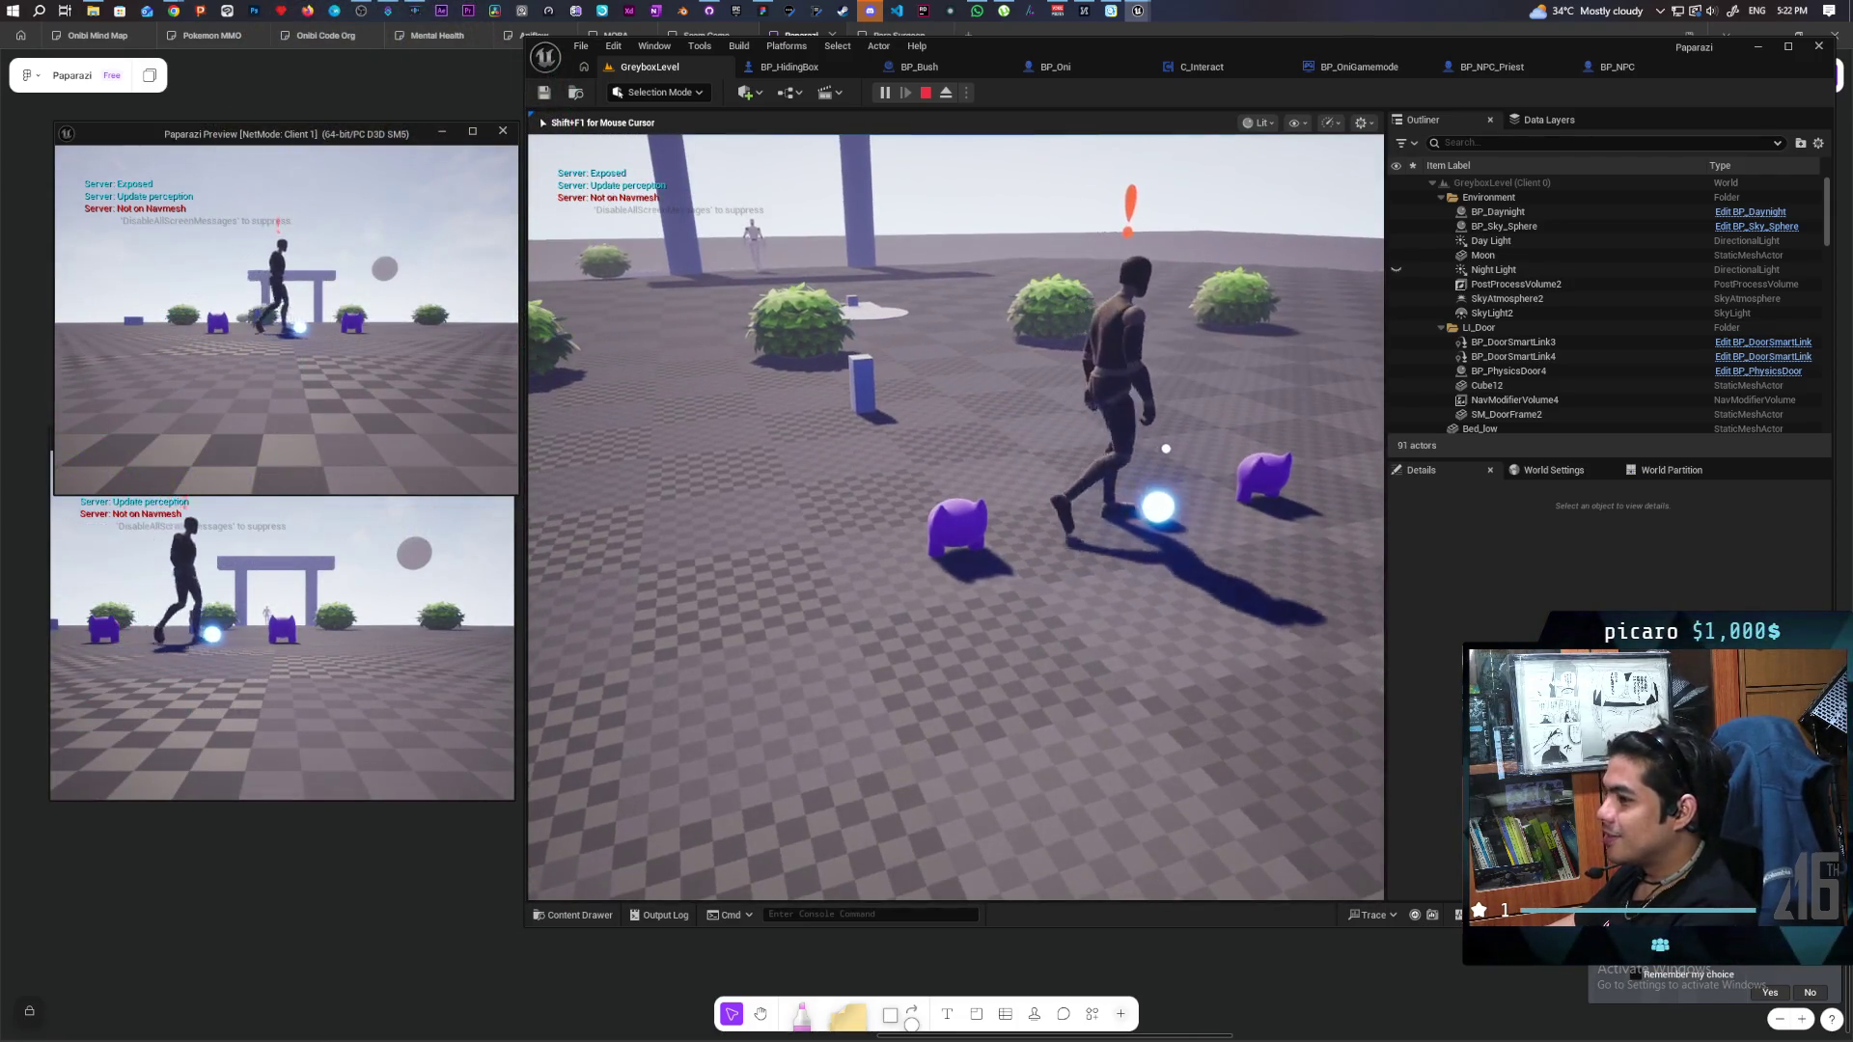
pyautogui.press('Escape')
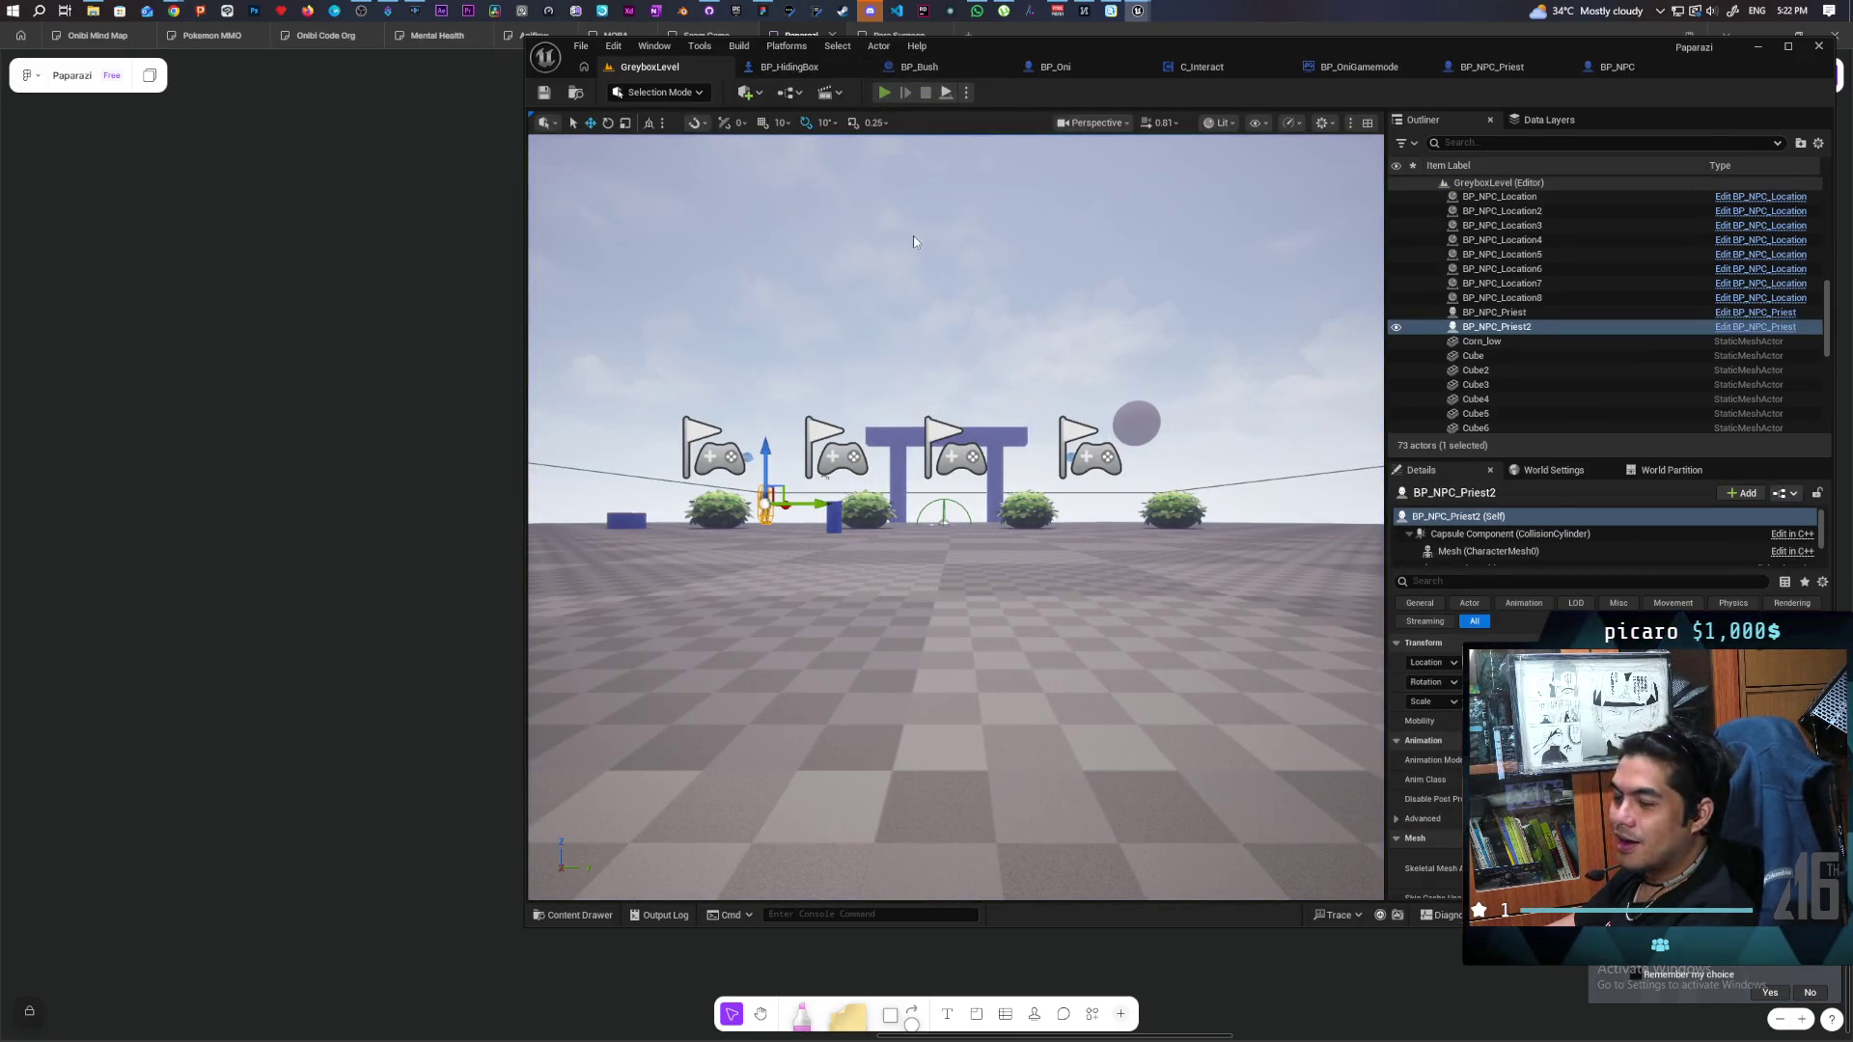
pyautogui.hotkey('alt', 'p')
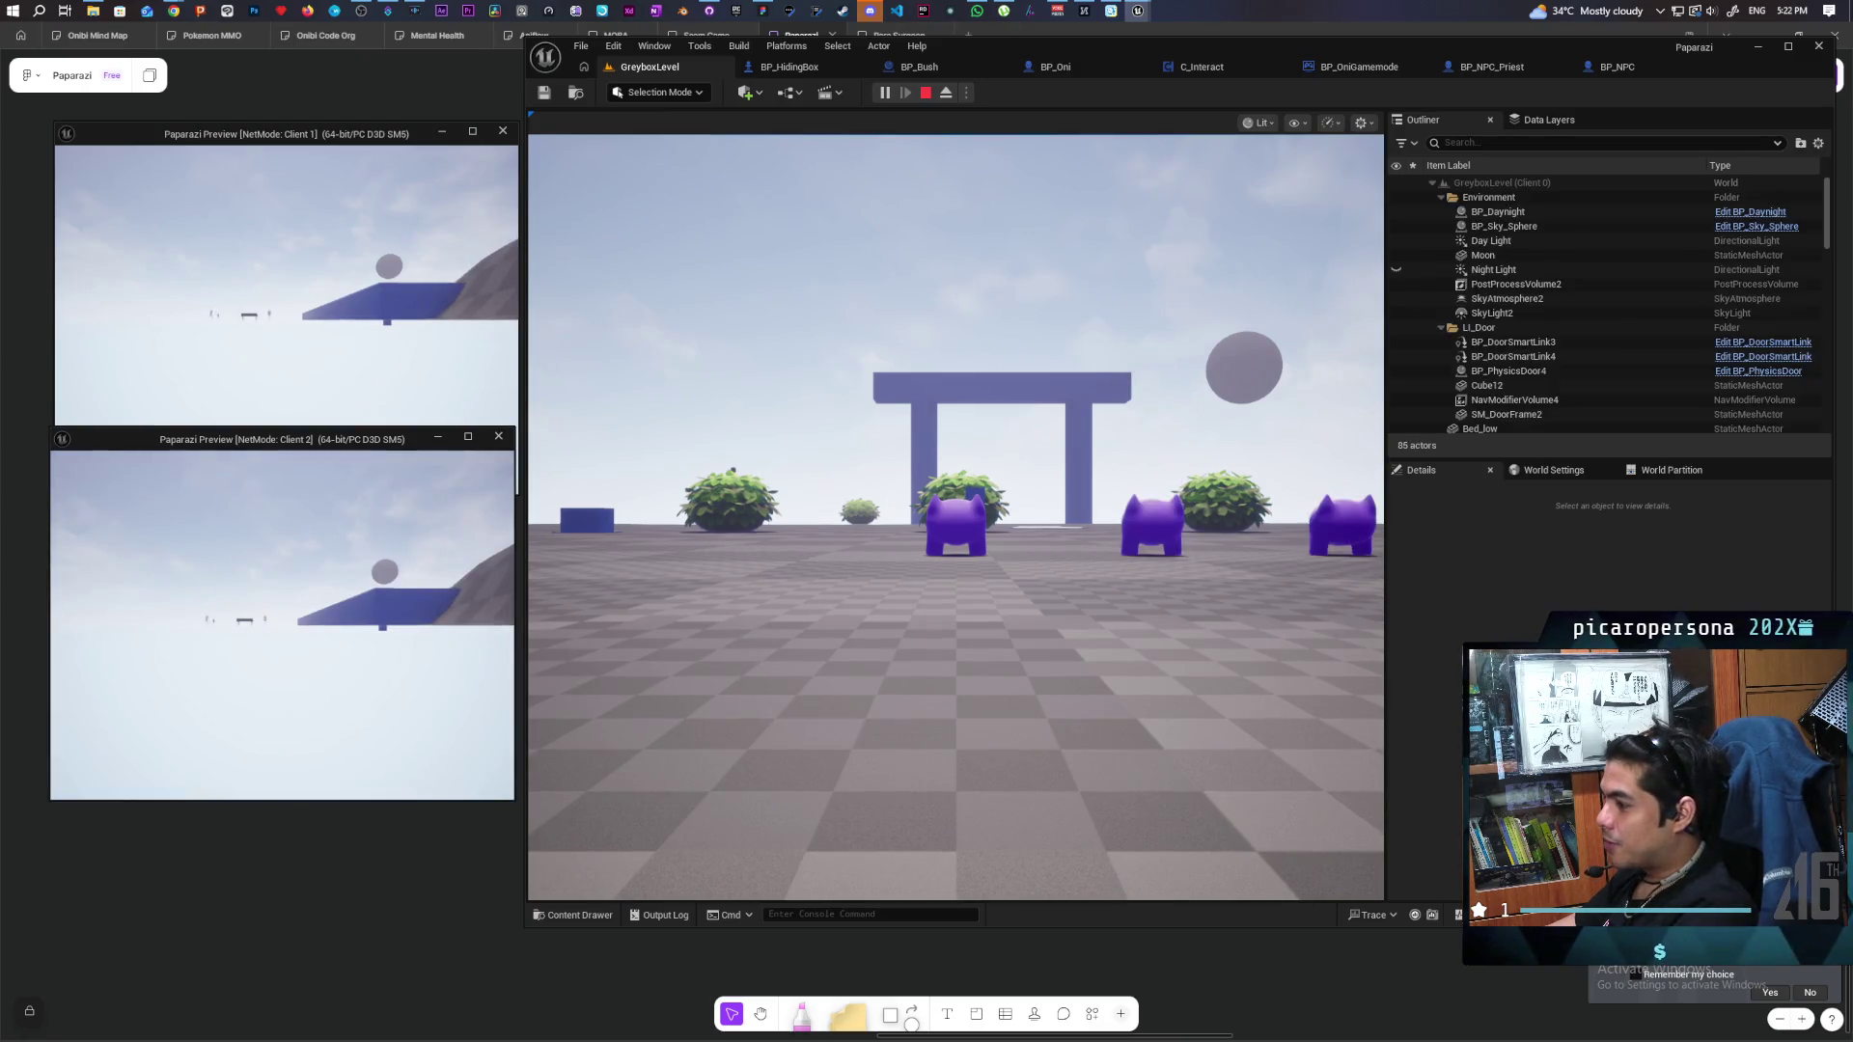
pyautogui.click(720, 414)
pyautogui.press('w')
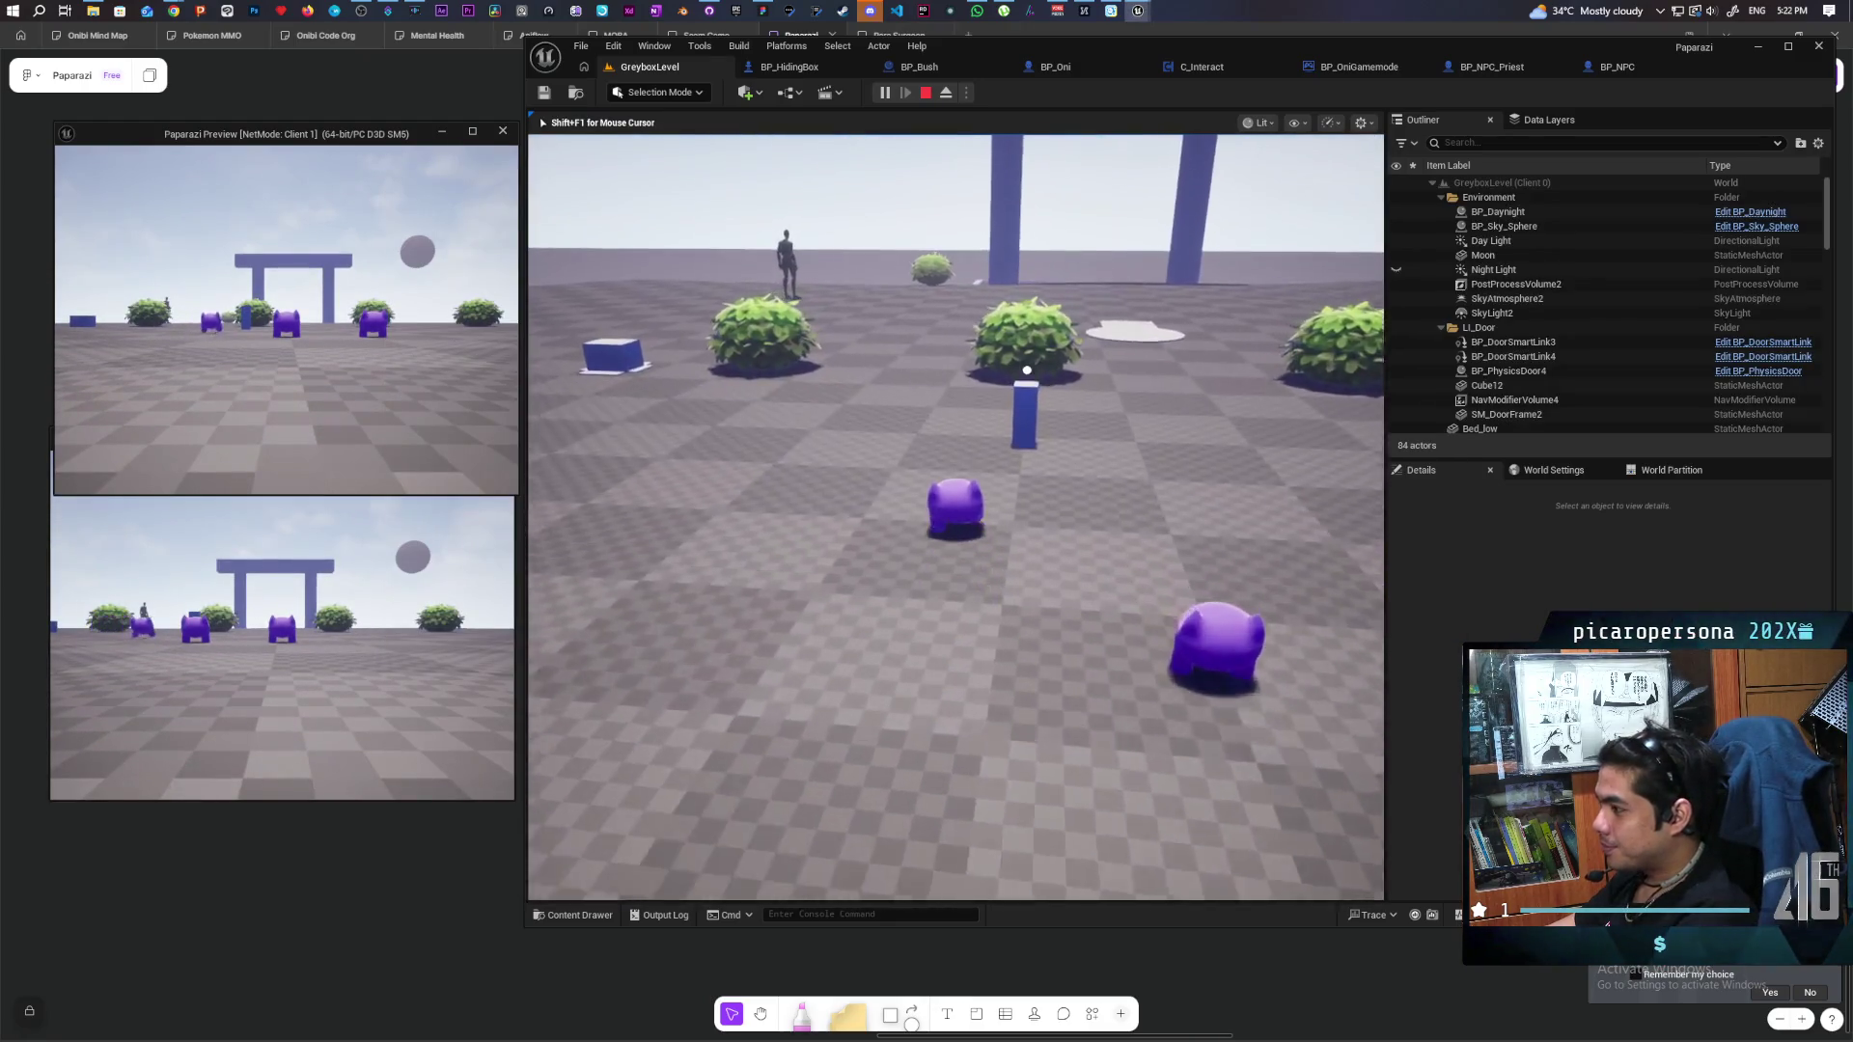
pyautogui.press('w')
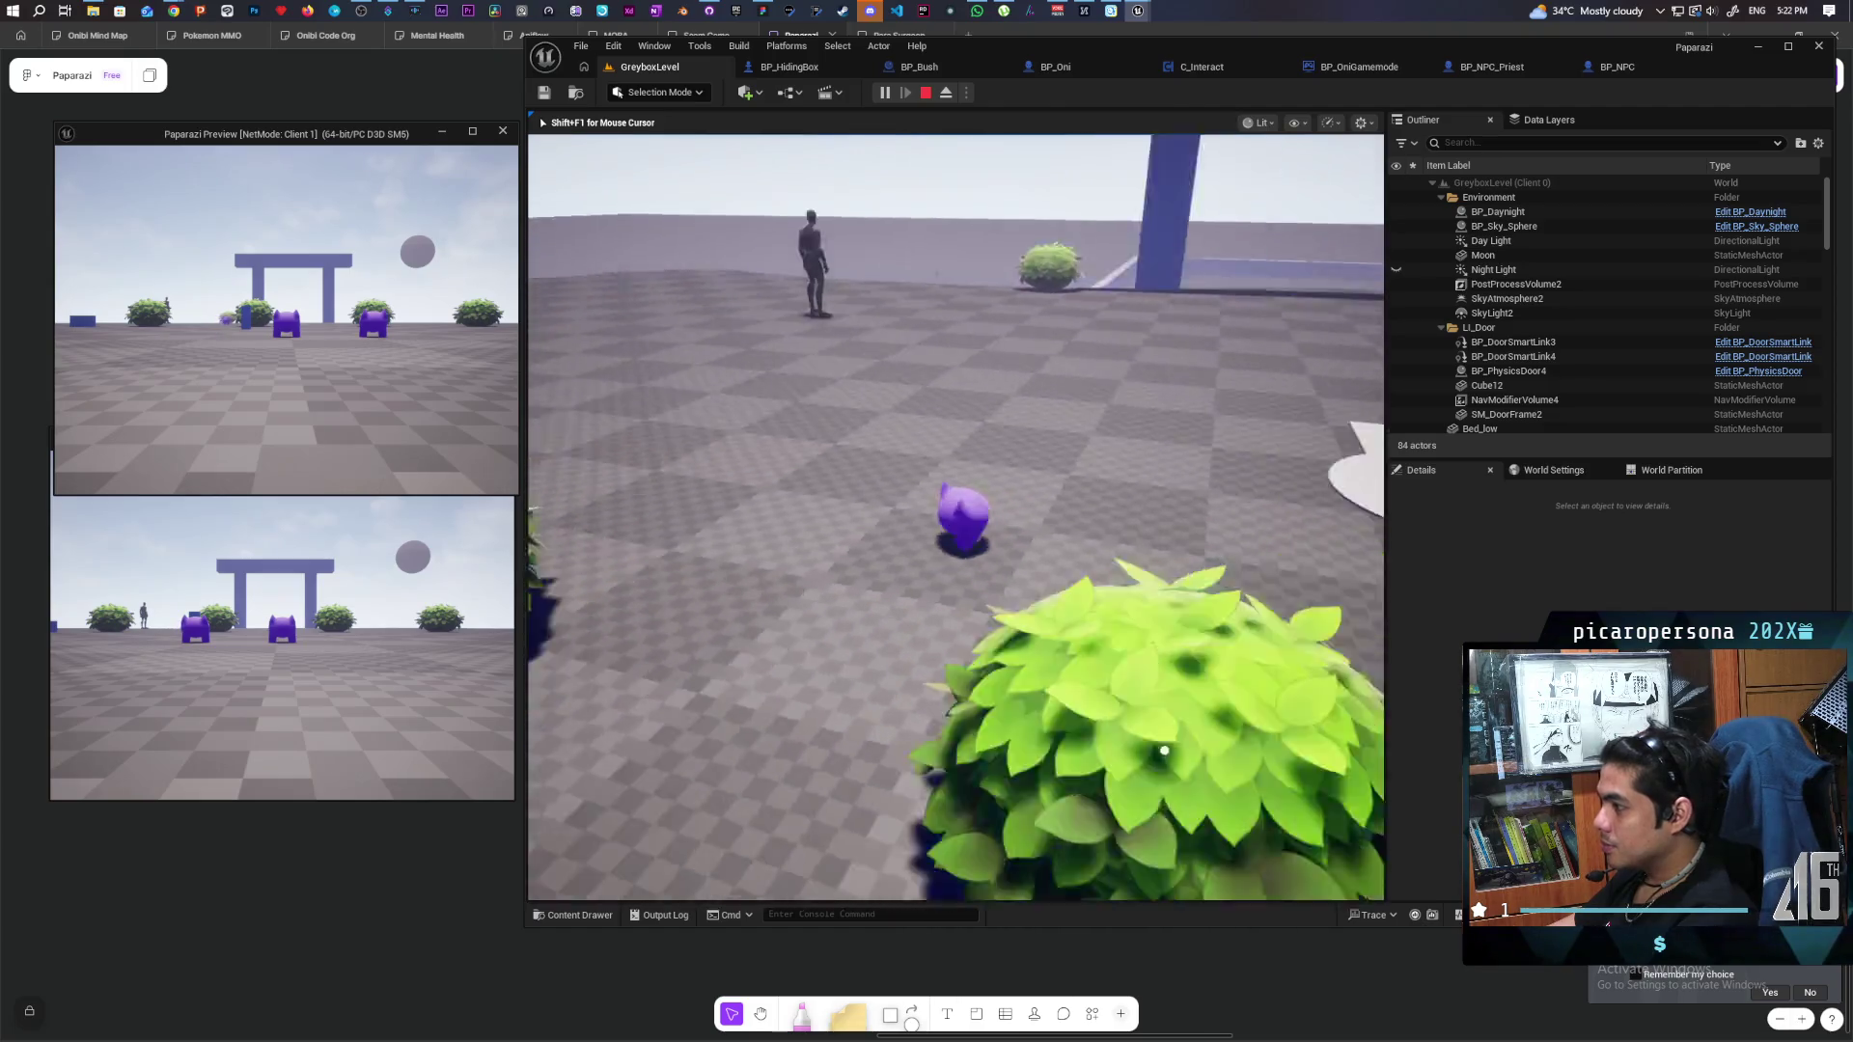
pyautogui.press('w')
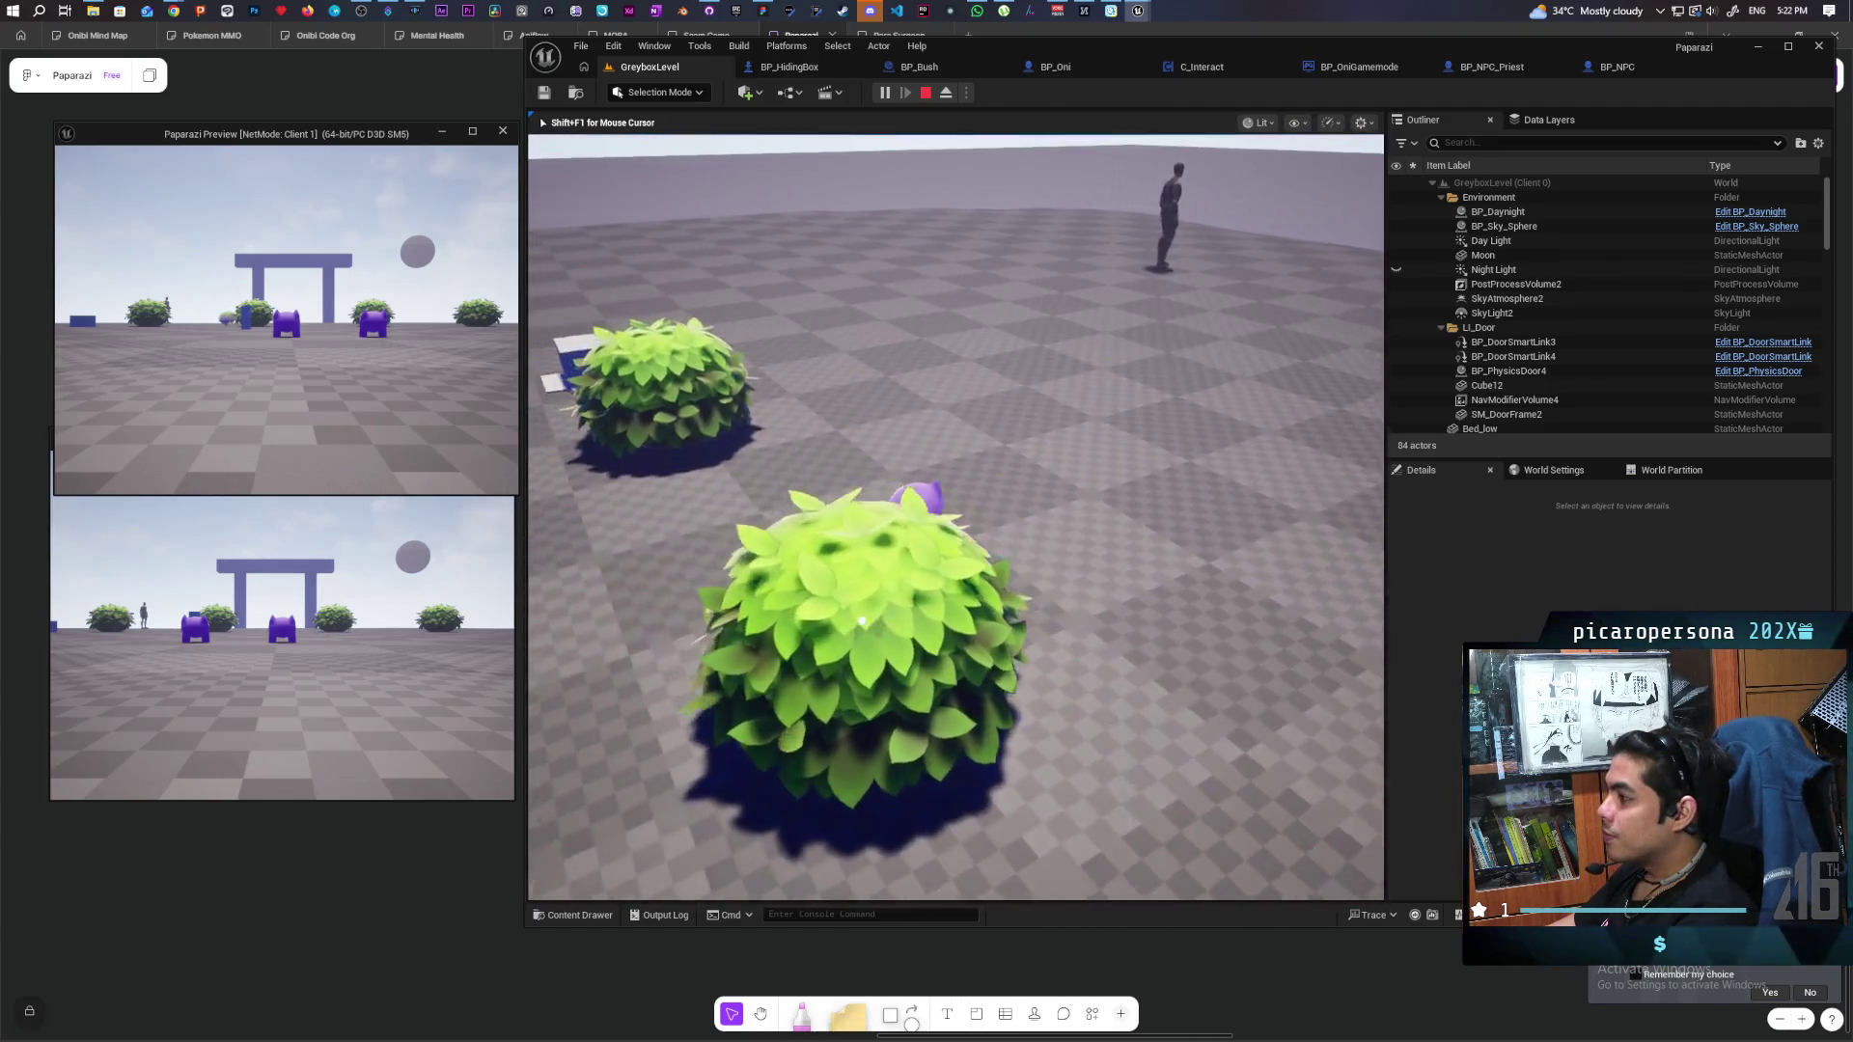
pyautogui.press('a')
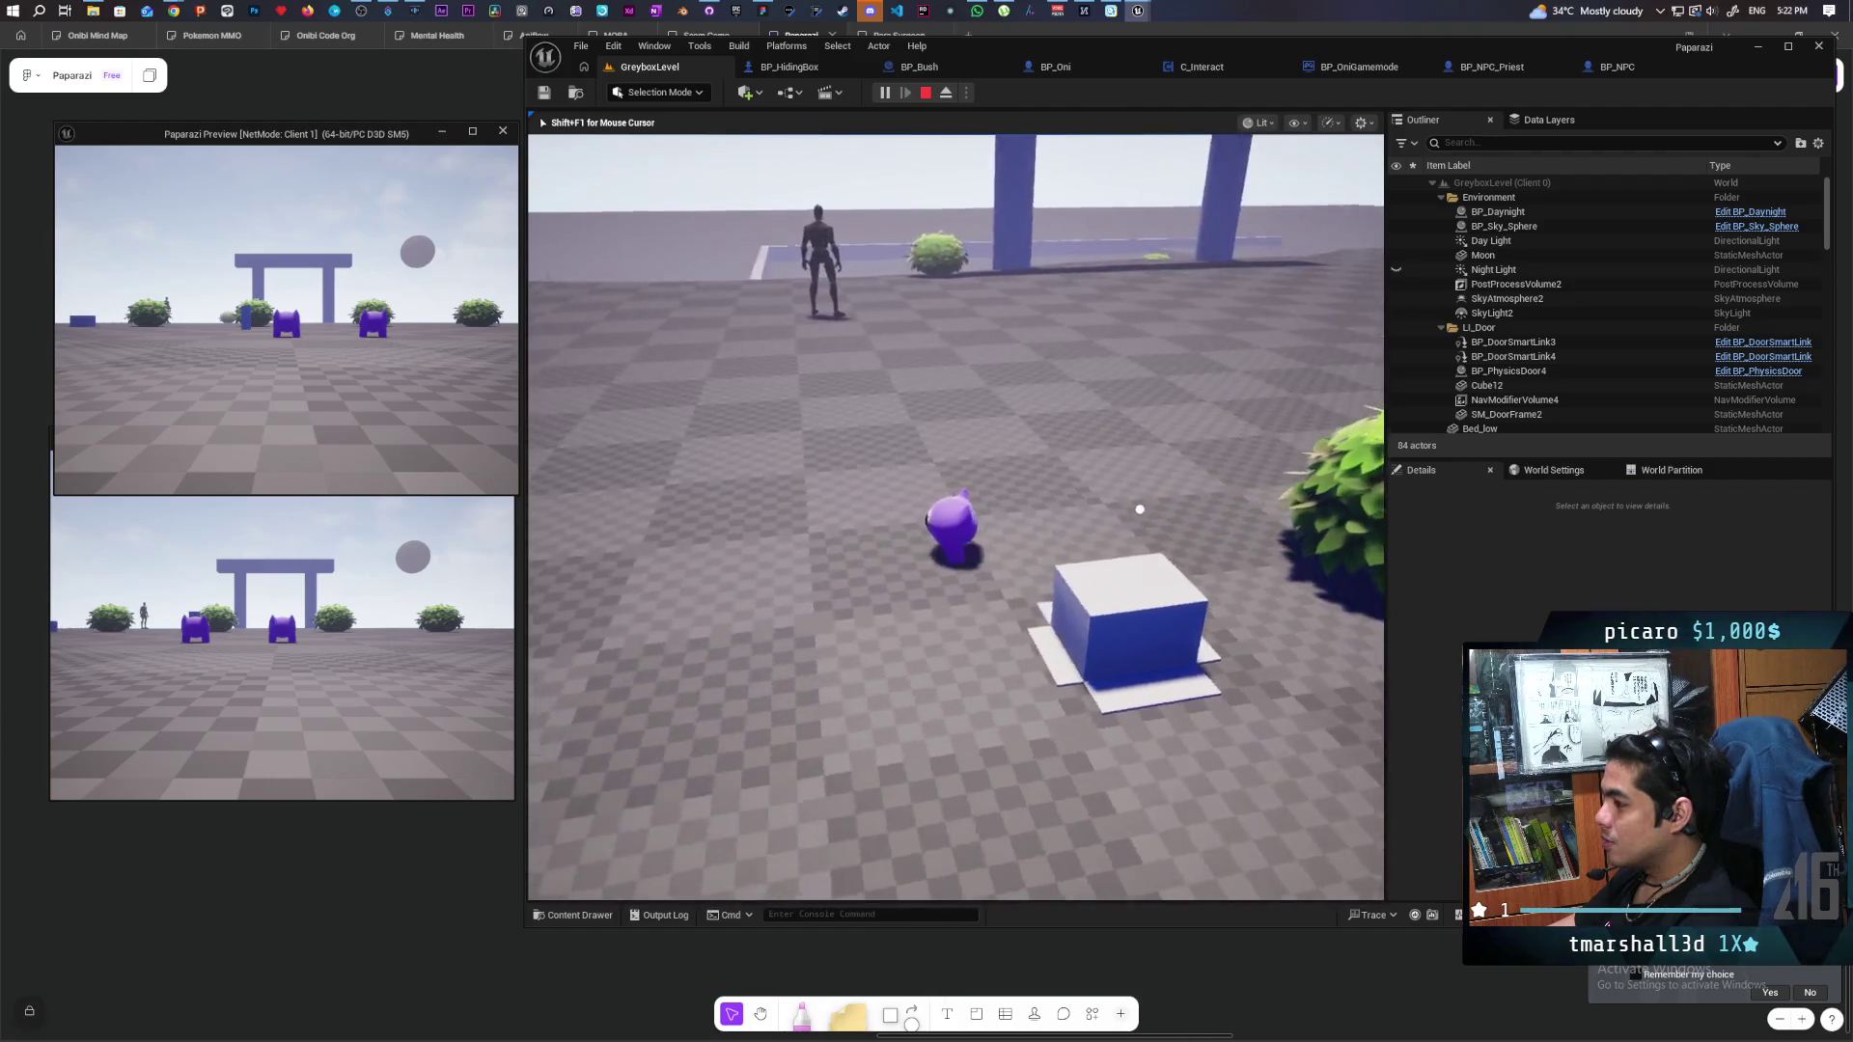
pyautogui.press('w')
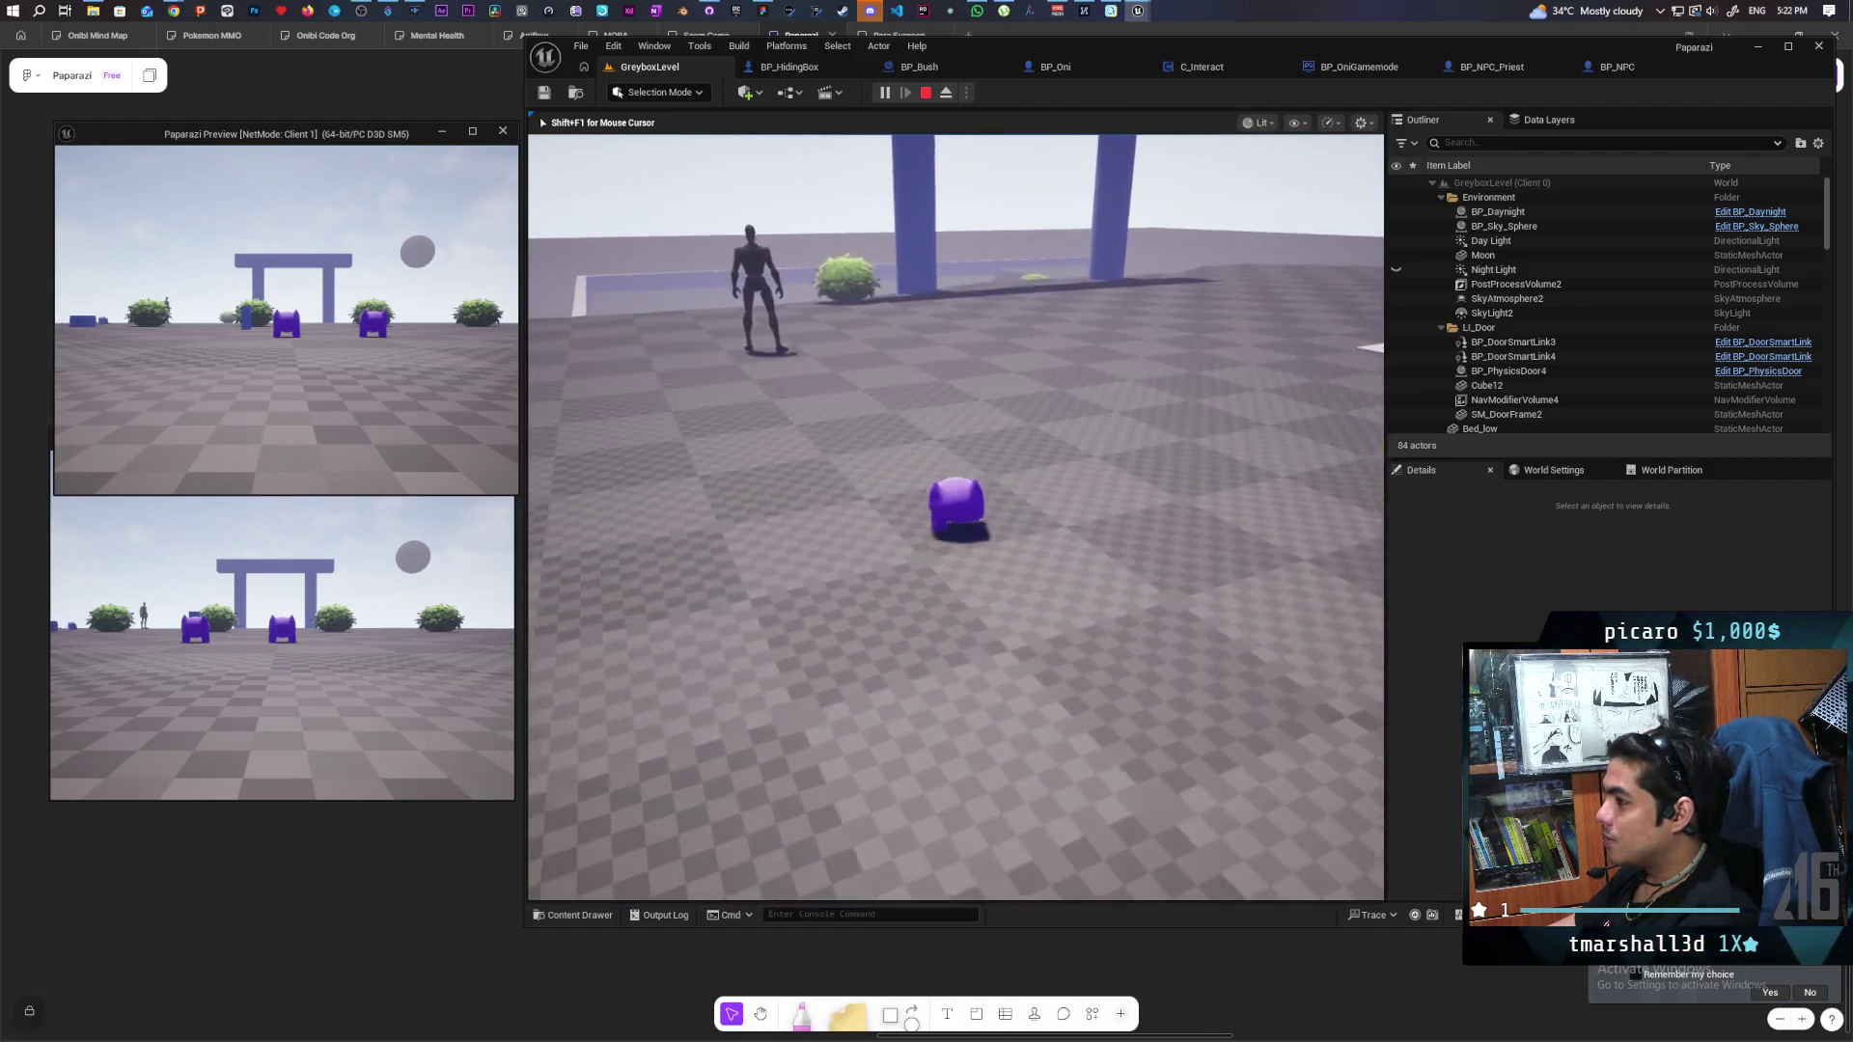
pyautogui.press('w')
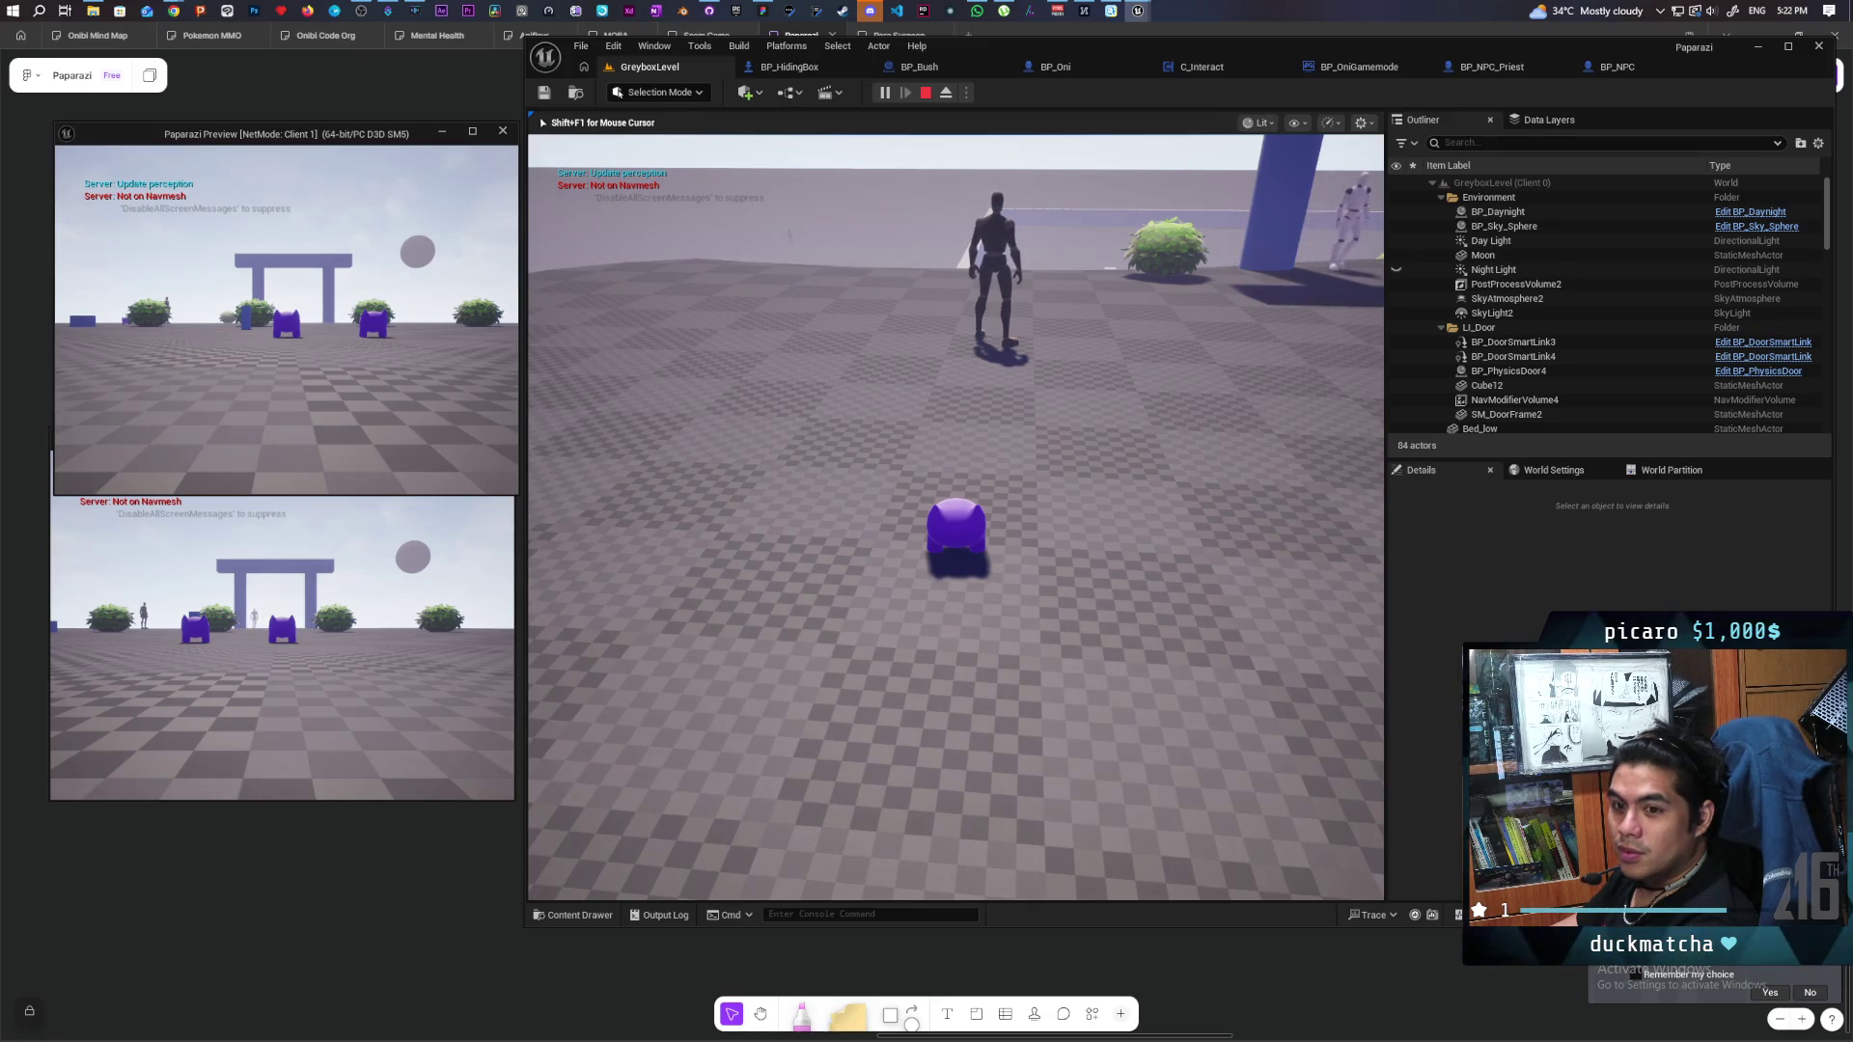
pyautogui.press('Escape')
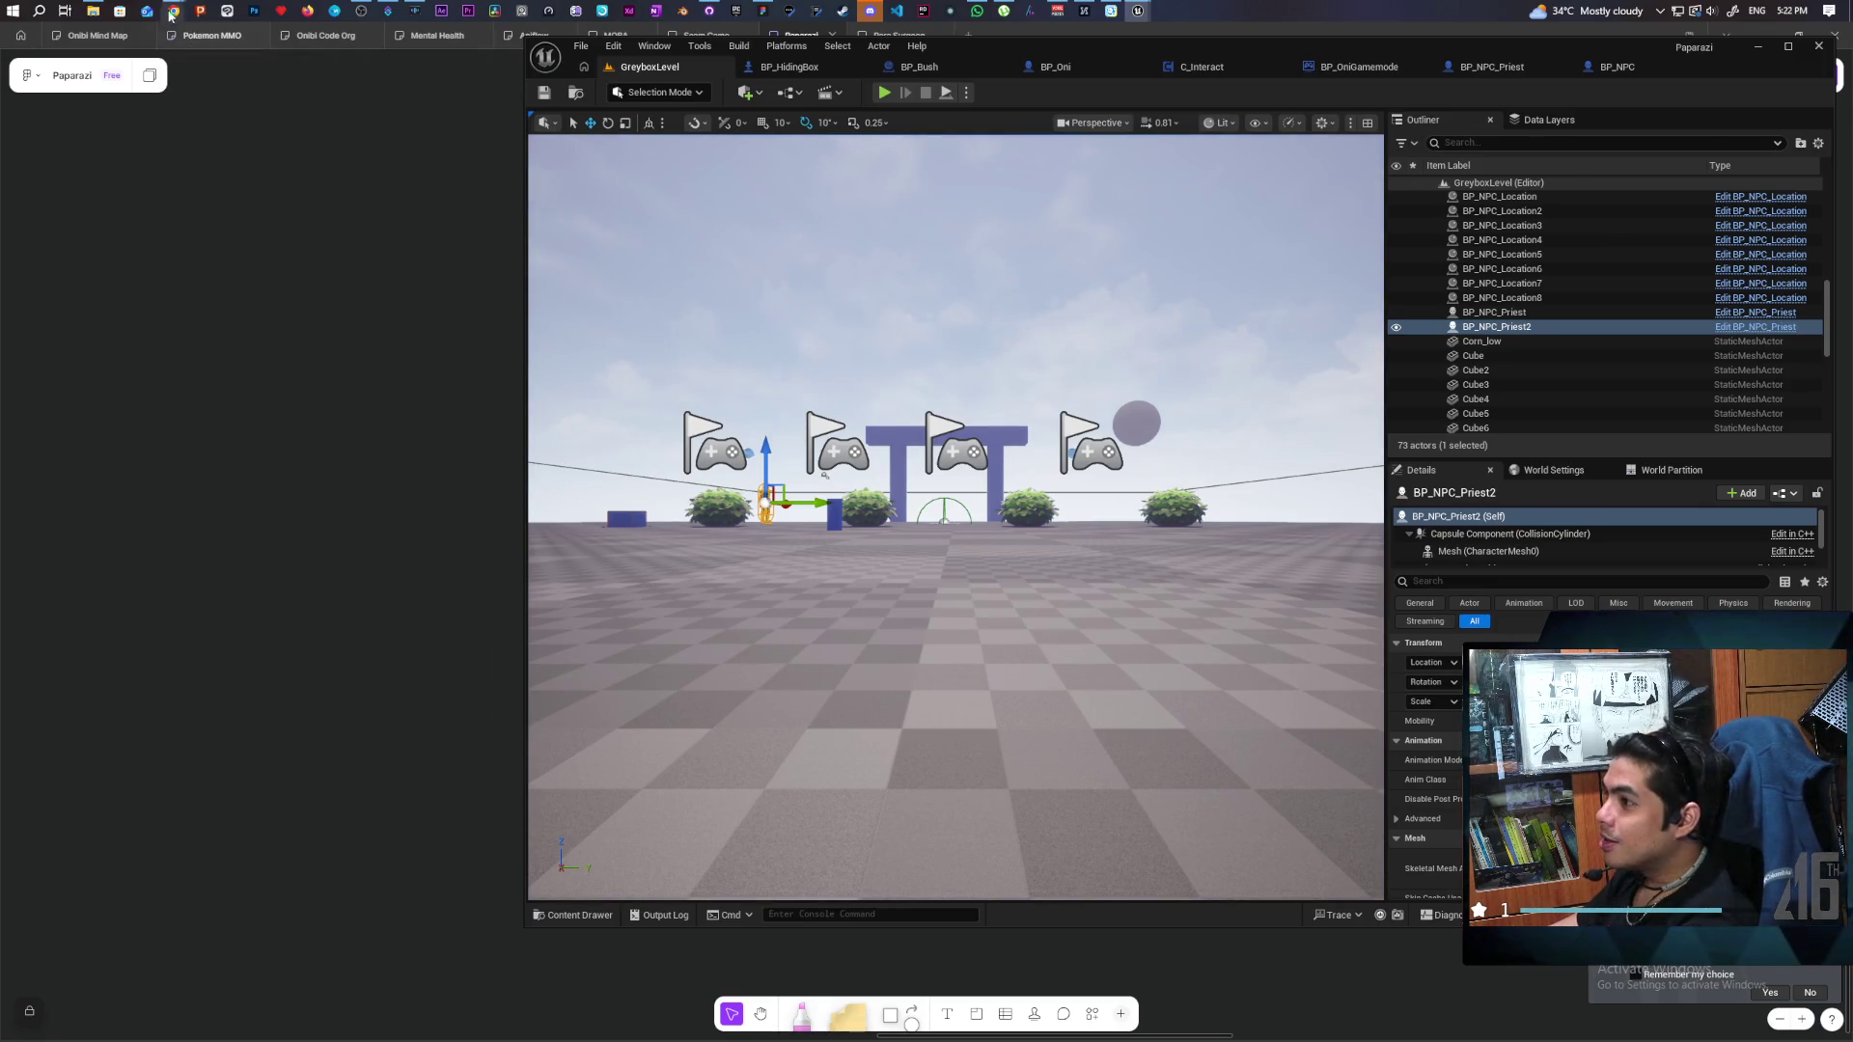
pyautogui.moveTo(172, 13)
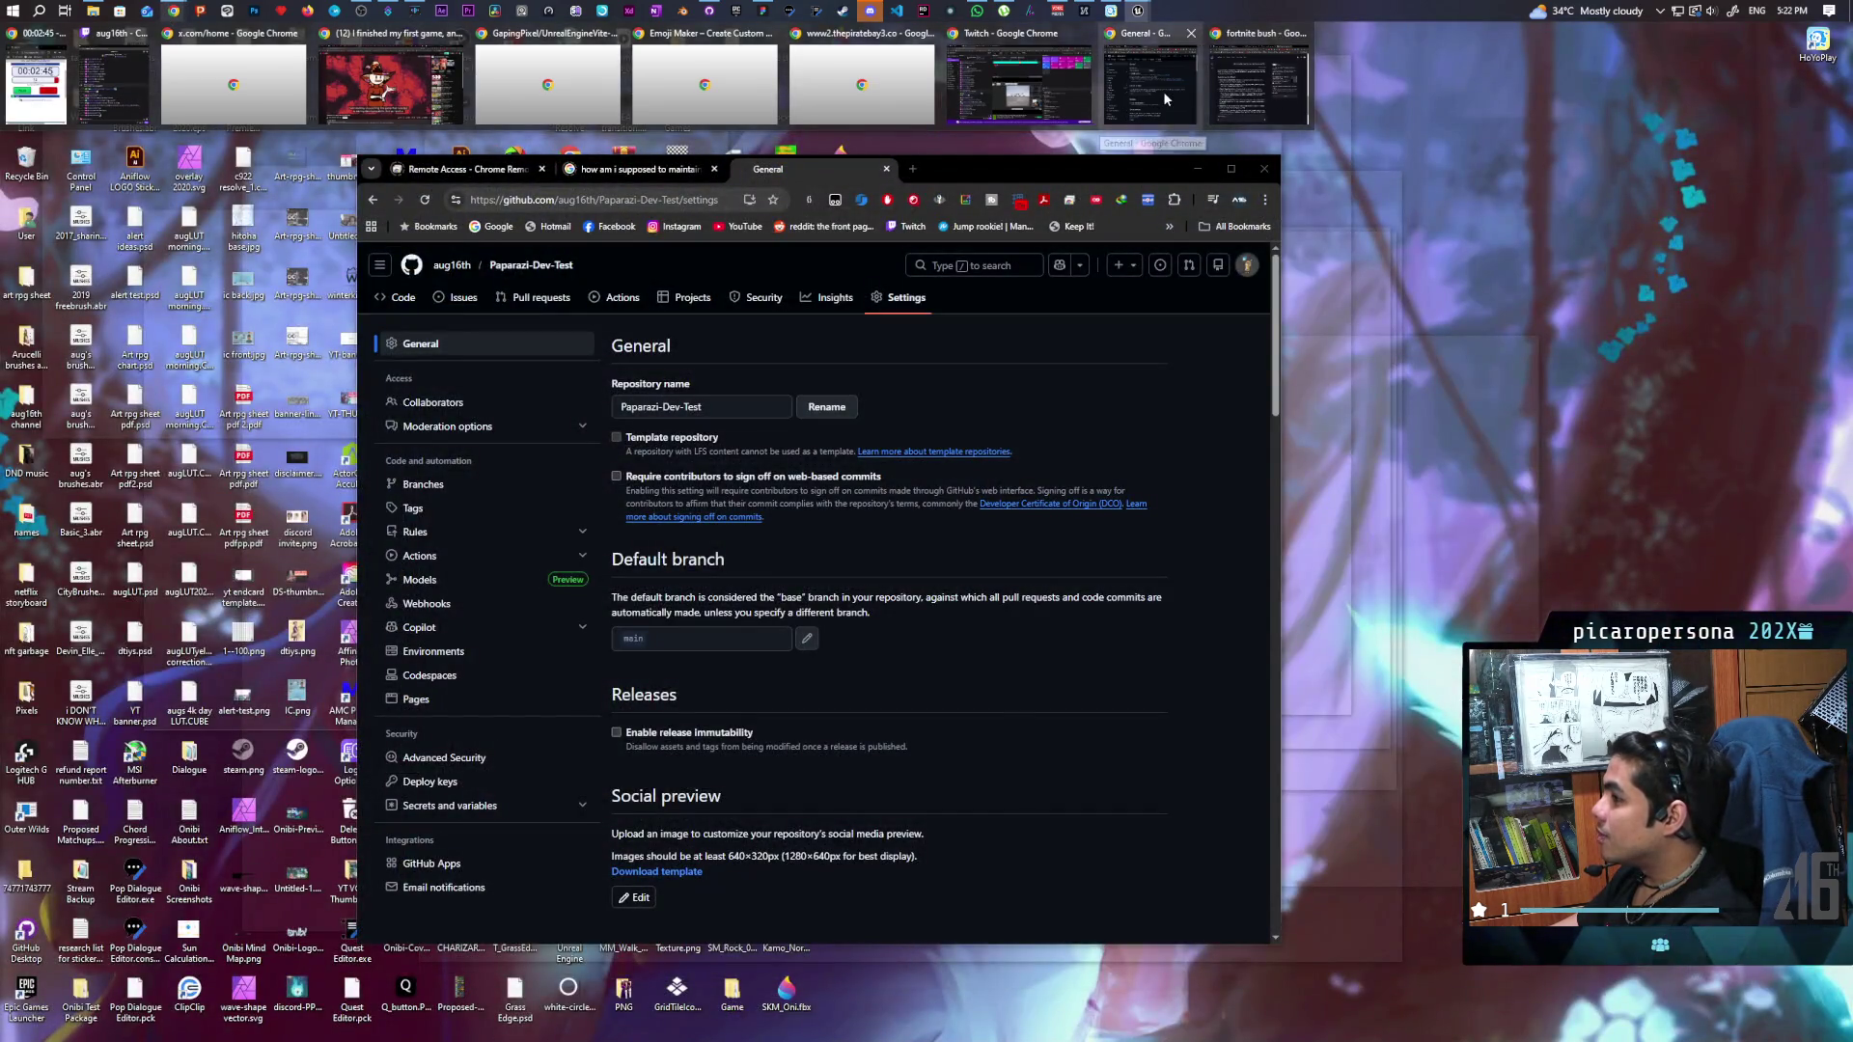
# Search 'how to disable cast shadow widget ue5' and open the Unreal forum thread.
pyautogui.click(1161, 90)
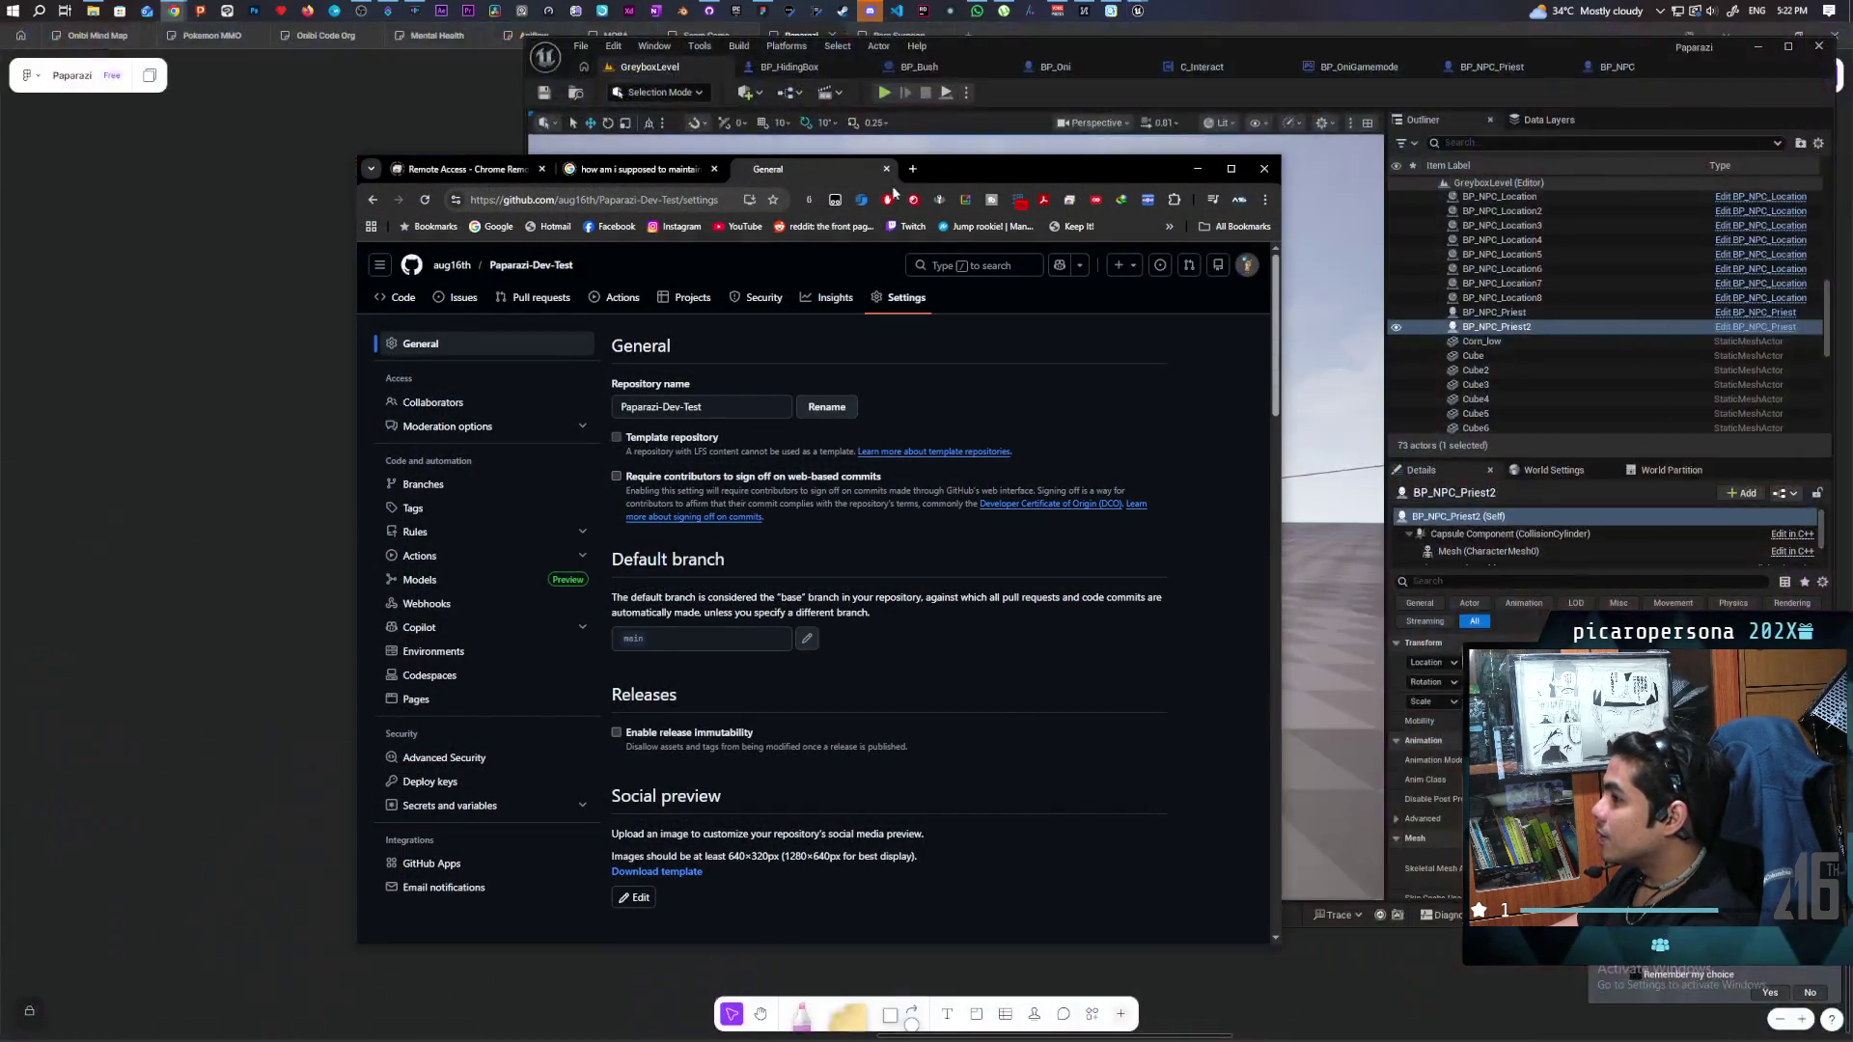
pyautogui.click(913, 169)
pyautogui.write('how to disable cast shadow ')
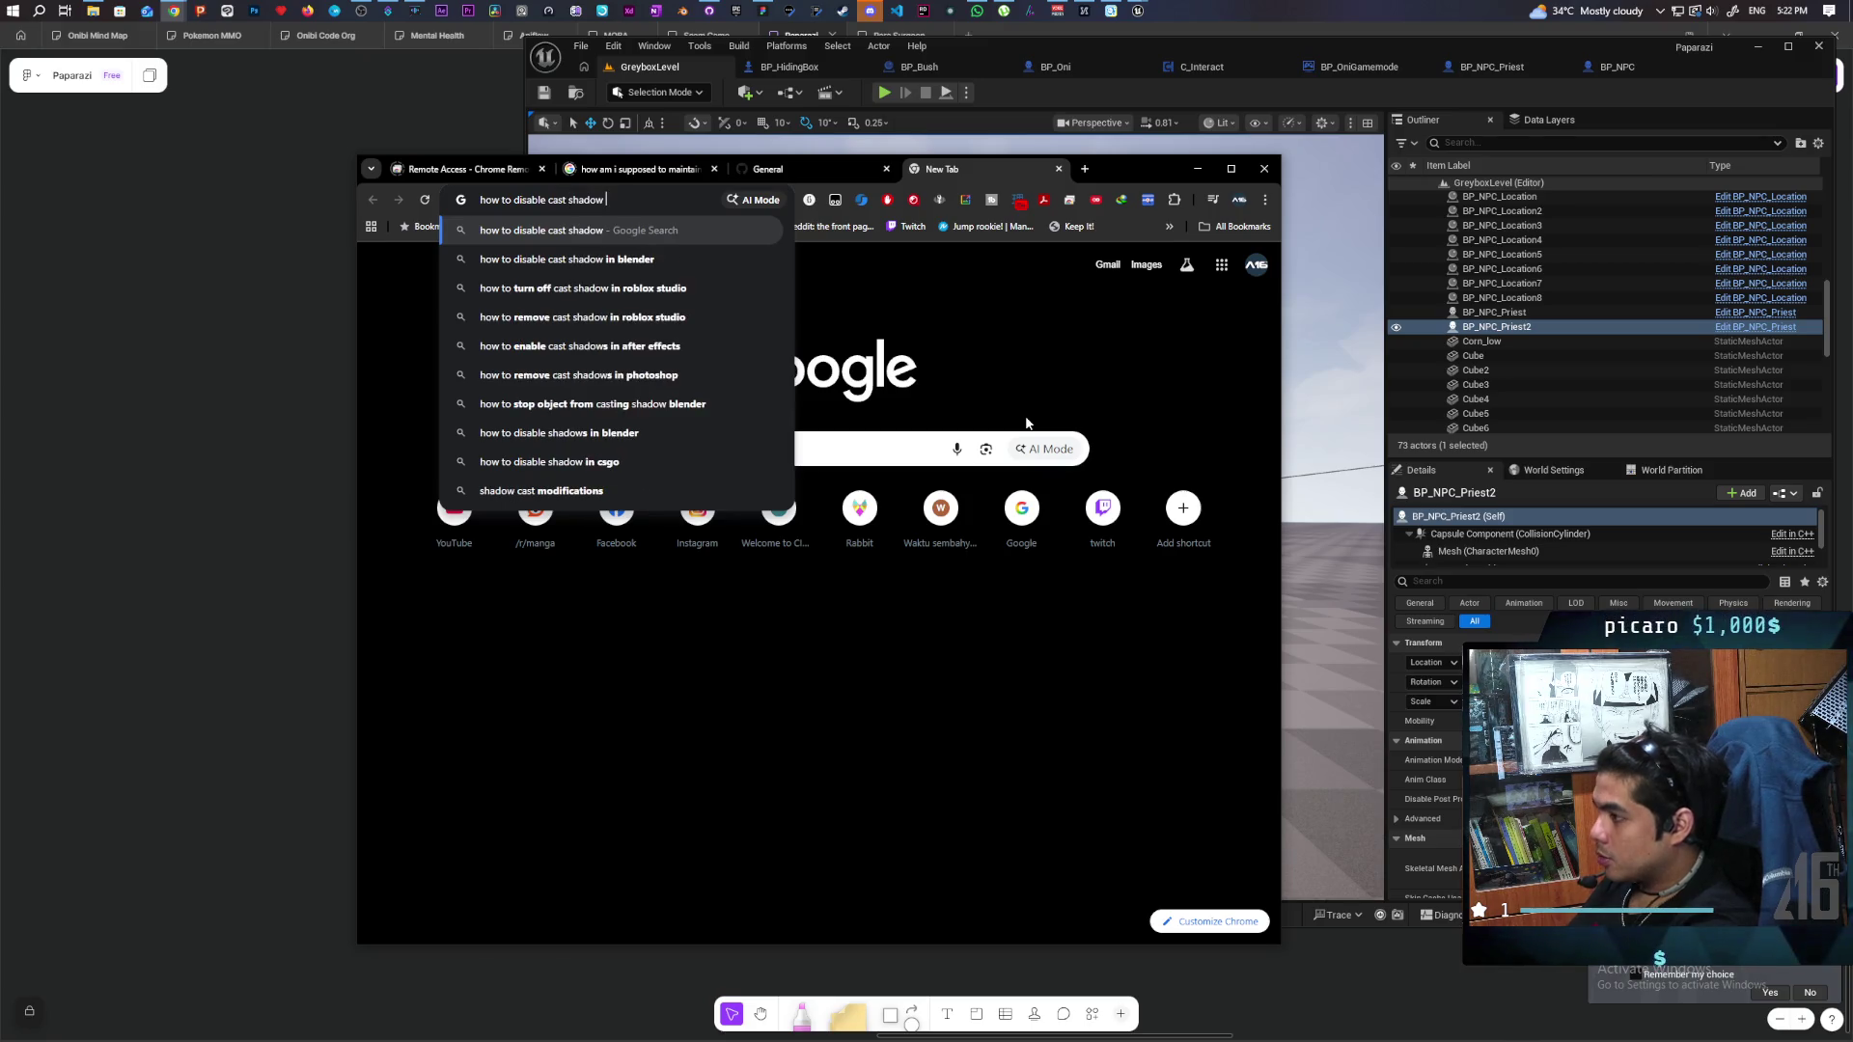
pyautogui.write('widget ue5')
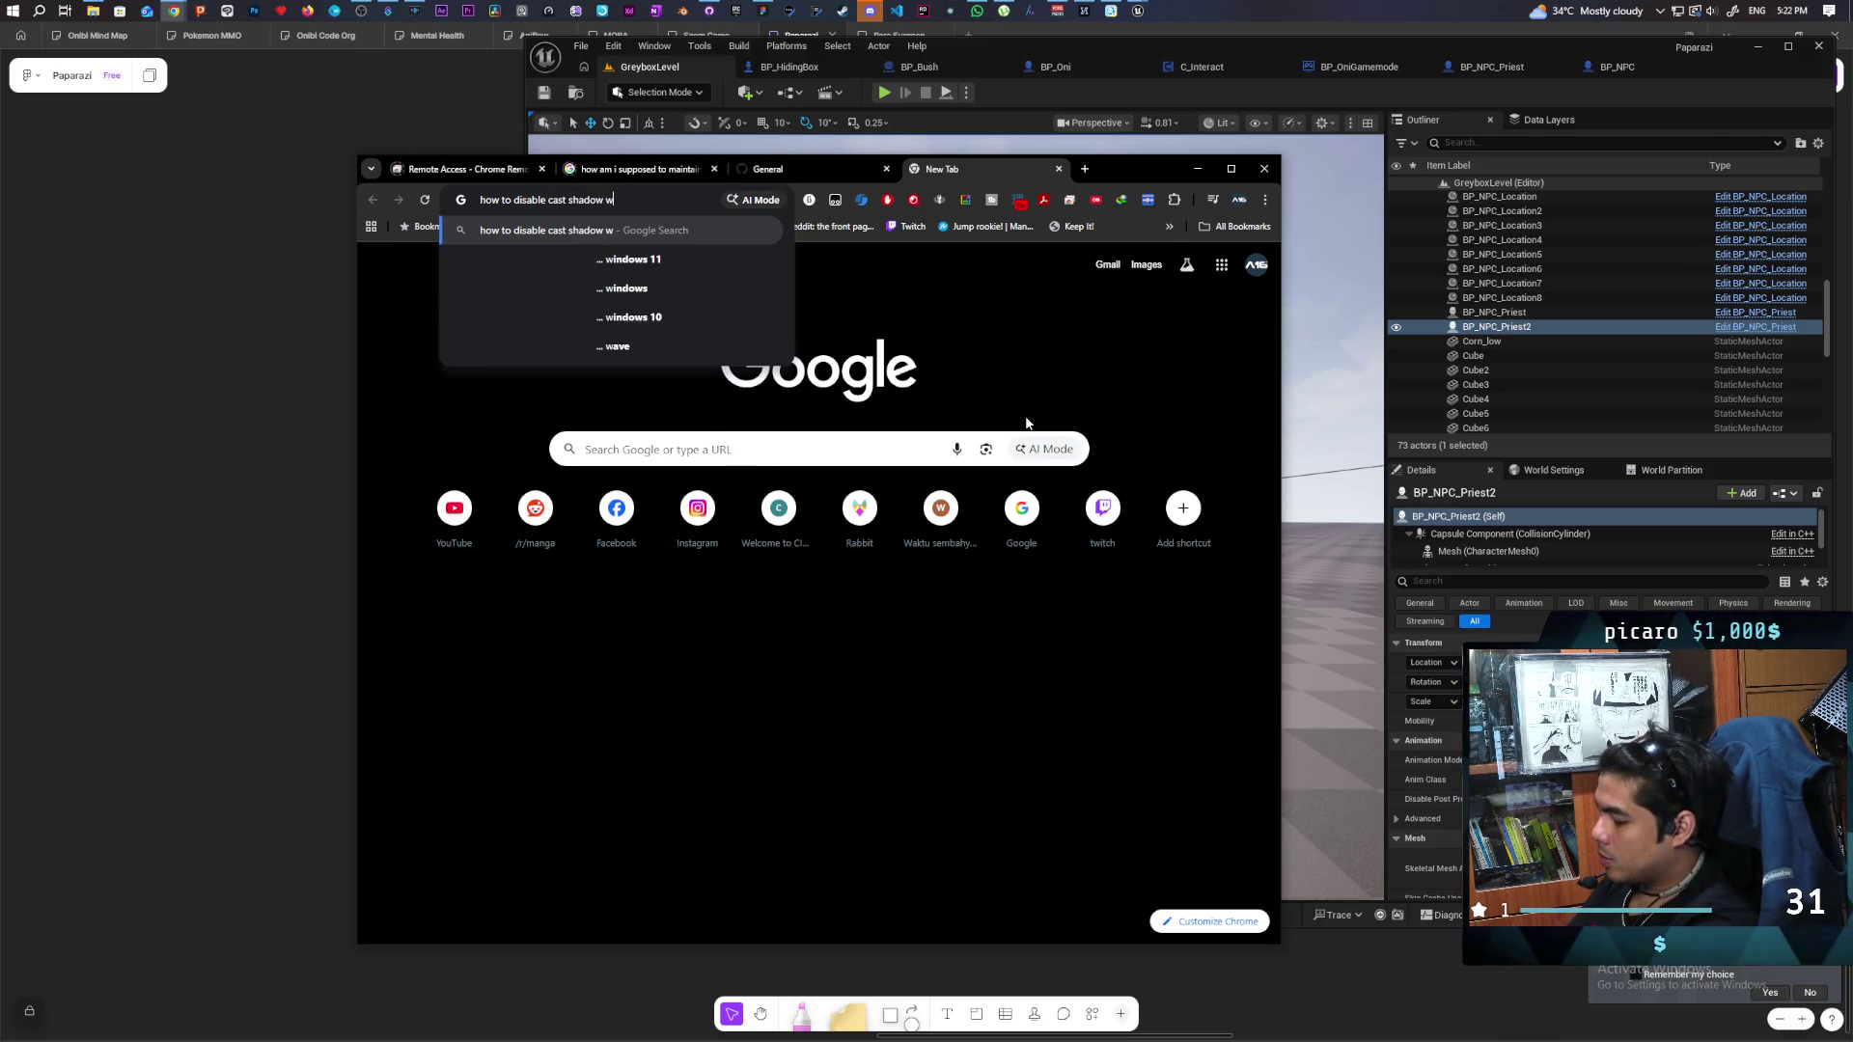
pyautogui.press('Return')
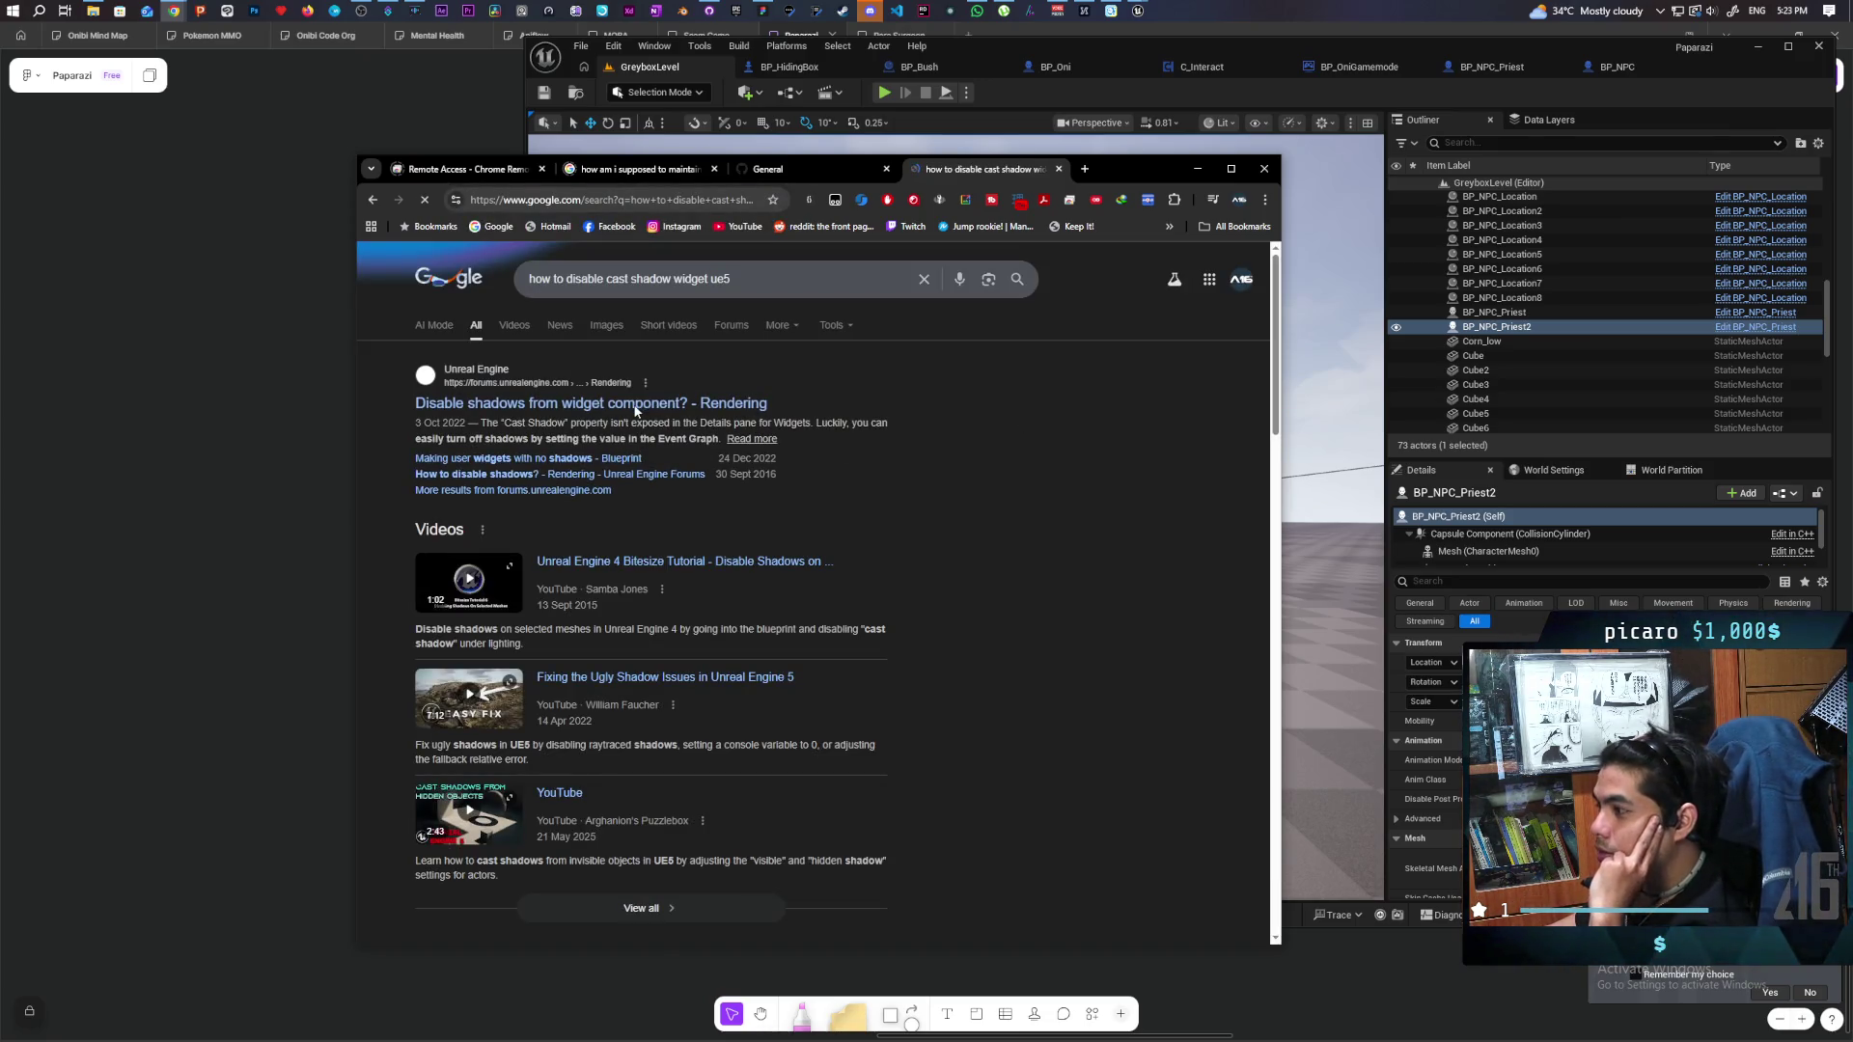
pyautogui.click(623, 415)
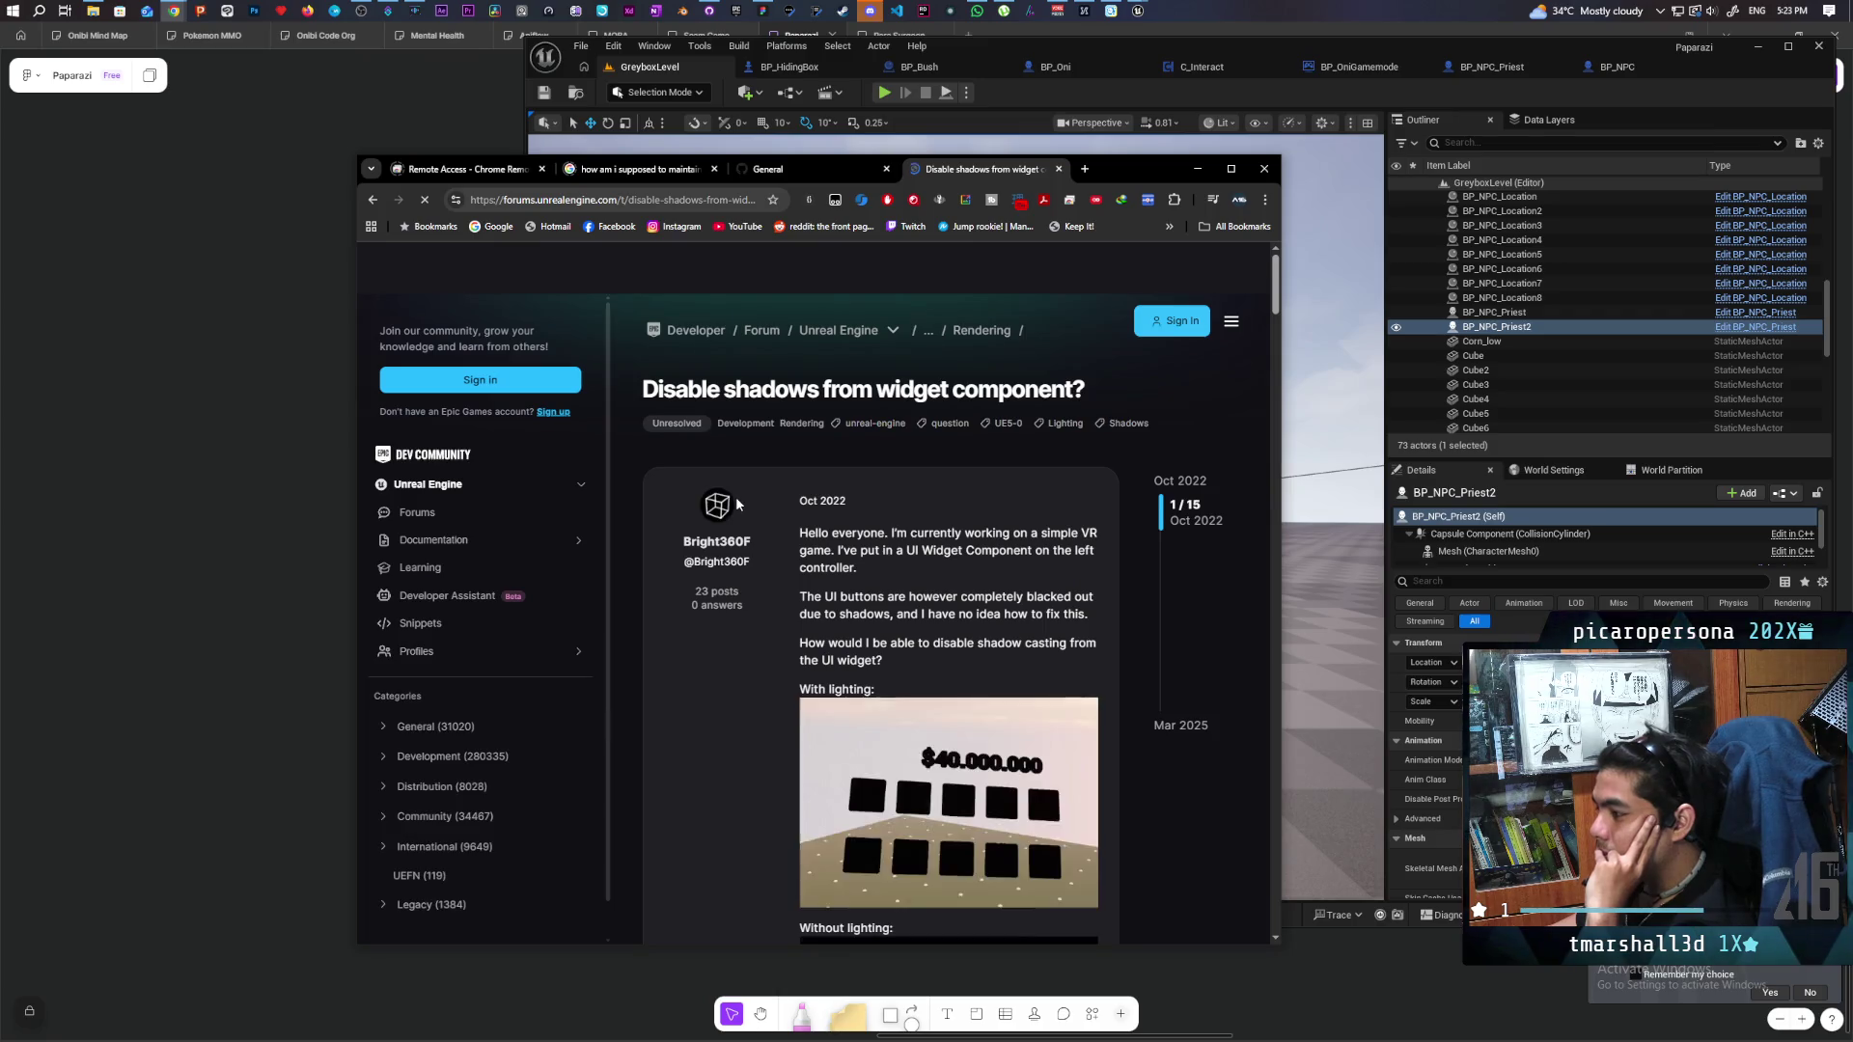
# Read through the thread's replies, then minimize Chrome to return to Unreal.
pyautogui.scroll(-3, 735, 496)
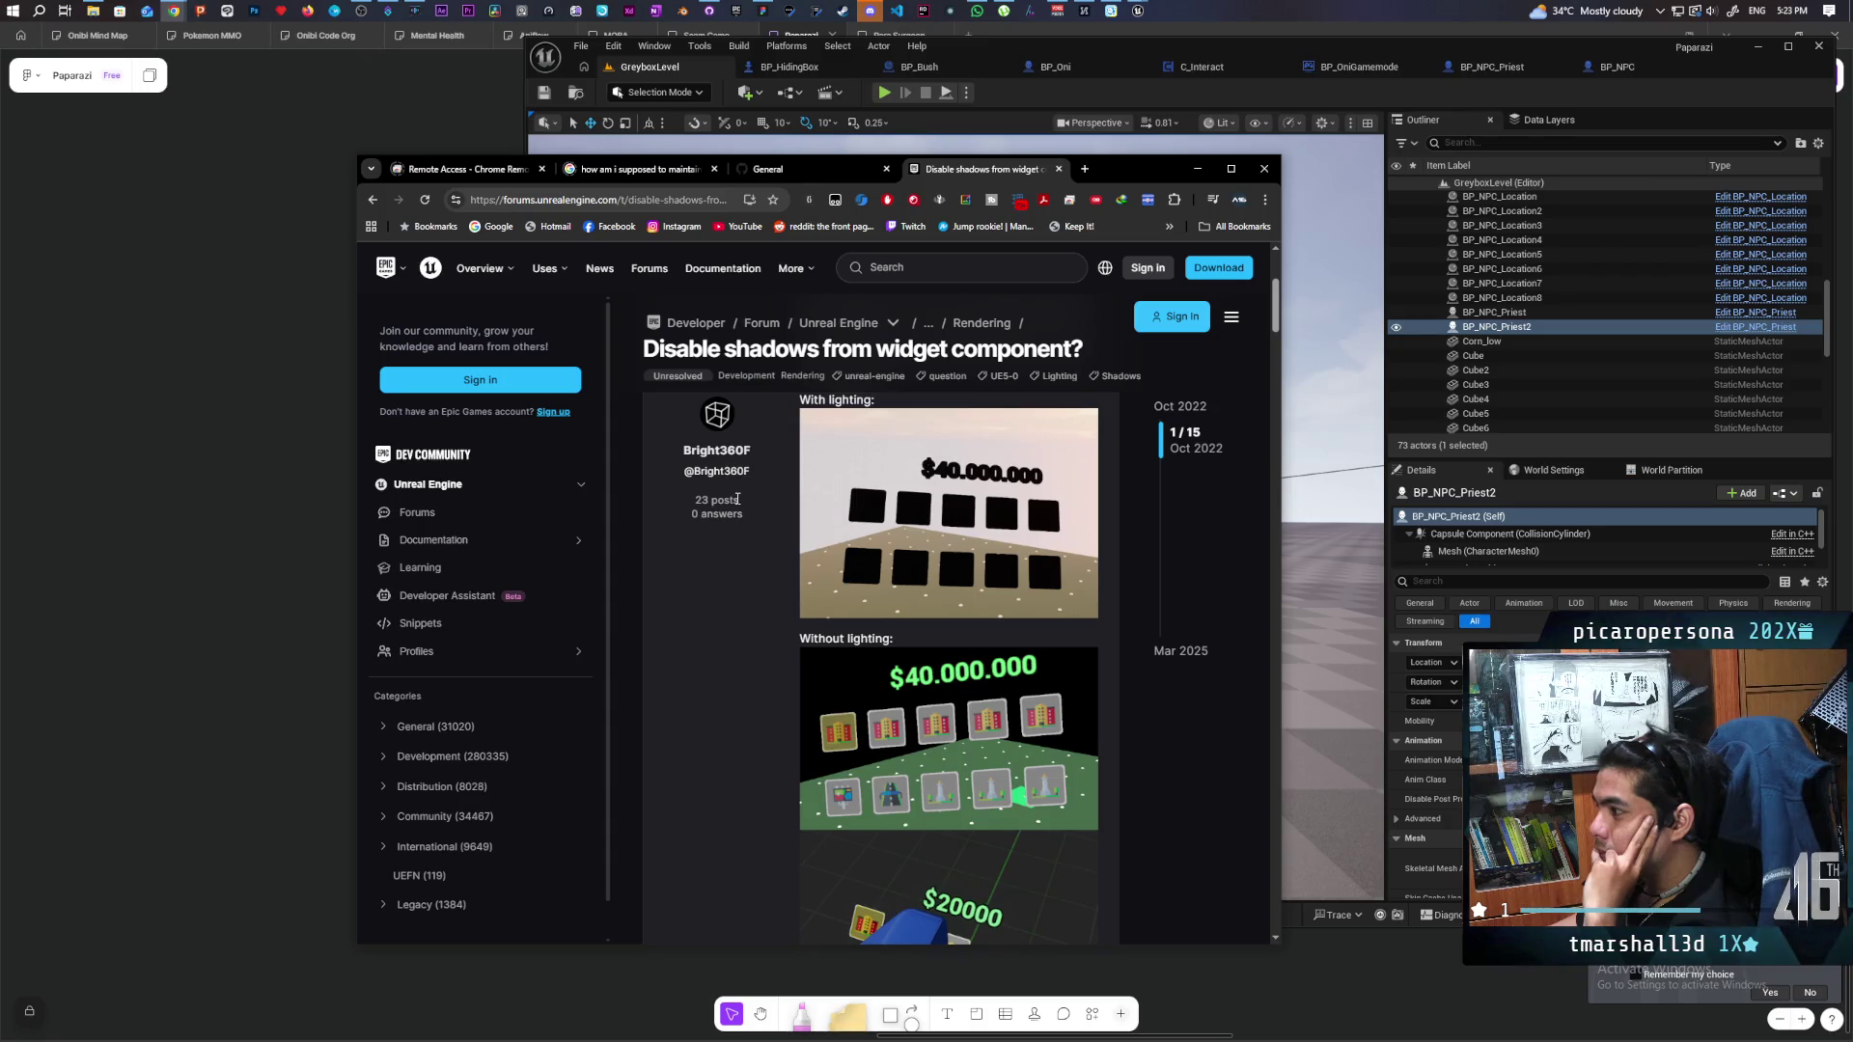
pyautogui.scroll(-3, 737, 498)
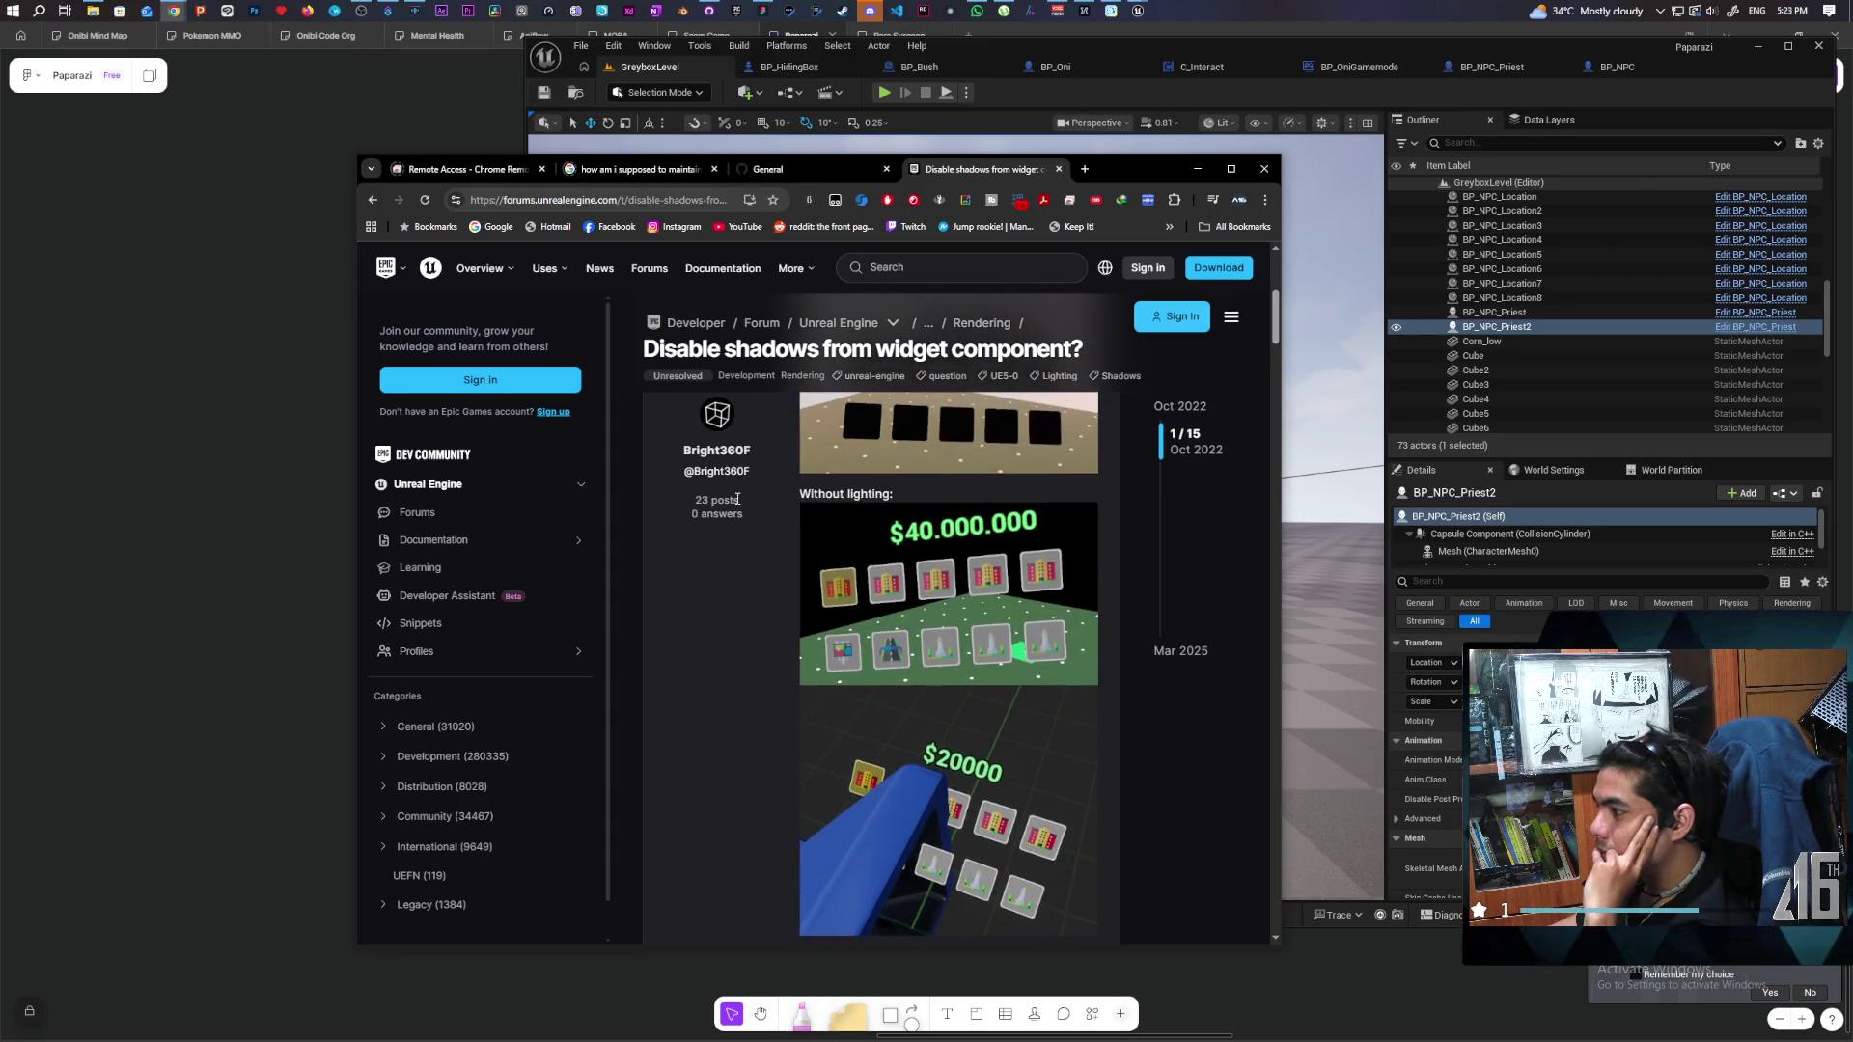
pyautogui.scroll(-2, 737, 498)
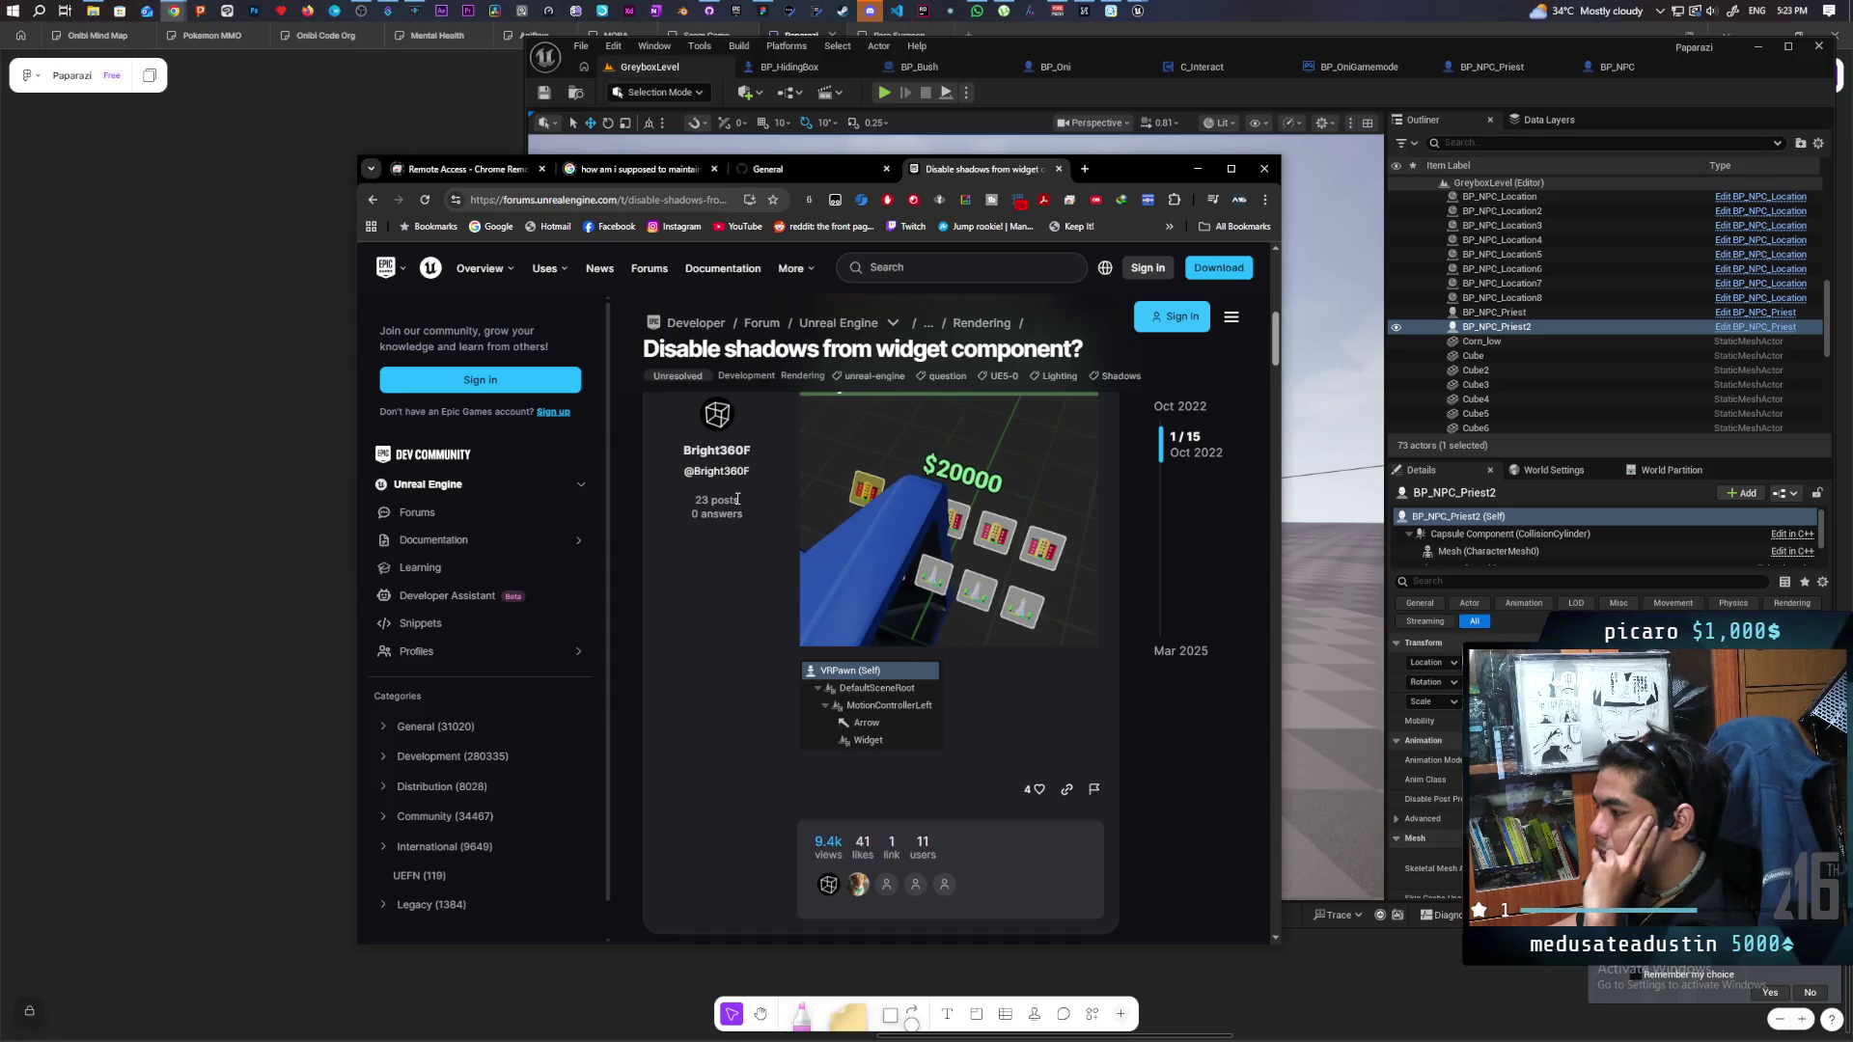
pyautogui.scroll(-4, 737, 498)
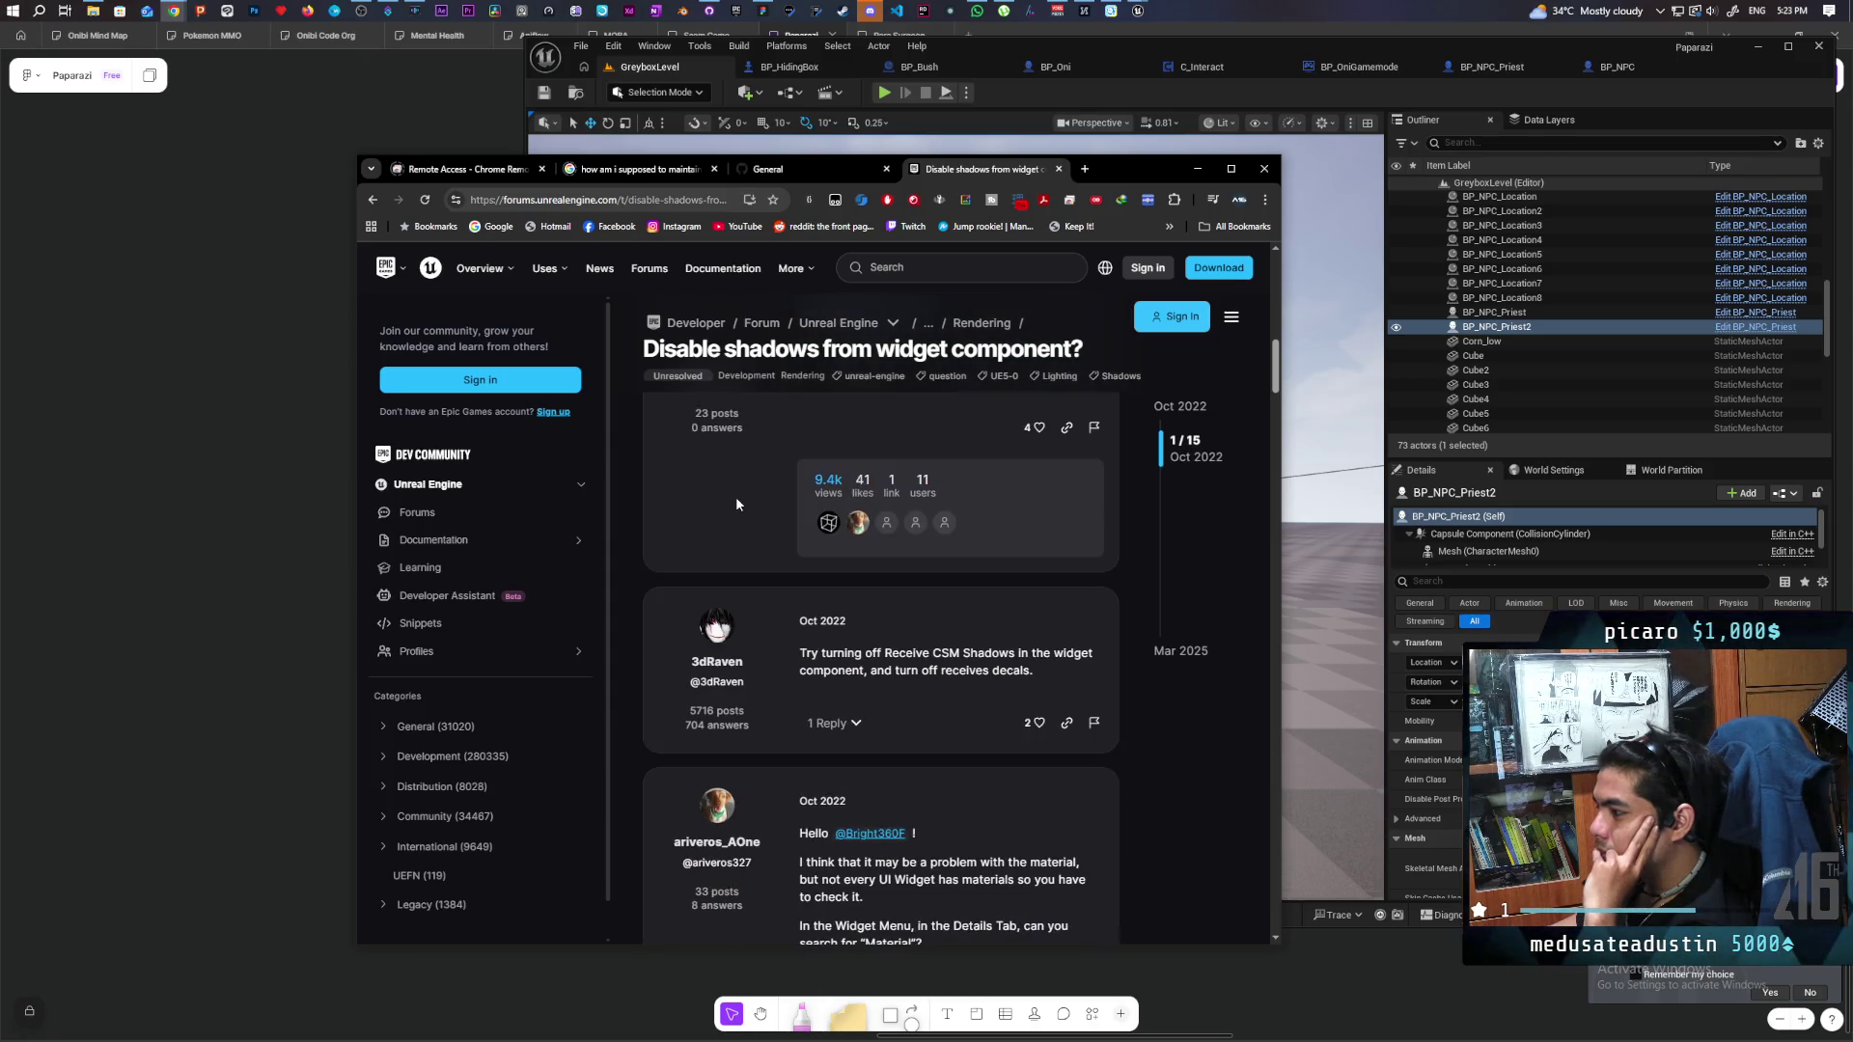
pyautogui.scroll(-3, 736, 496)
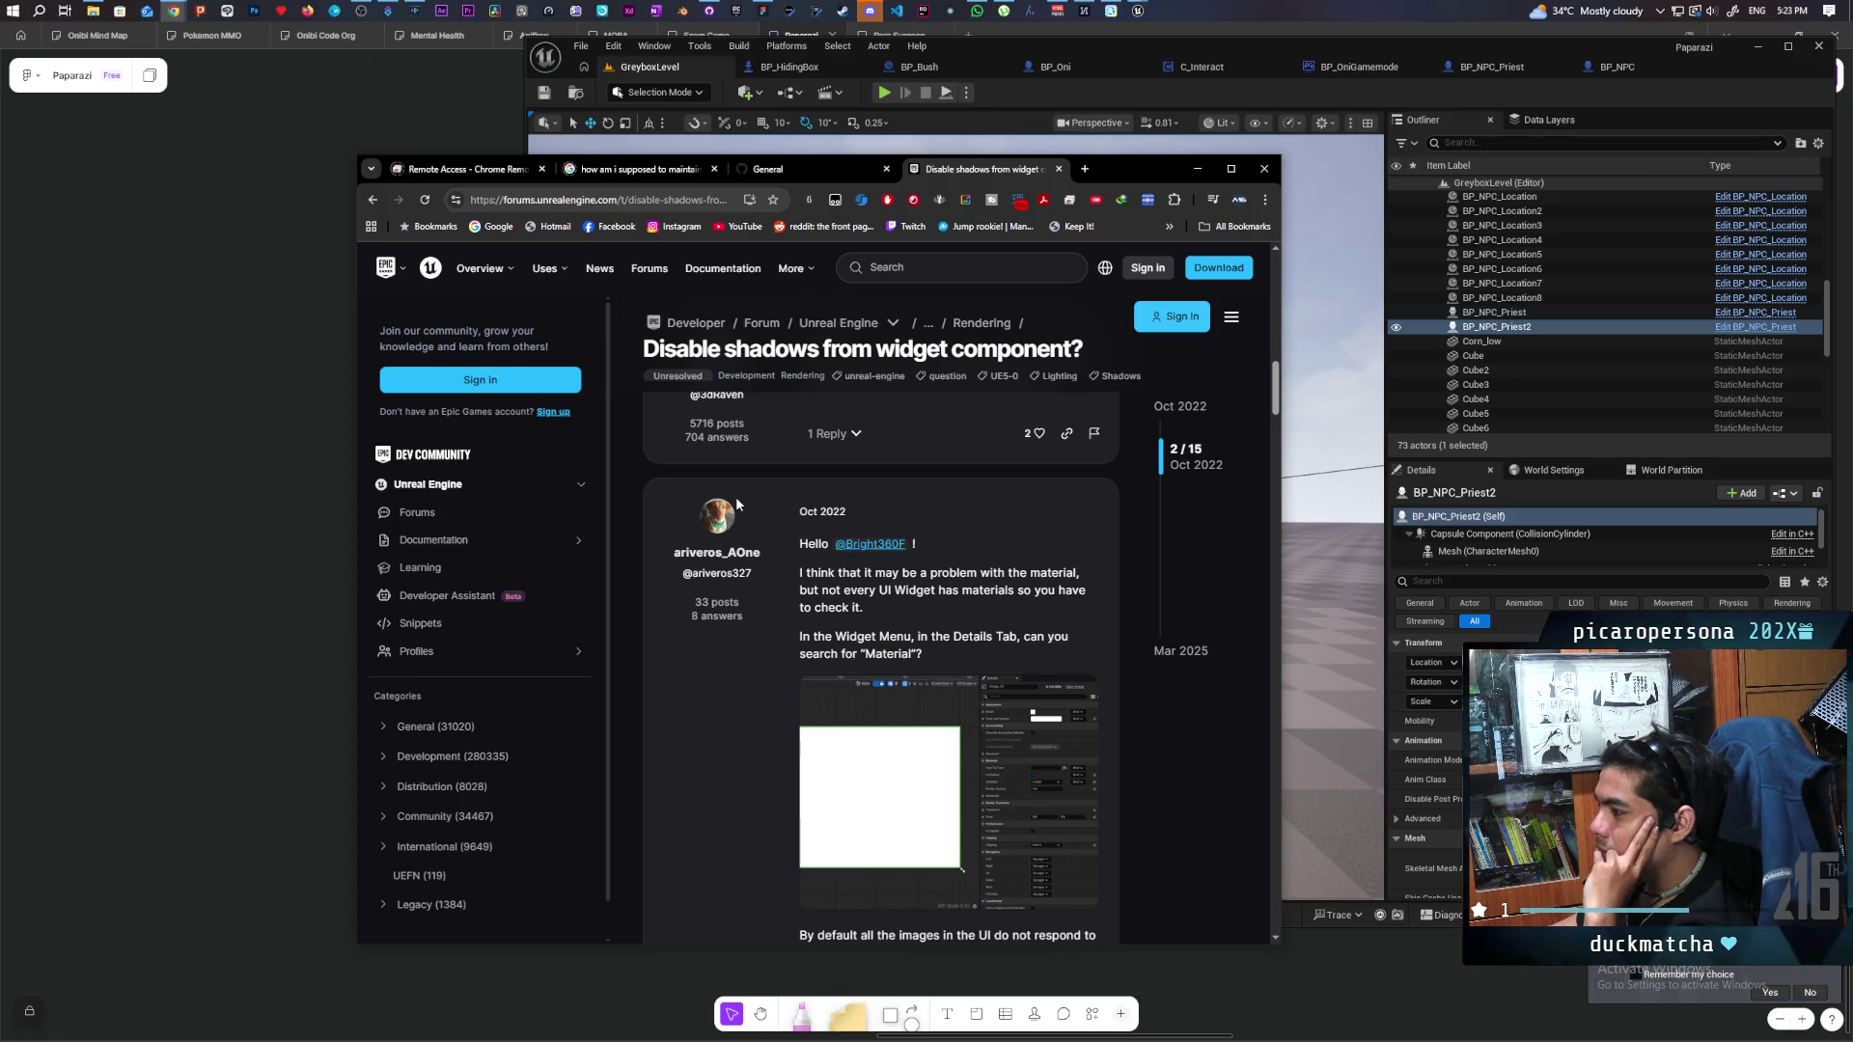
pyautogui.scroll(-3, 735, 496)
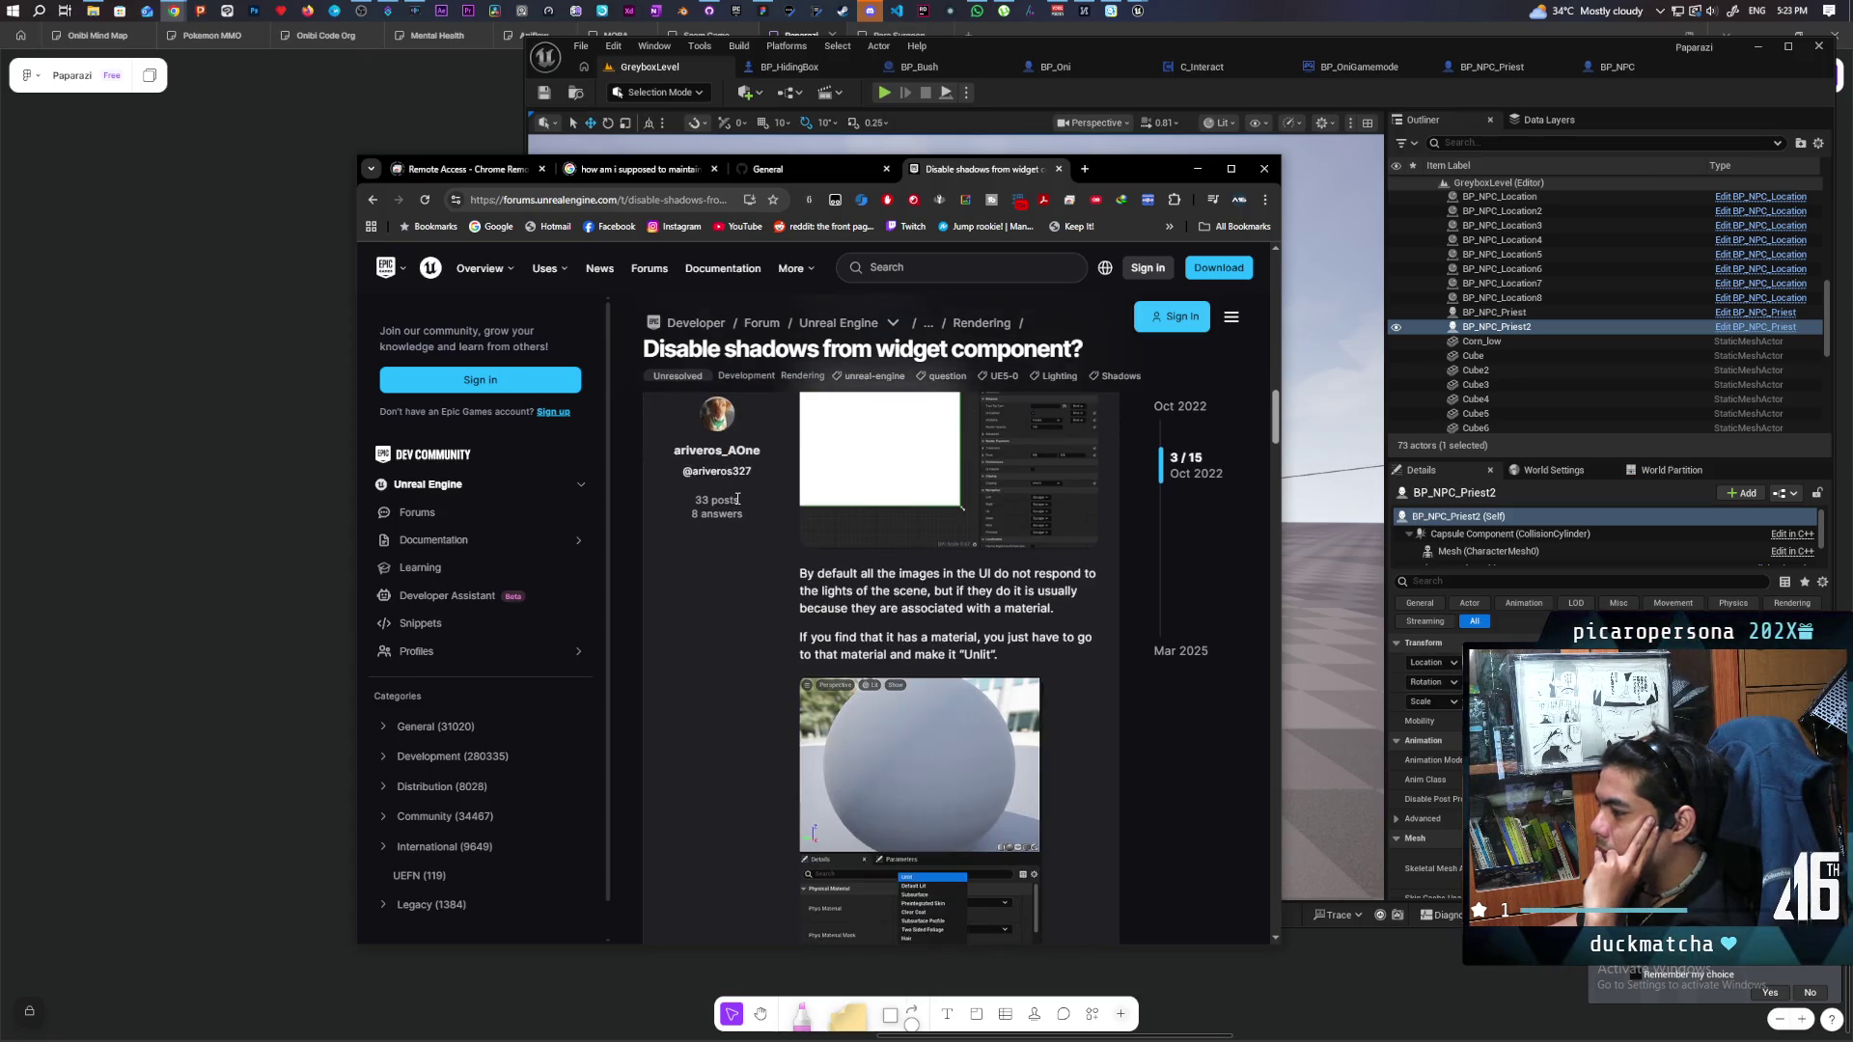
pyautogui.scroll(-2, 738, 498)
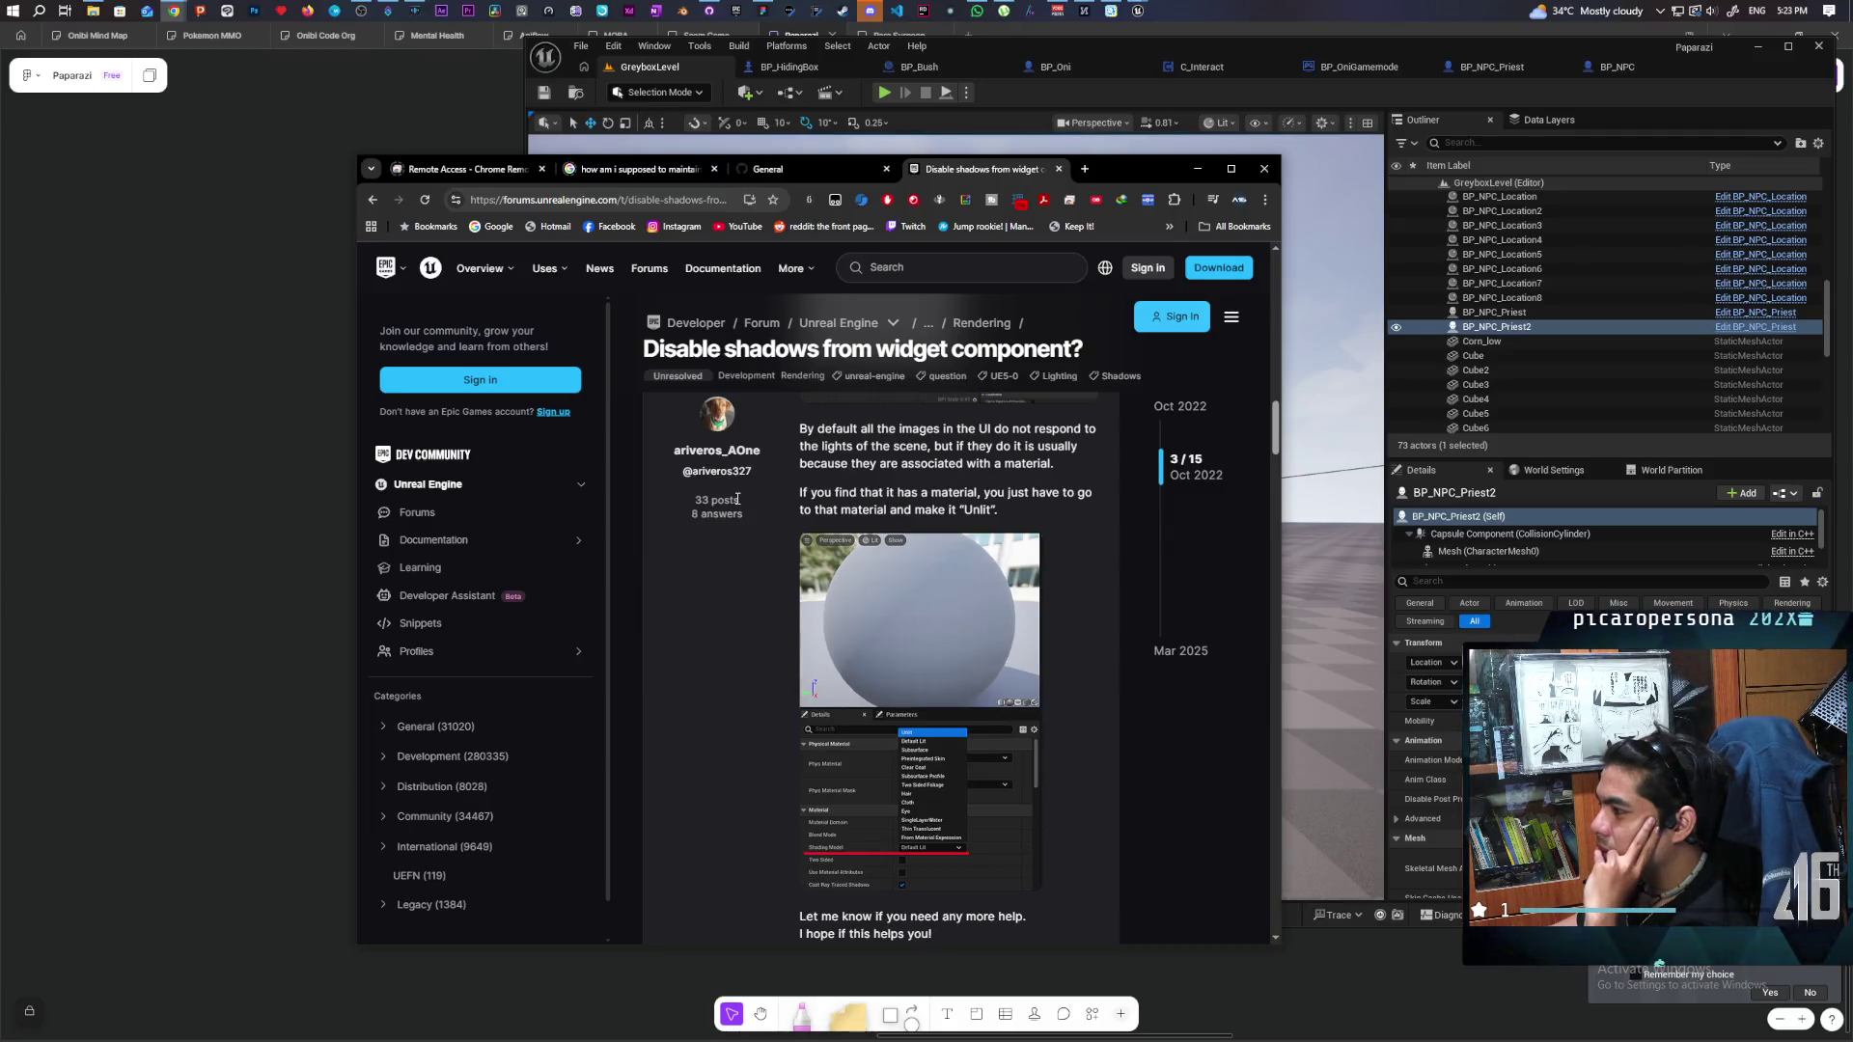
pyautogui.scroll(-5, 737, 498)
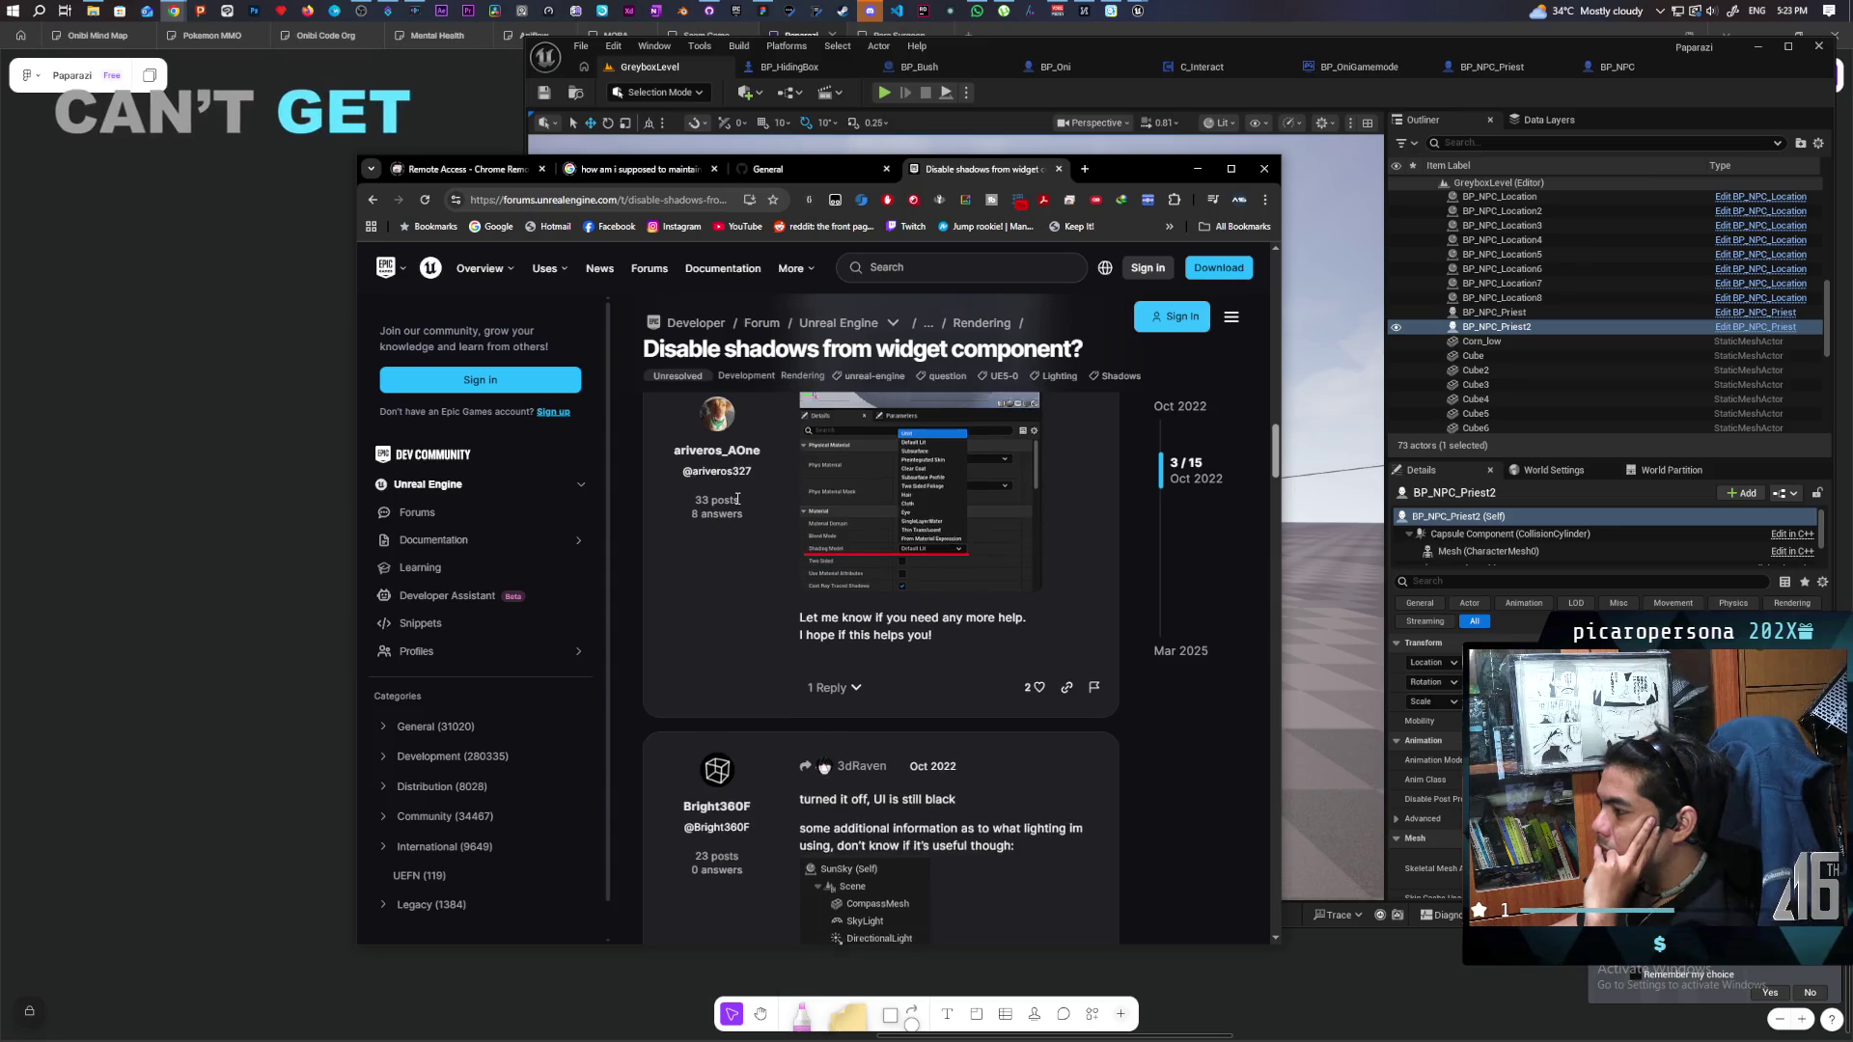
pyautogui.scroll(-2, 735, 496)
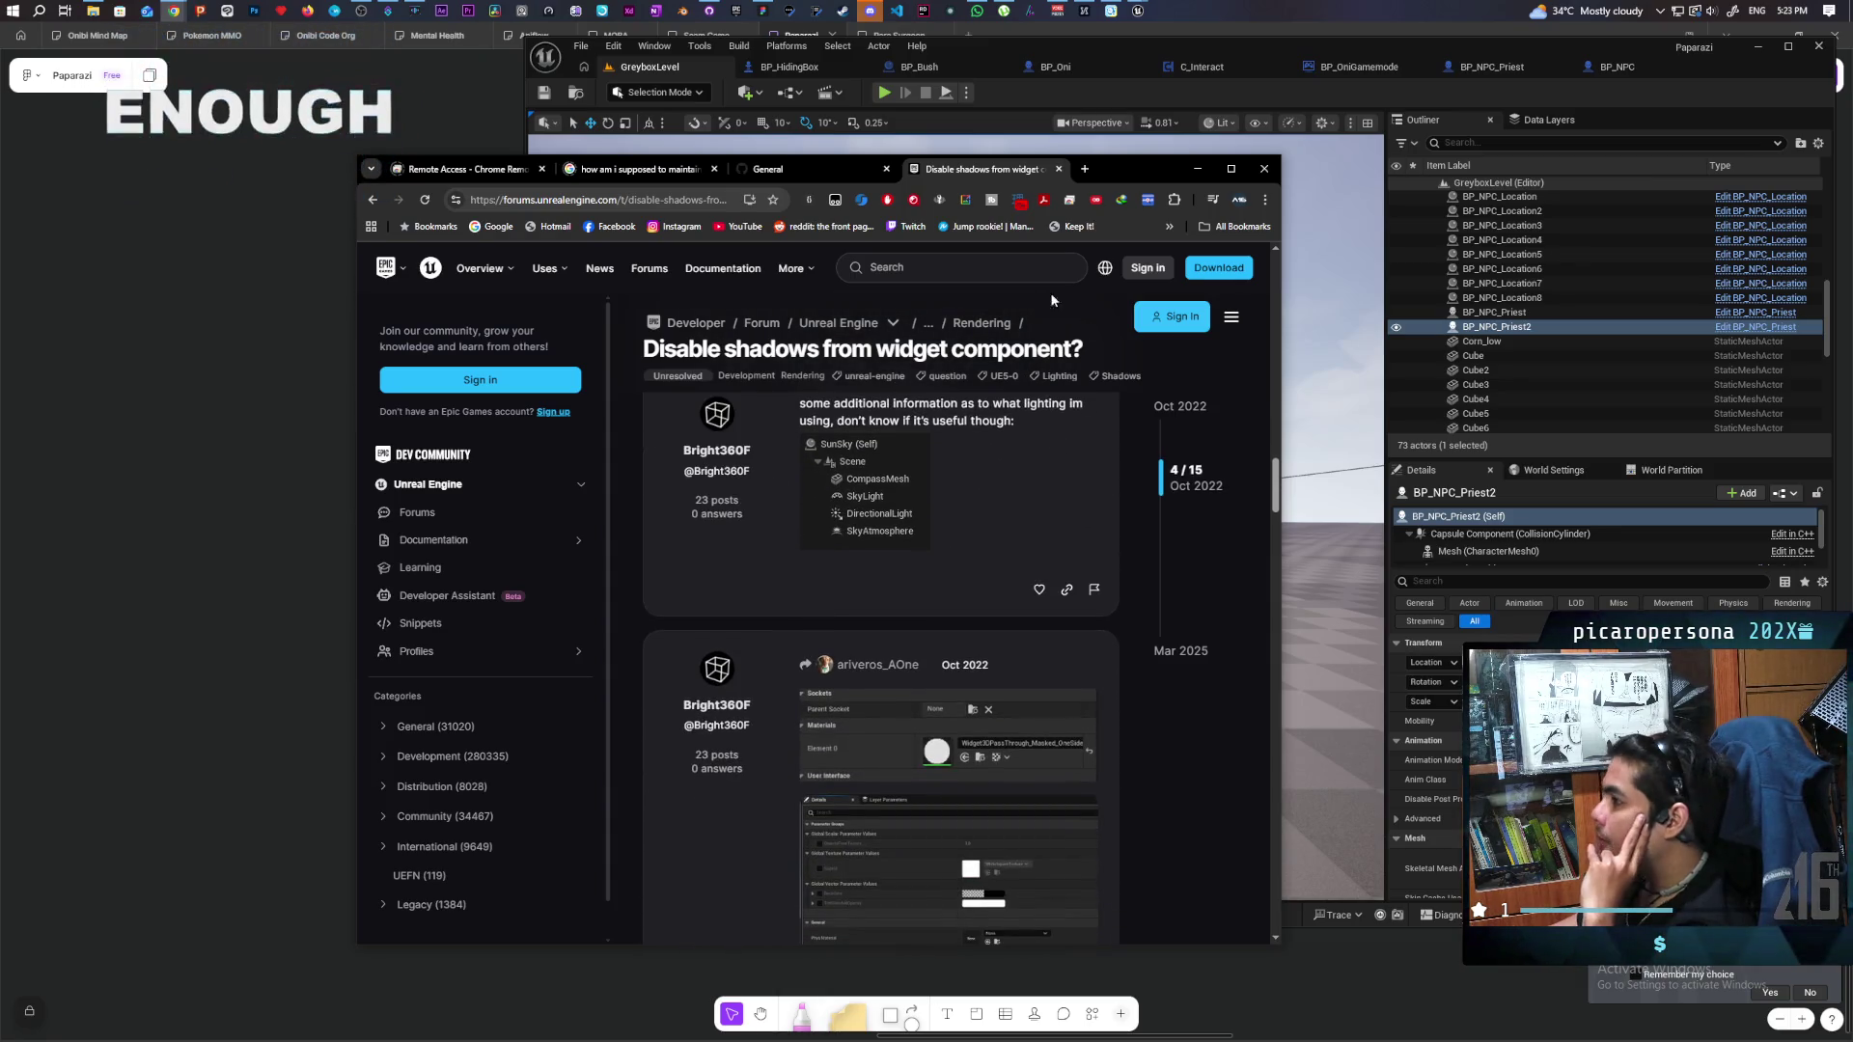
pyautogui.click(1199, 166)
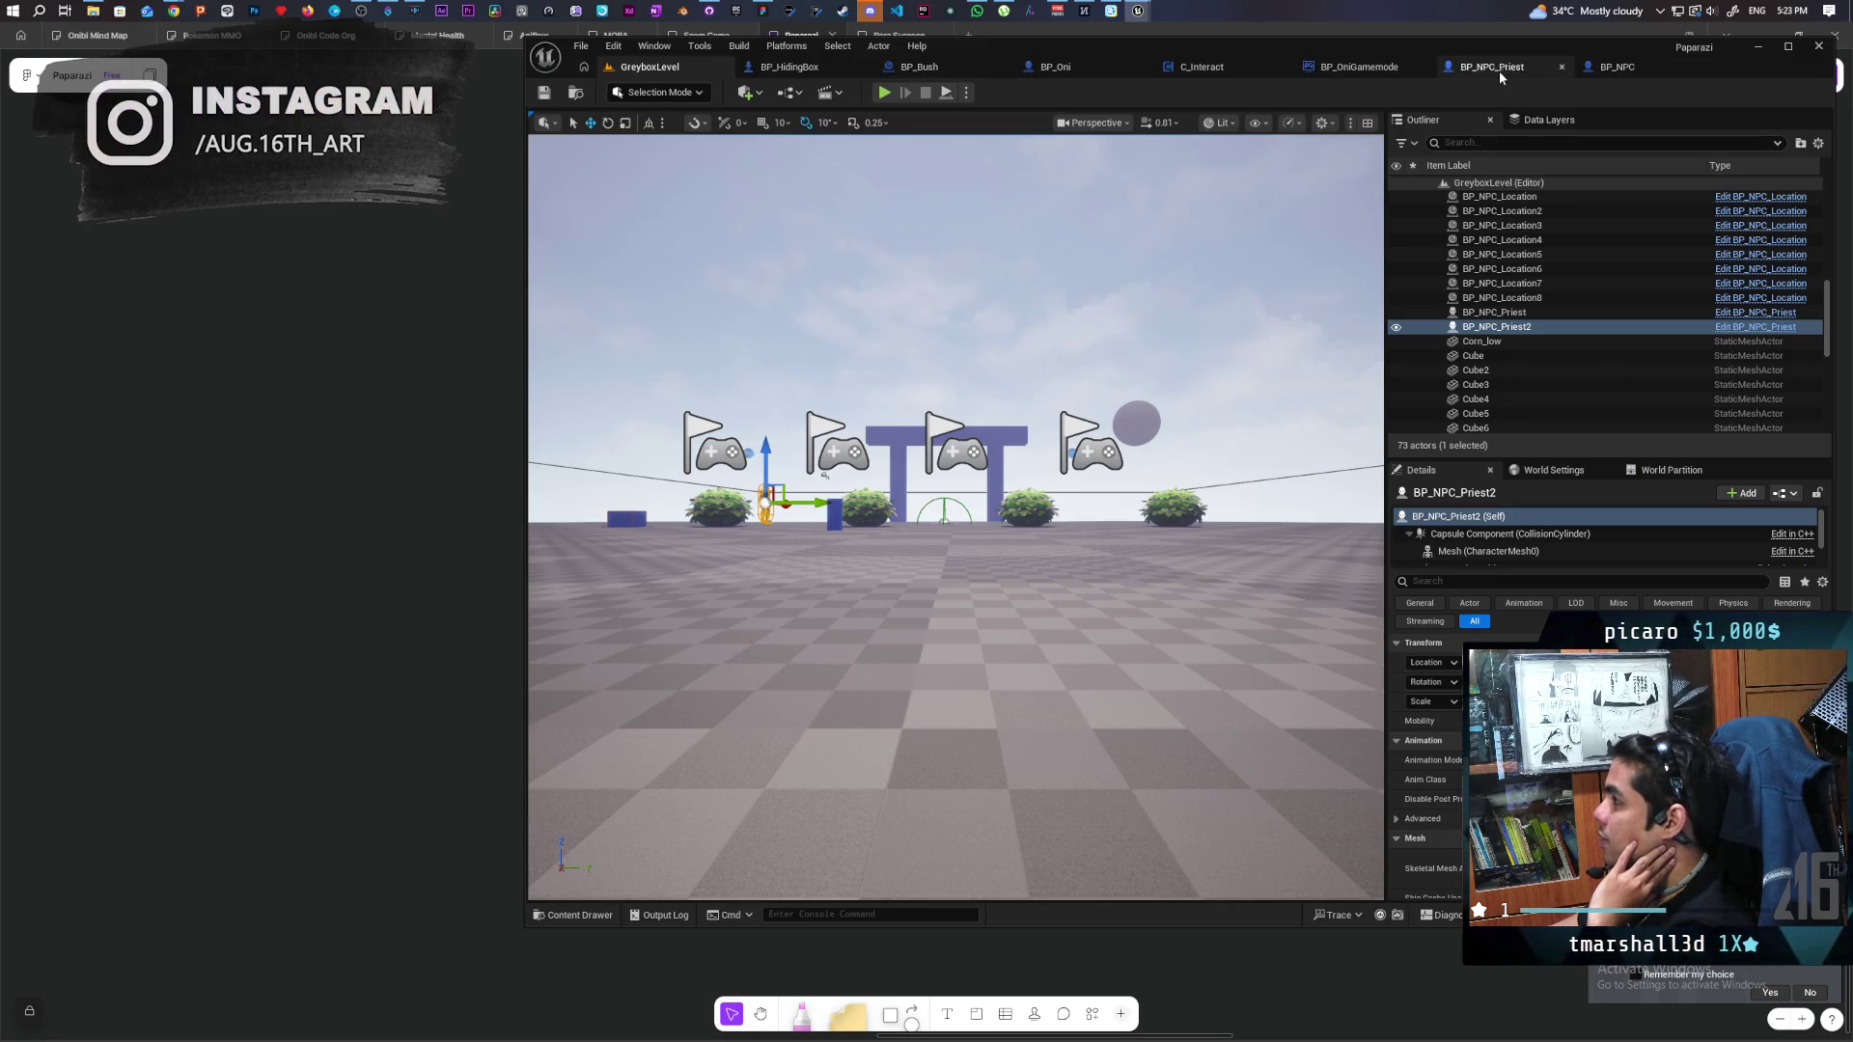
pyautogui.click(1588, 70)
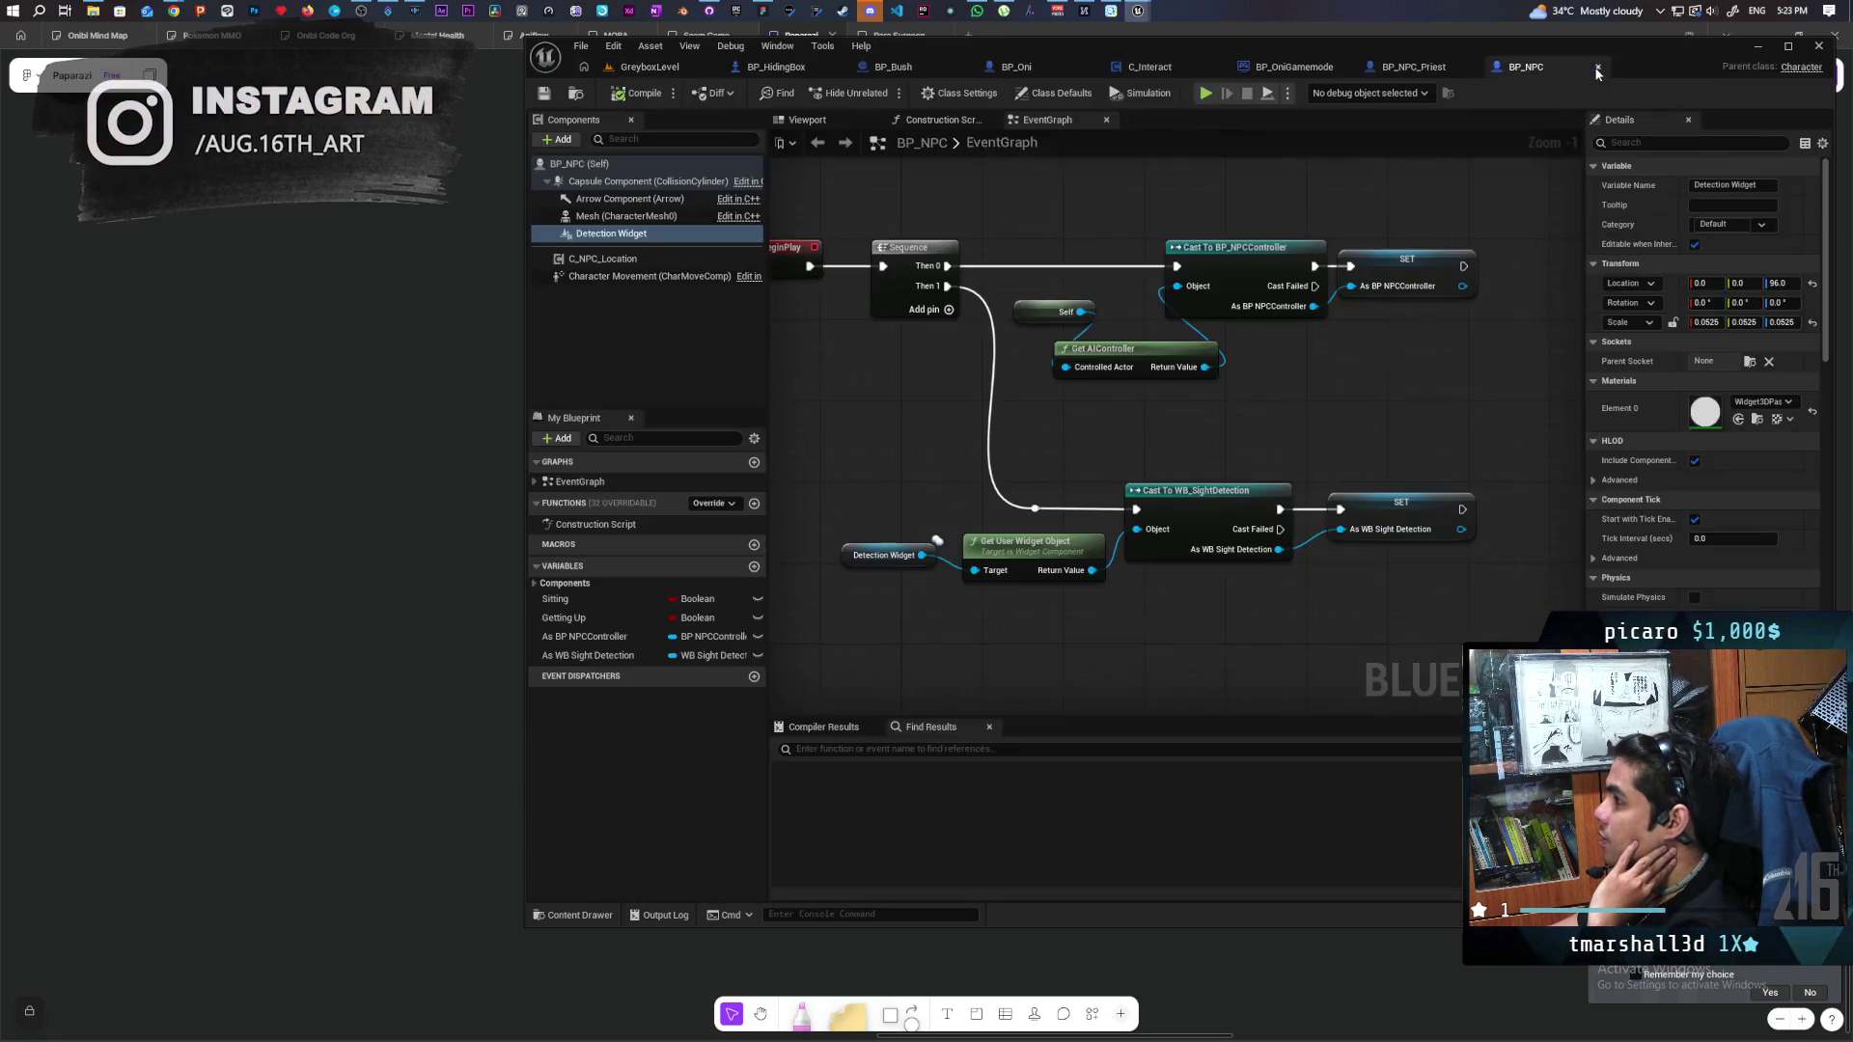
# Open the Widget3DPassThrough_Masked_OneSided material instance from the Detection Widget's material slot in BP_NPC.
pyautogui.click(1756, 419)
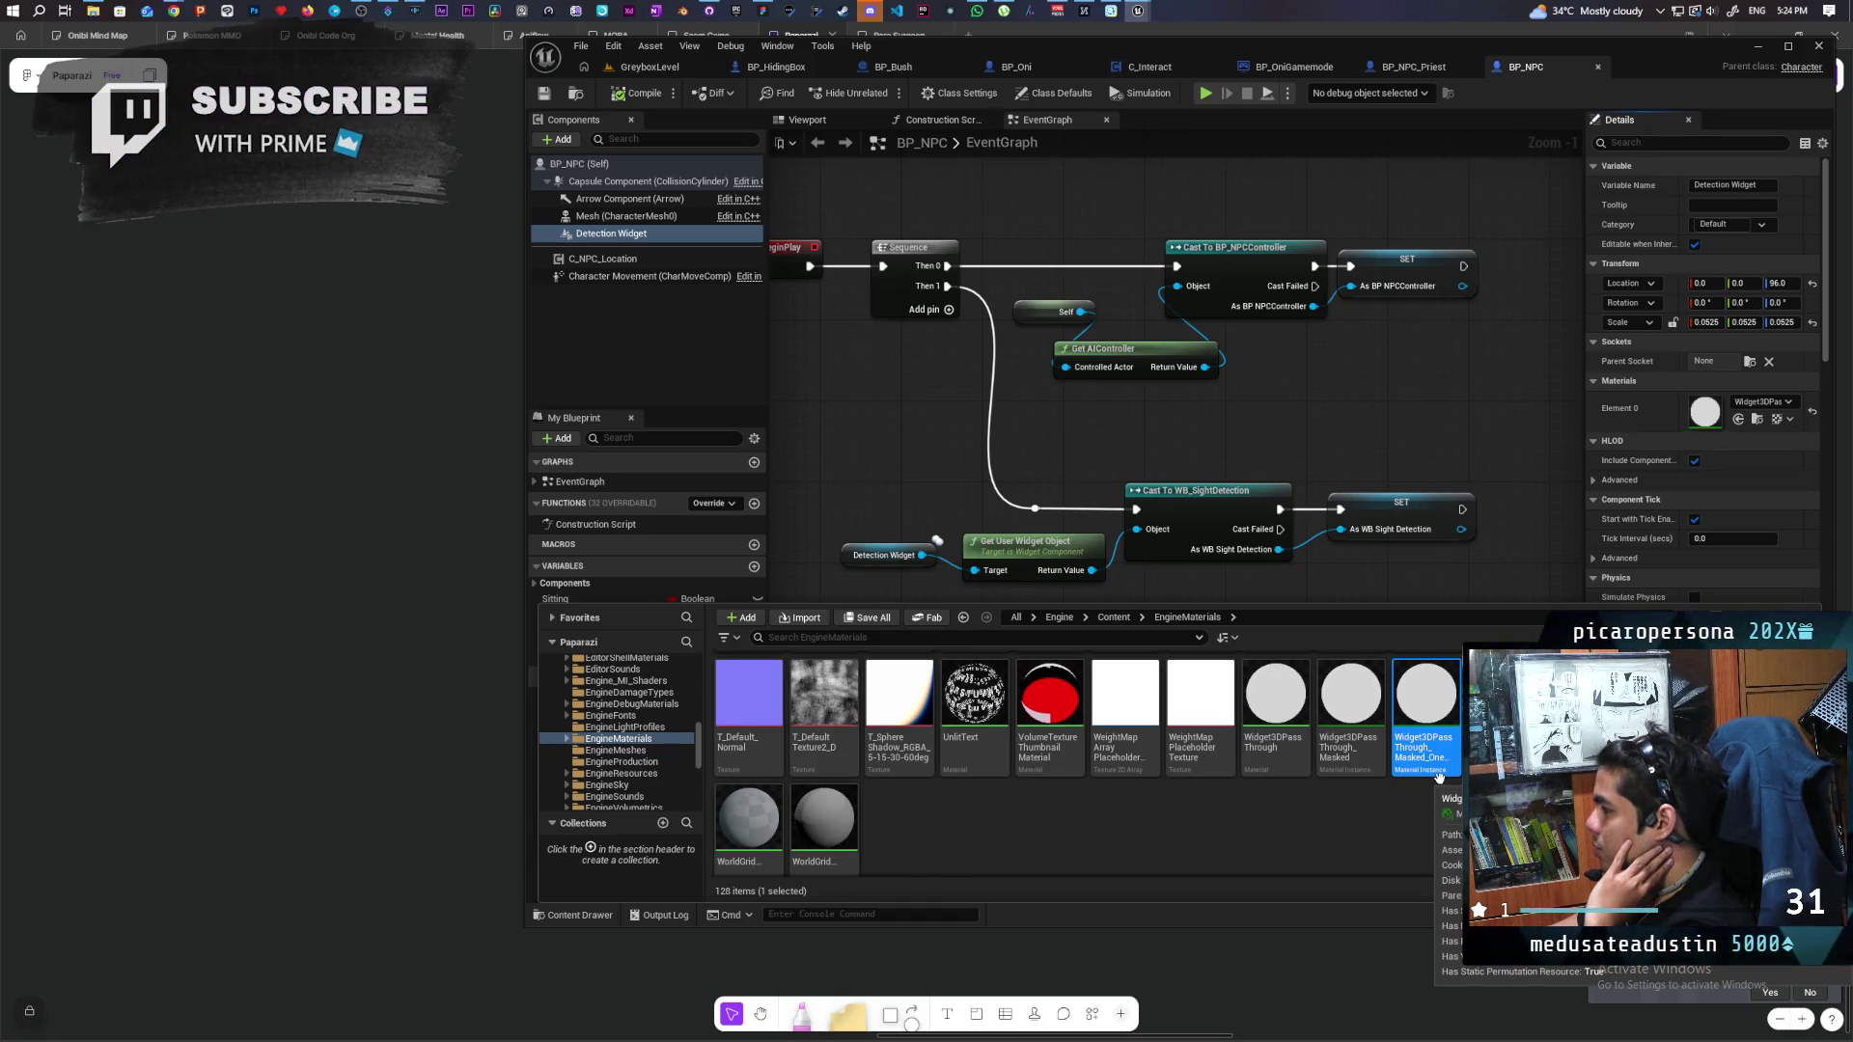
pyautogui.scroll(-1, 1293, 821)
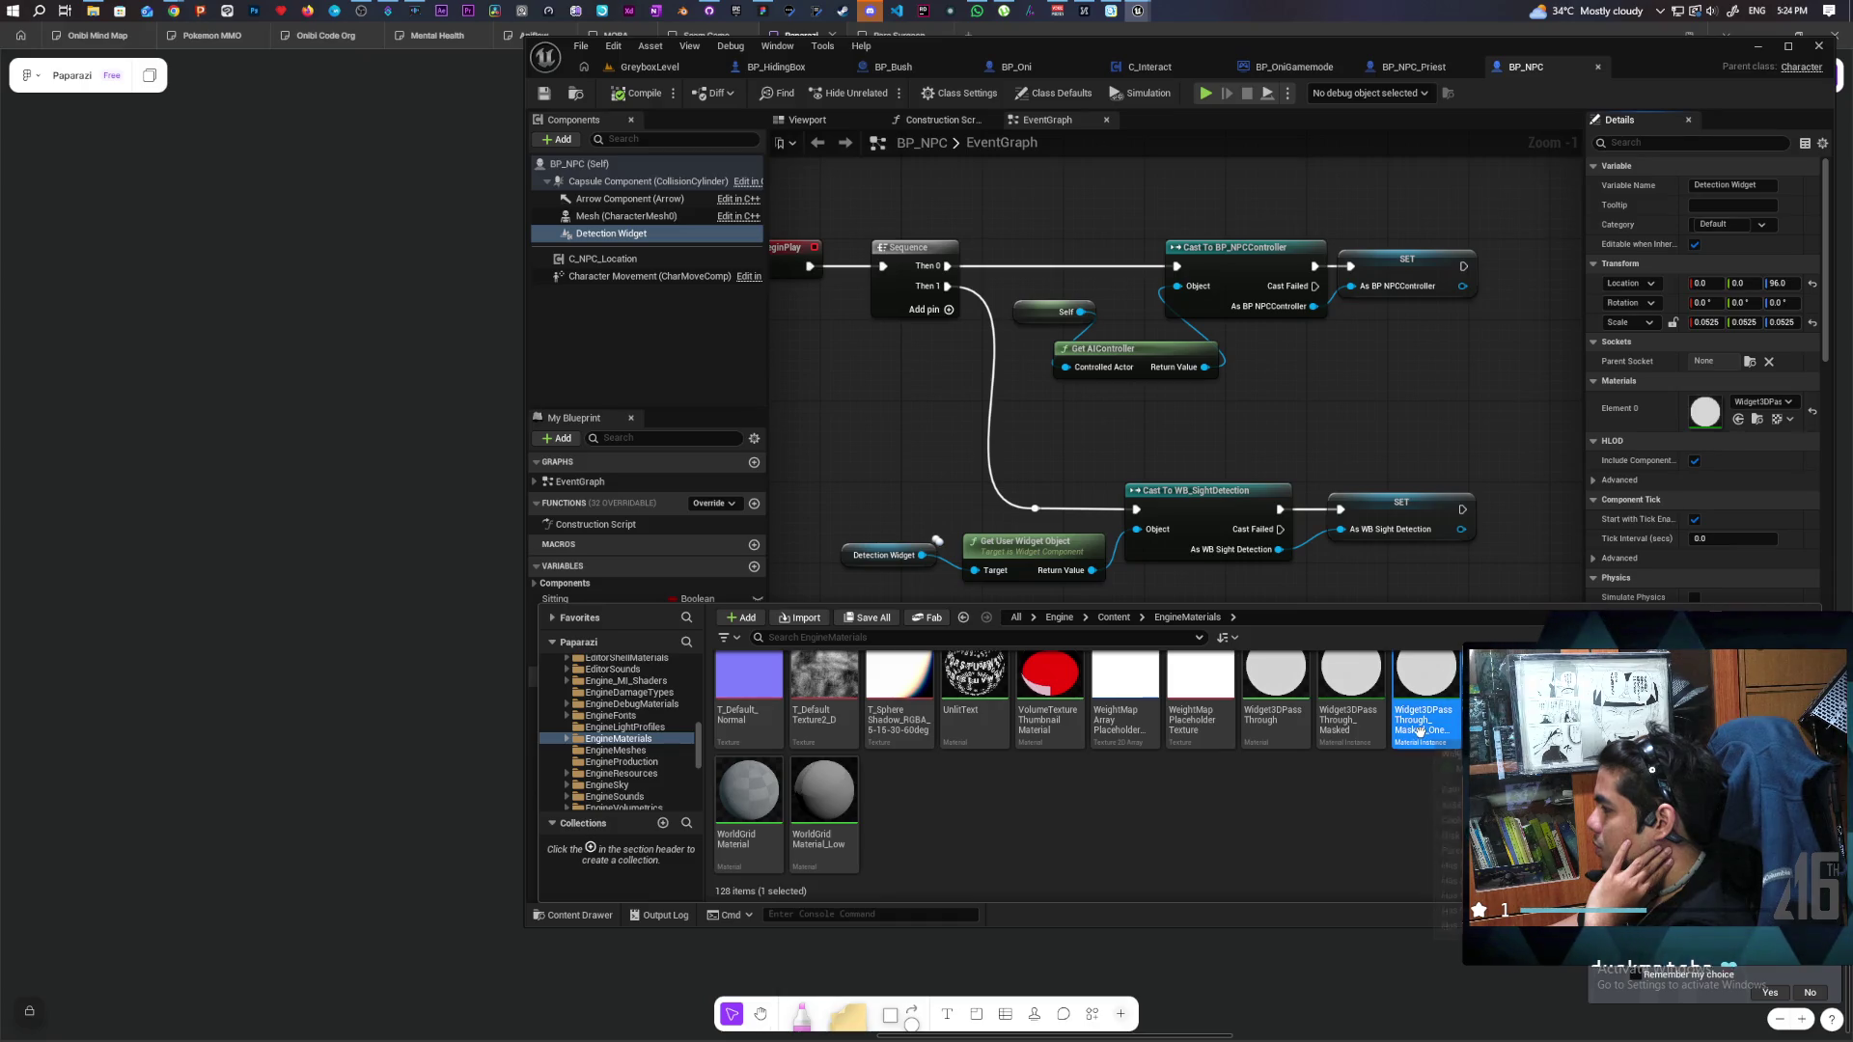
pyautogui.moveTo(1418, 731)
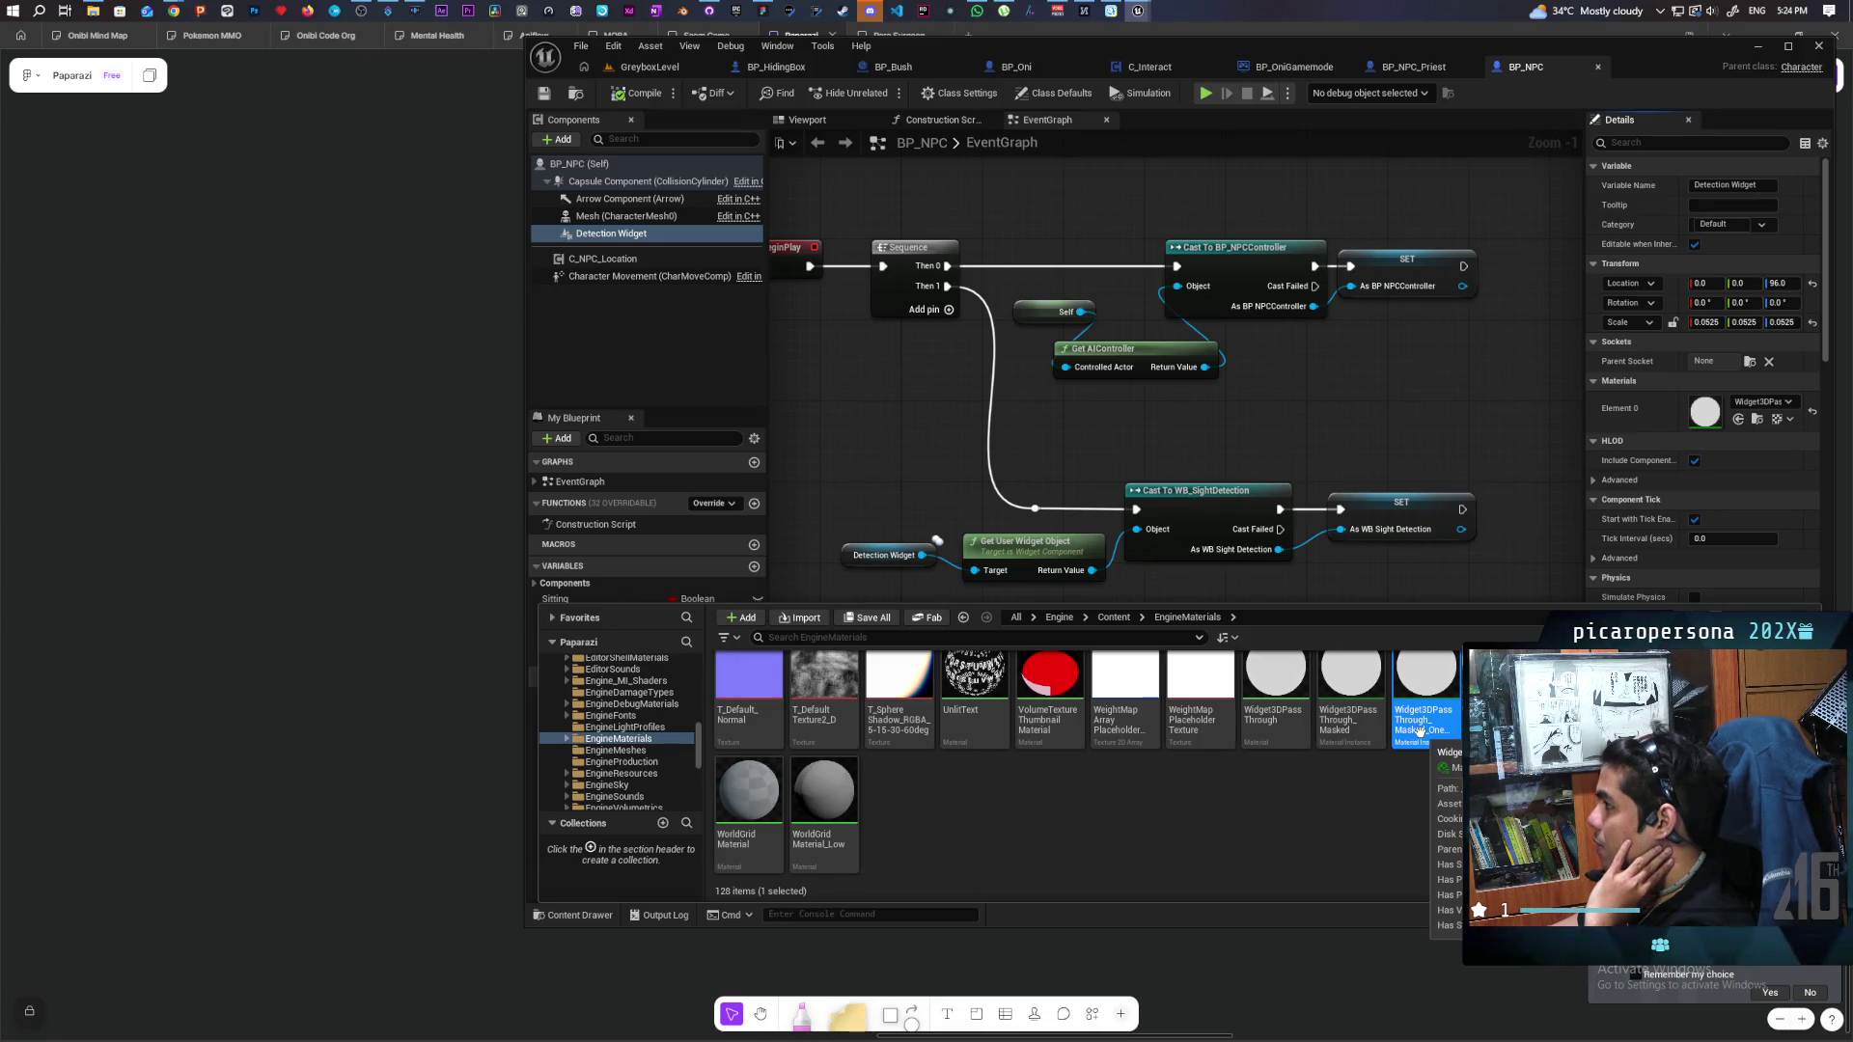
pyautogui.doubleClick(1410, 730)
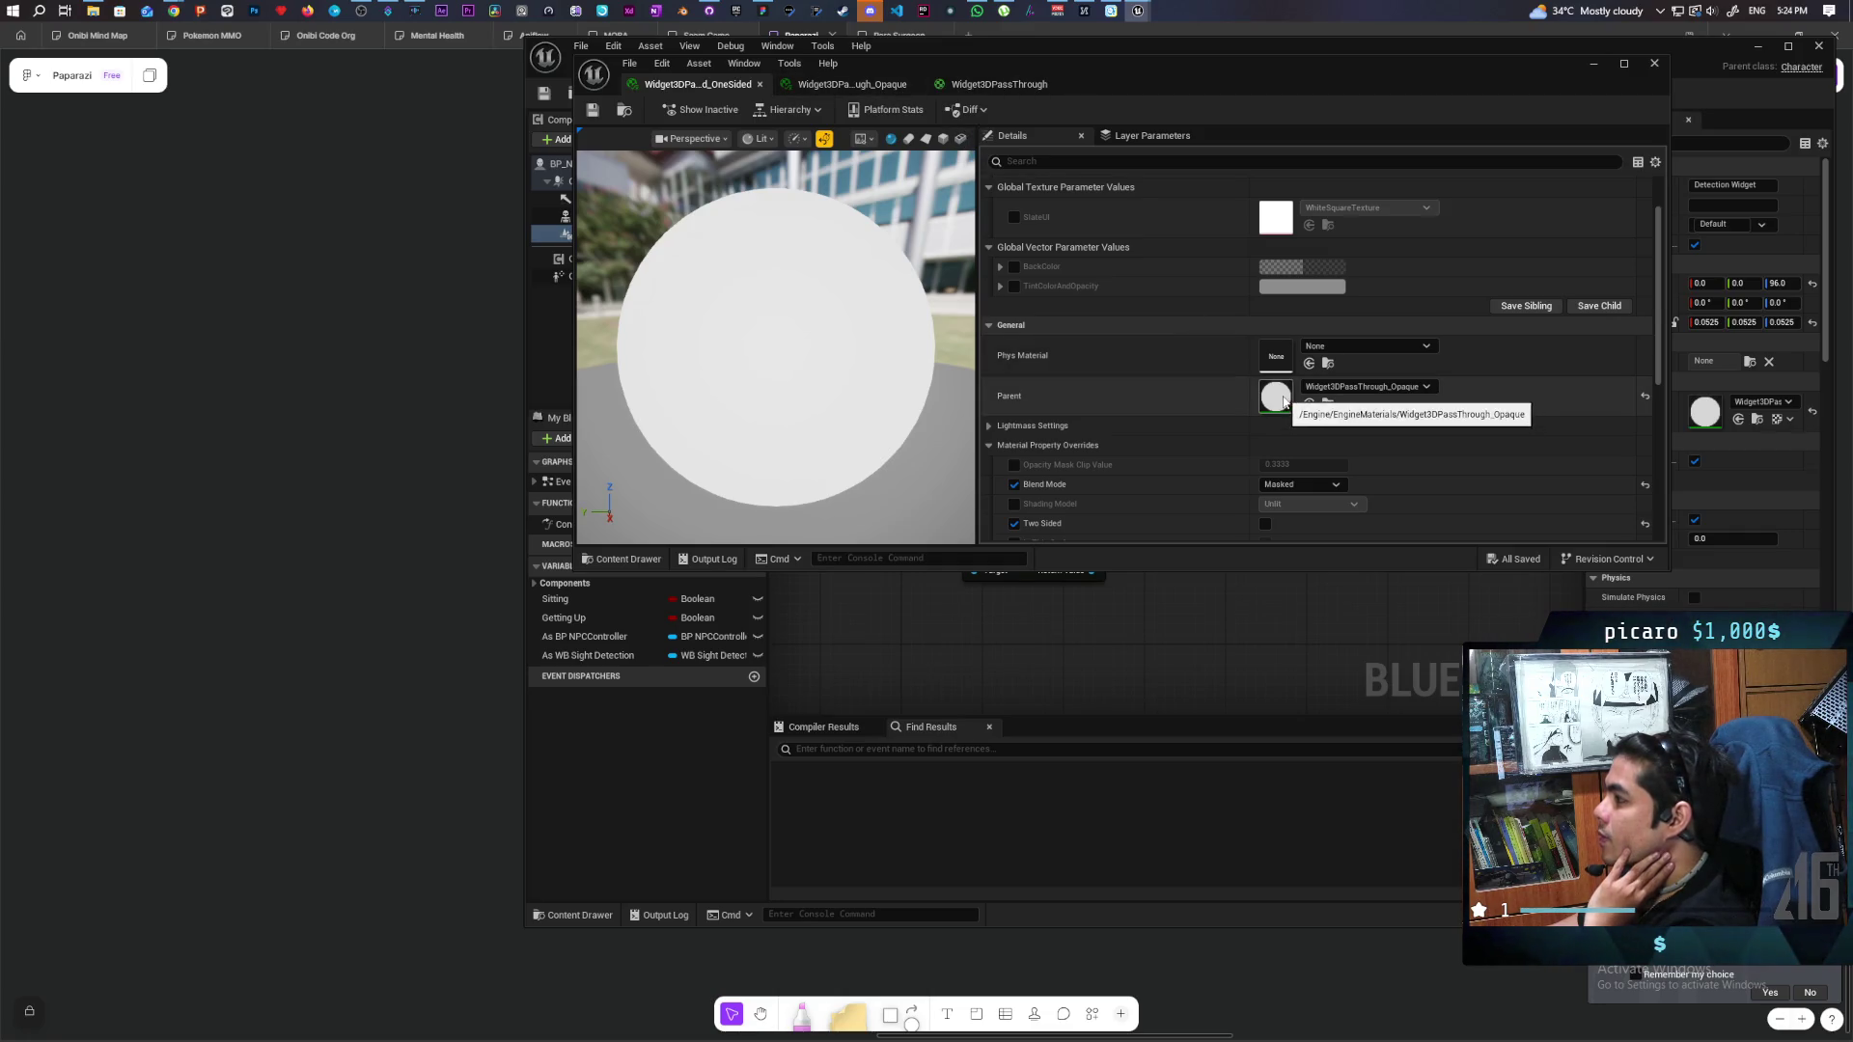
# Go up through the parent instances to the base Widget3DPassThrough material and widen its editor.
pyautogui.doubleClick(1275, 397)
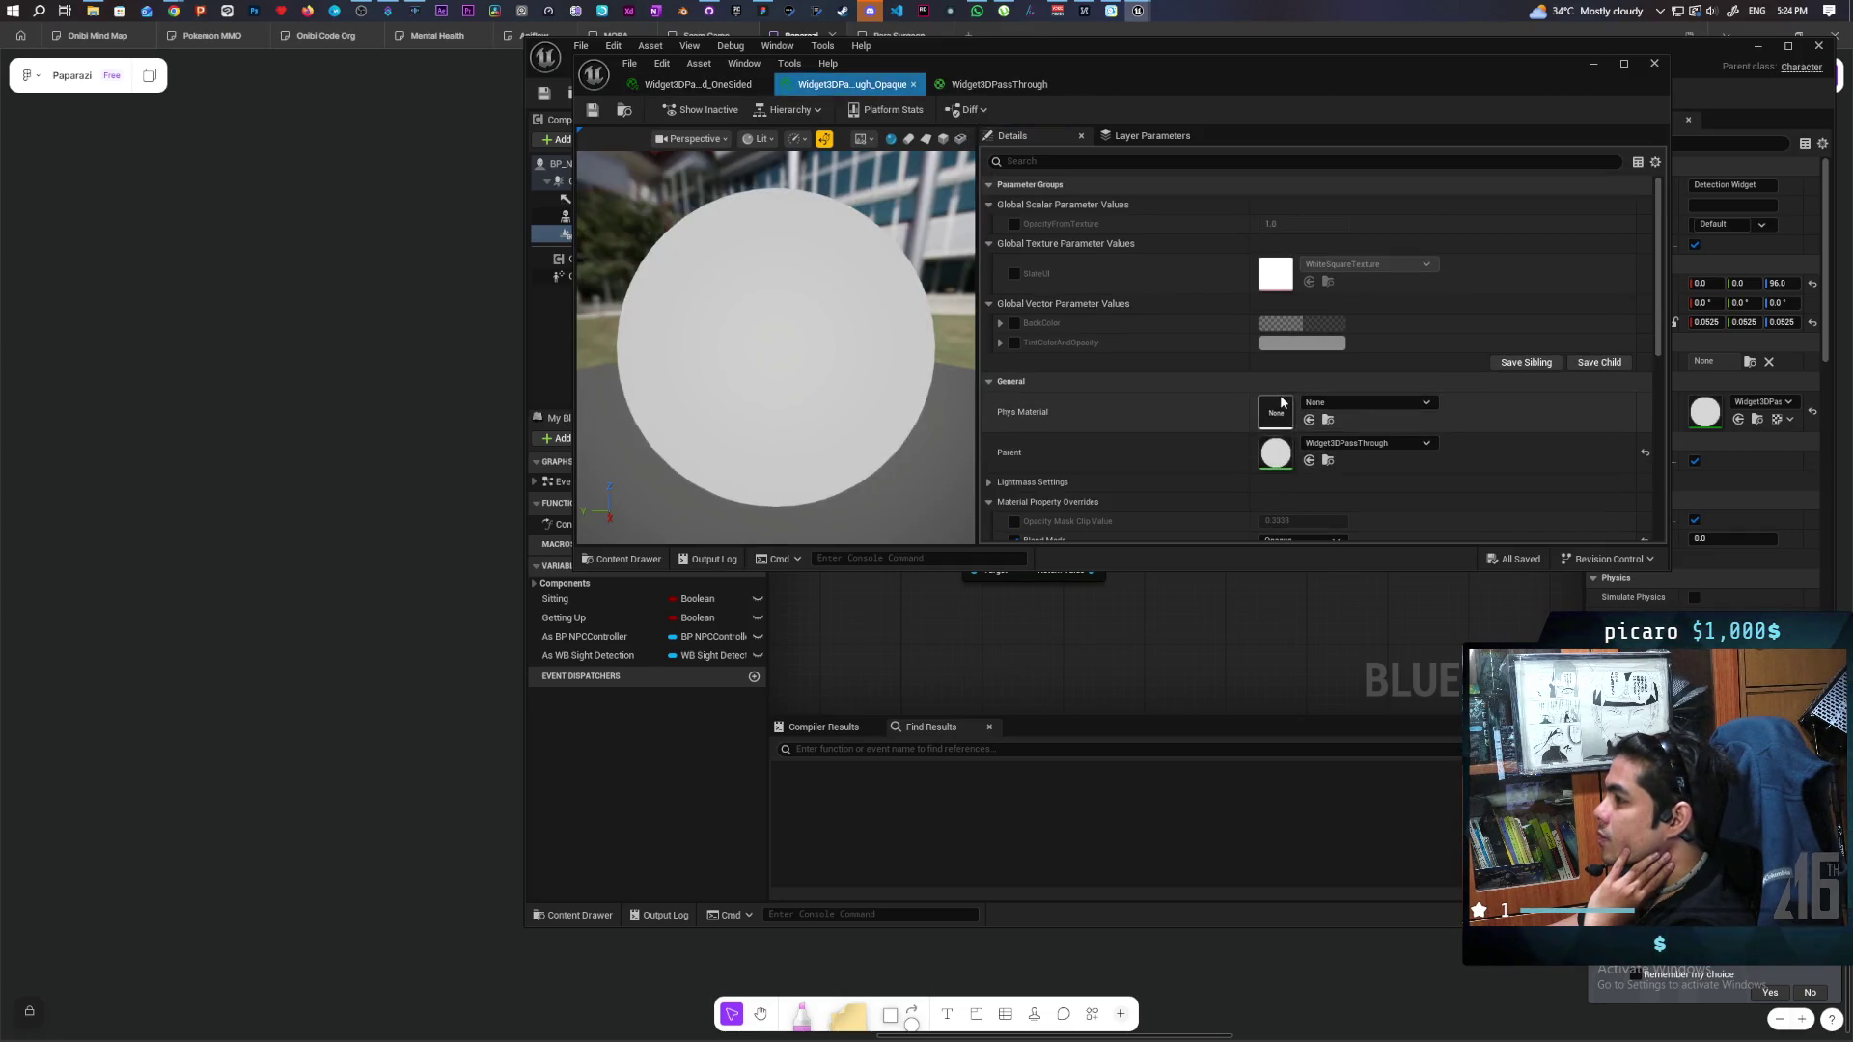
pyautogui.doubleClick(1274, 461)
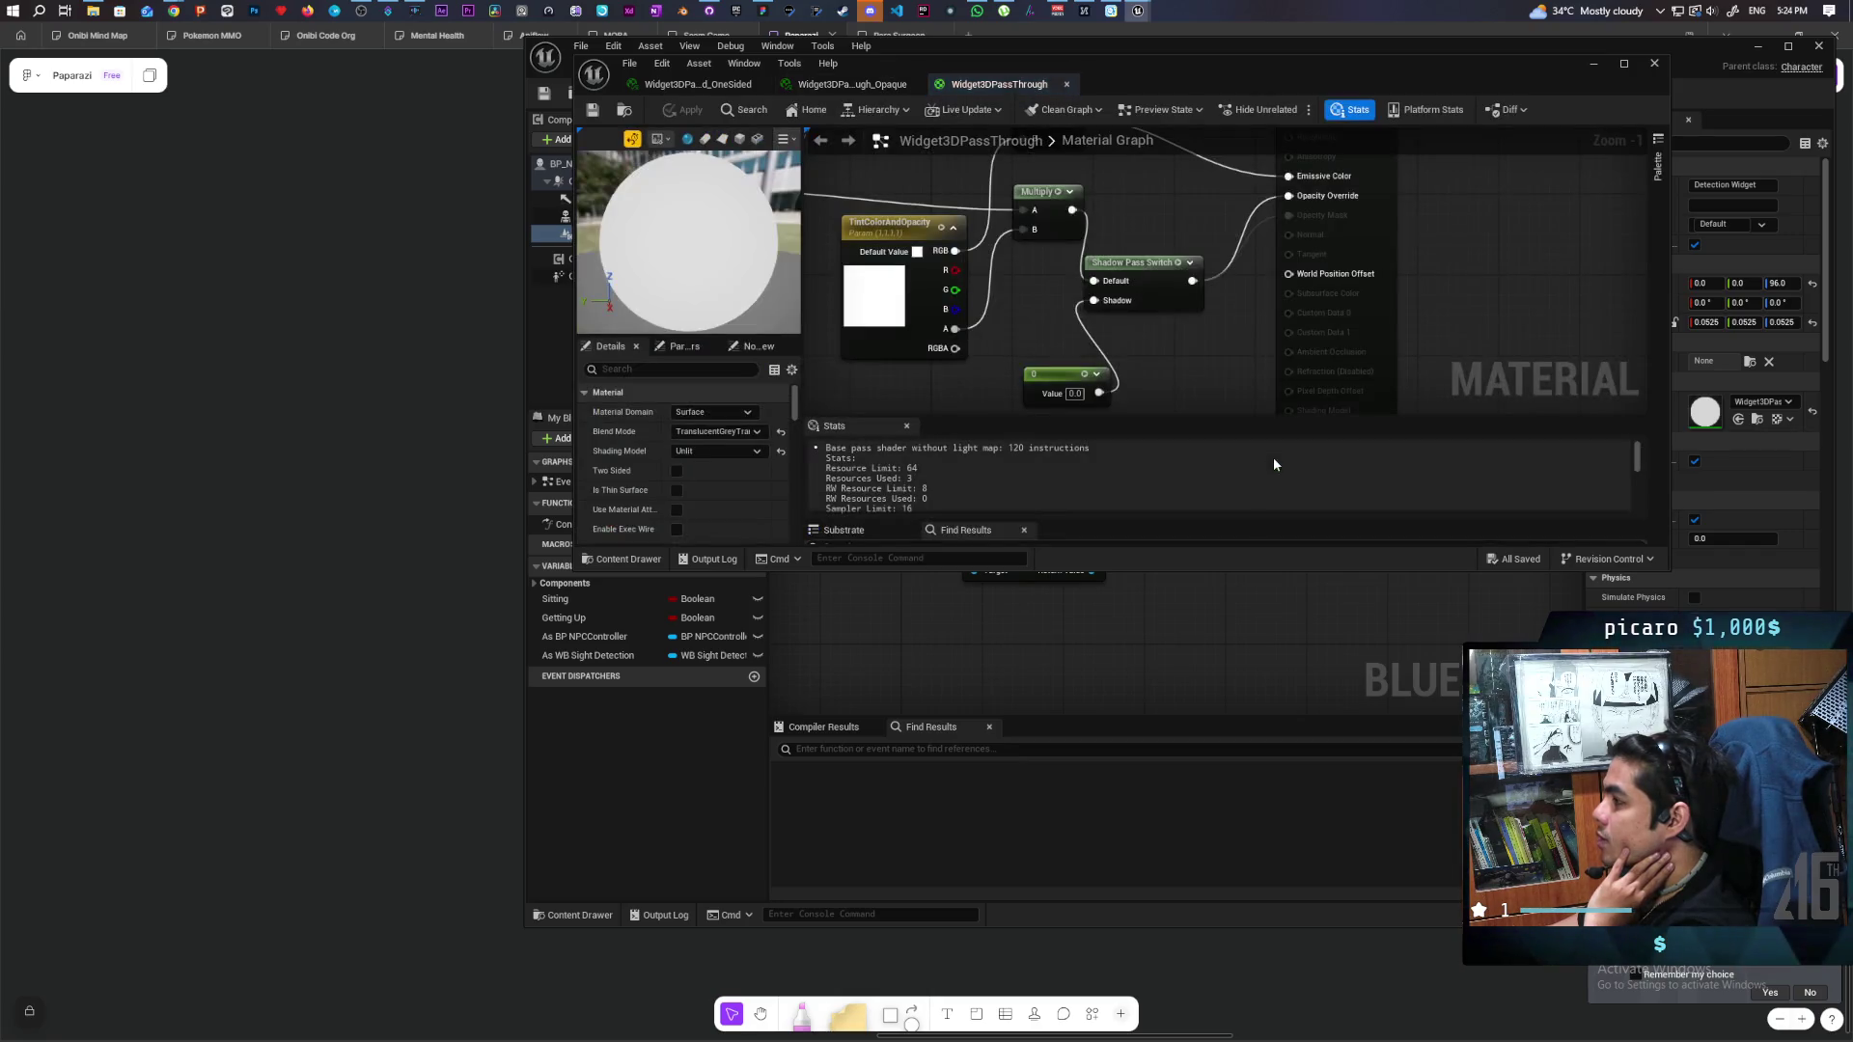
pyautogui.scroll(-2, 1177, 310)
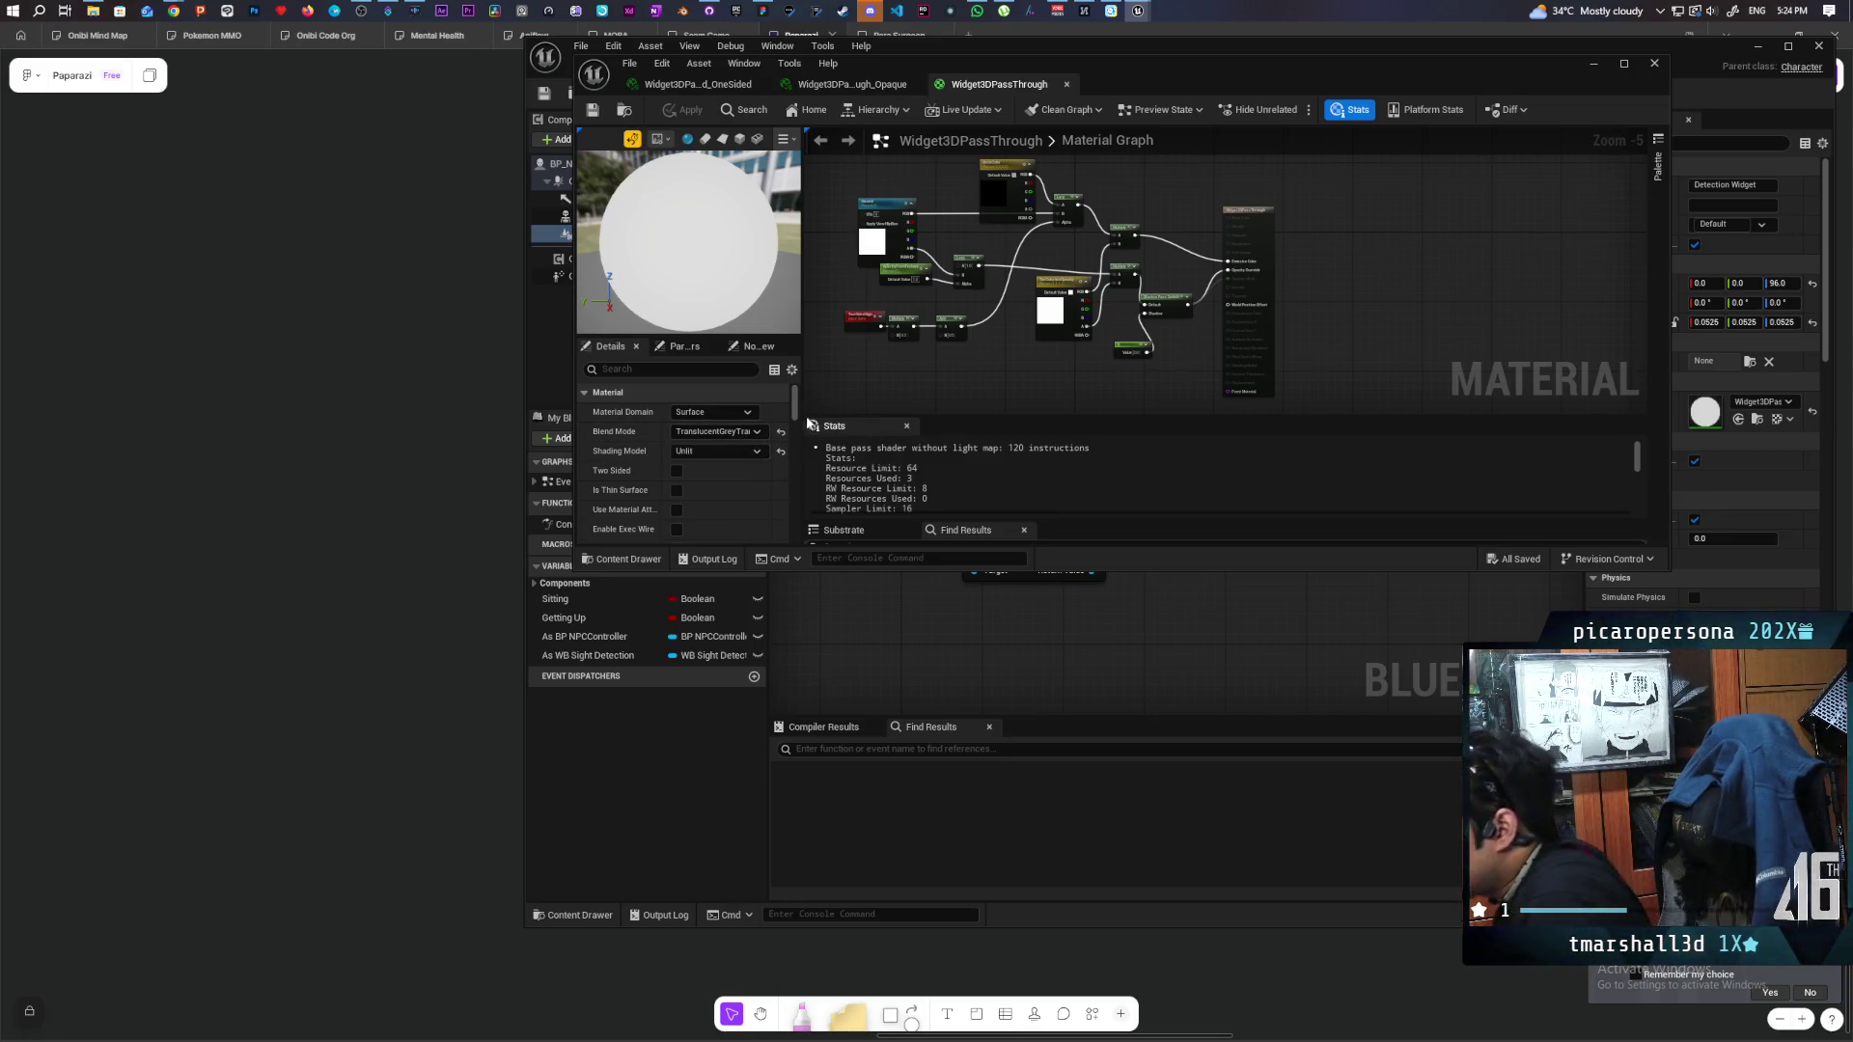
pyautogui.moveTo(572, 415); pyautogui.dragTo(390, 416)
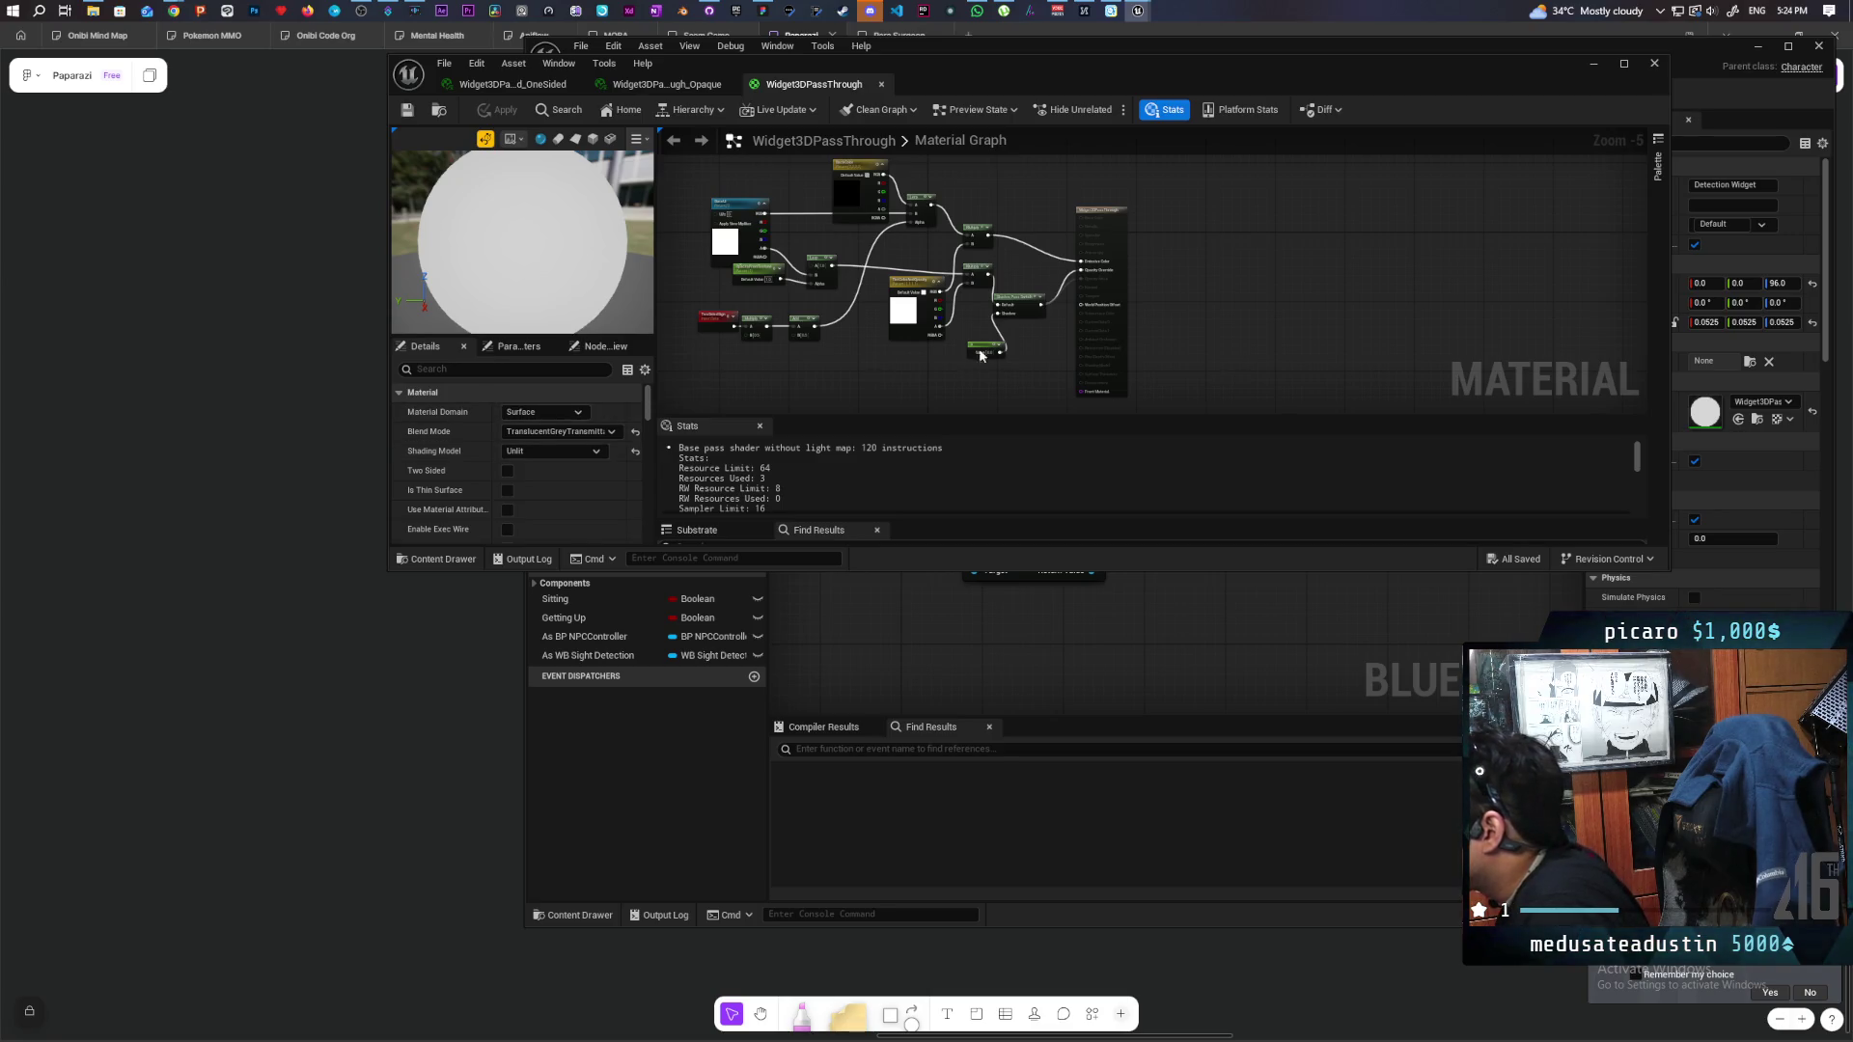
# Wire Opacity Override straight from Multiply, delete Shadow Pass Switch and Constant, and apply.
pyautogui.scroll(4, 1013, 357)
pyautogui.moveTo(1013, 365); pyautogui.dragTo(971, 395)
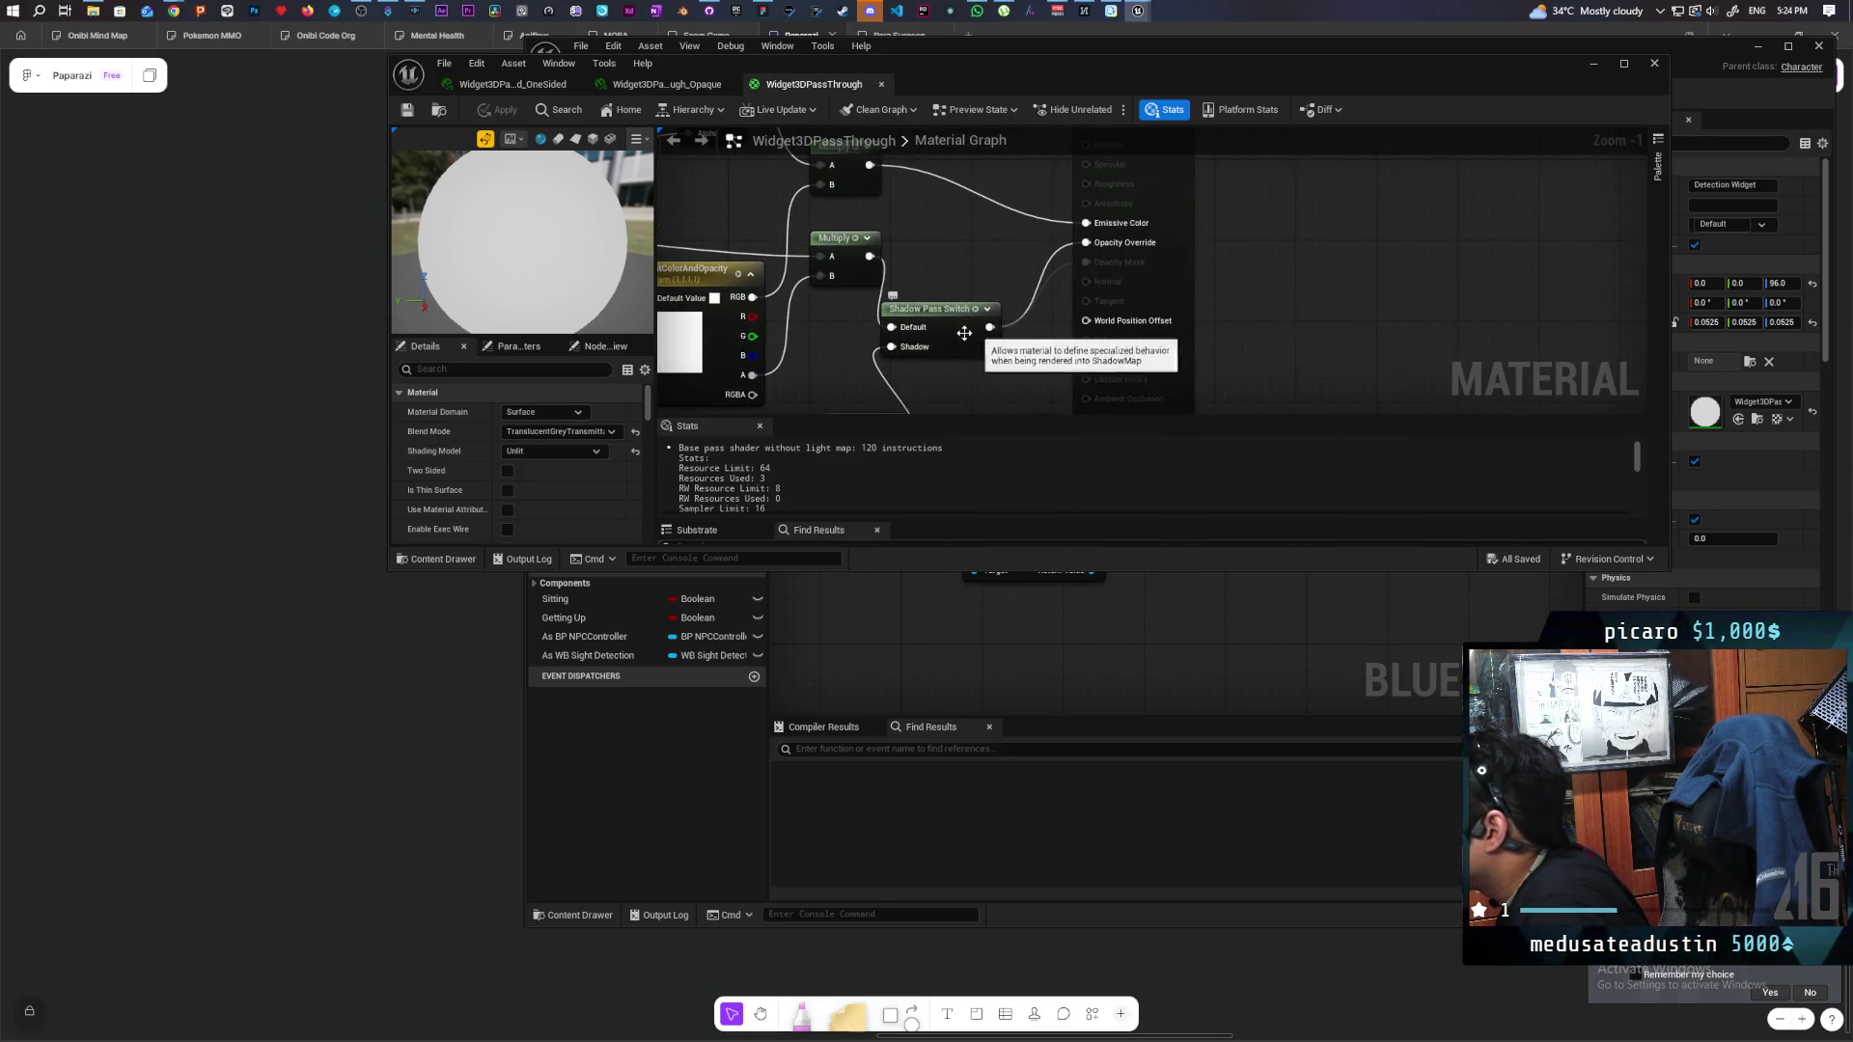
pyautogui.moveTo(1086, 242)
pyautogui.mouseDown()
pyautogui.moveTo(876, 303)
pyautogui.moveTo(903, 259)
pyautogui.moveTo(922, 369)
pyautogui.mouseUp()
pyautogui.scroll(-2, 902, 261)
pyautogui.press('Delete')
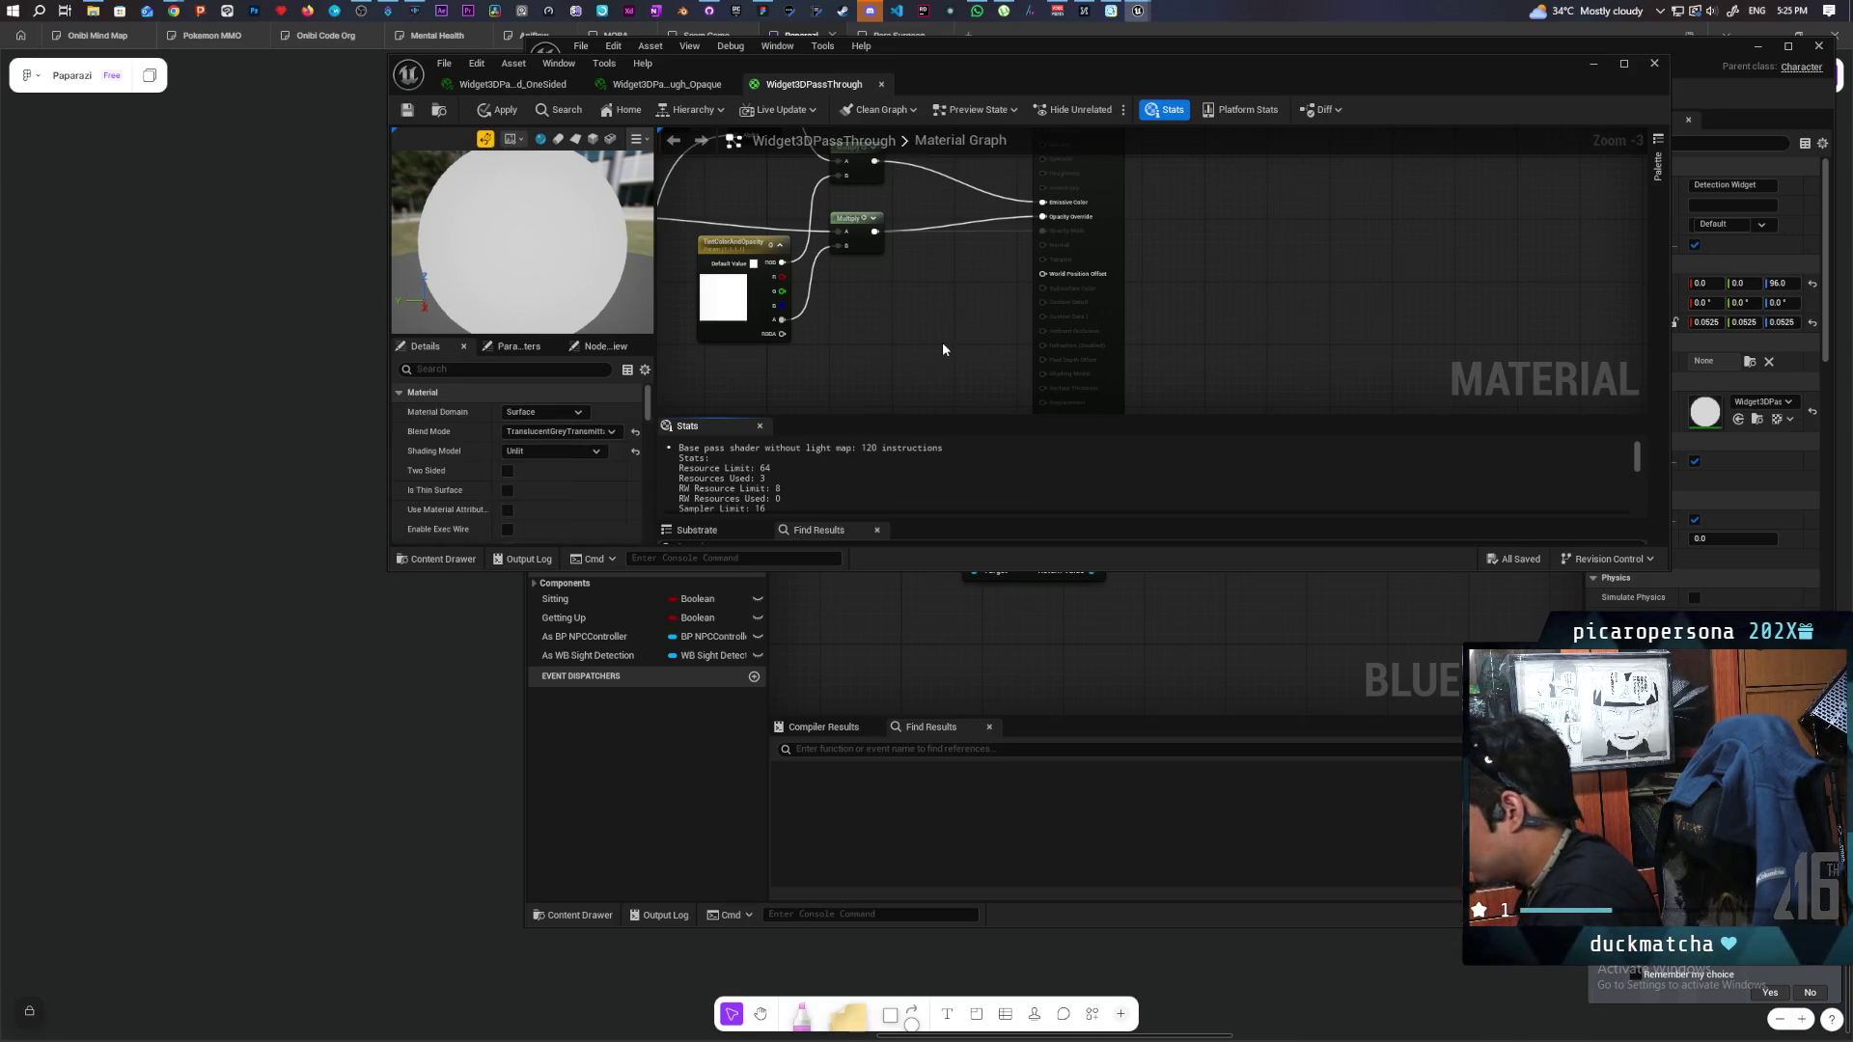
pyautogui.hotkey('ctrl', 's')
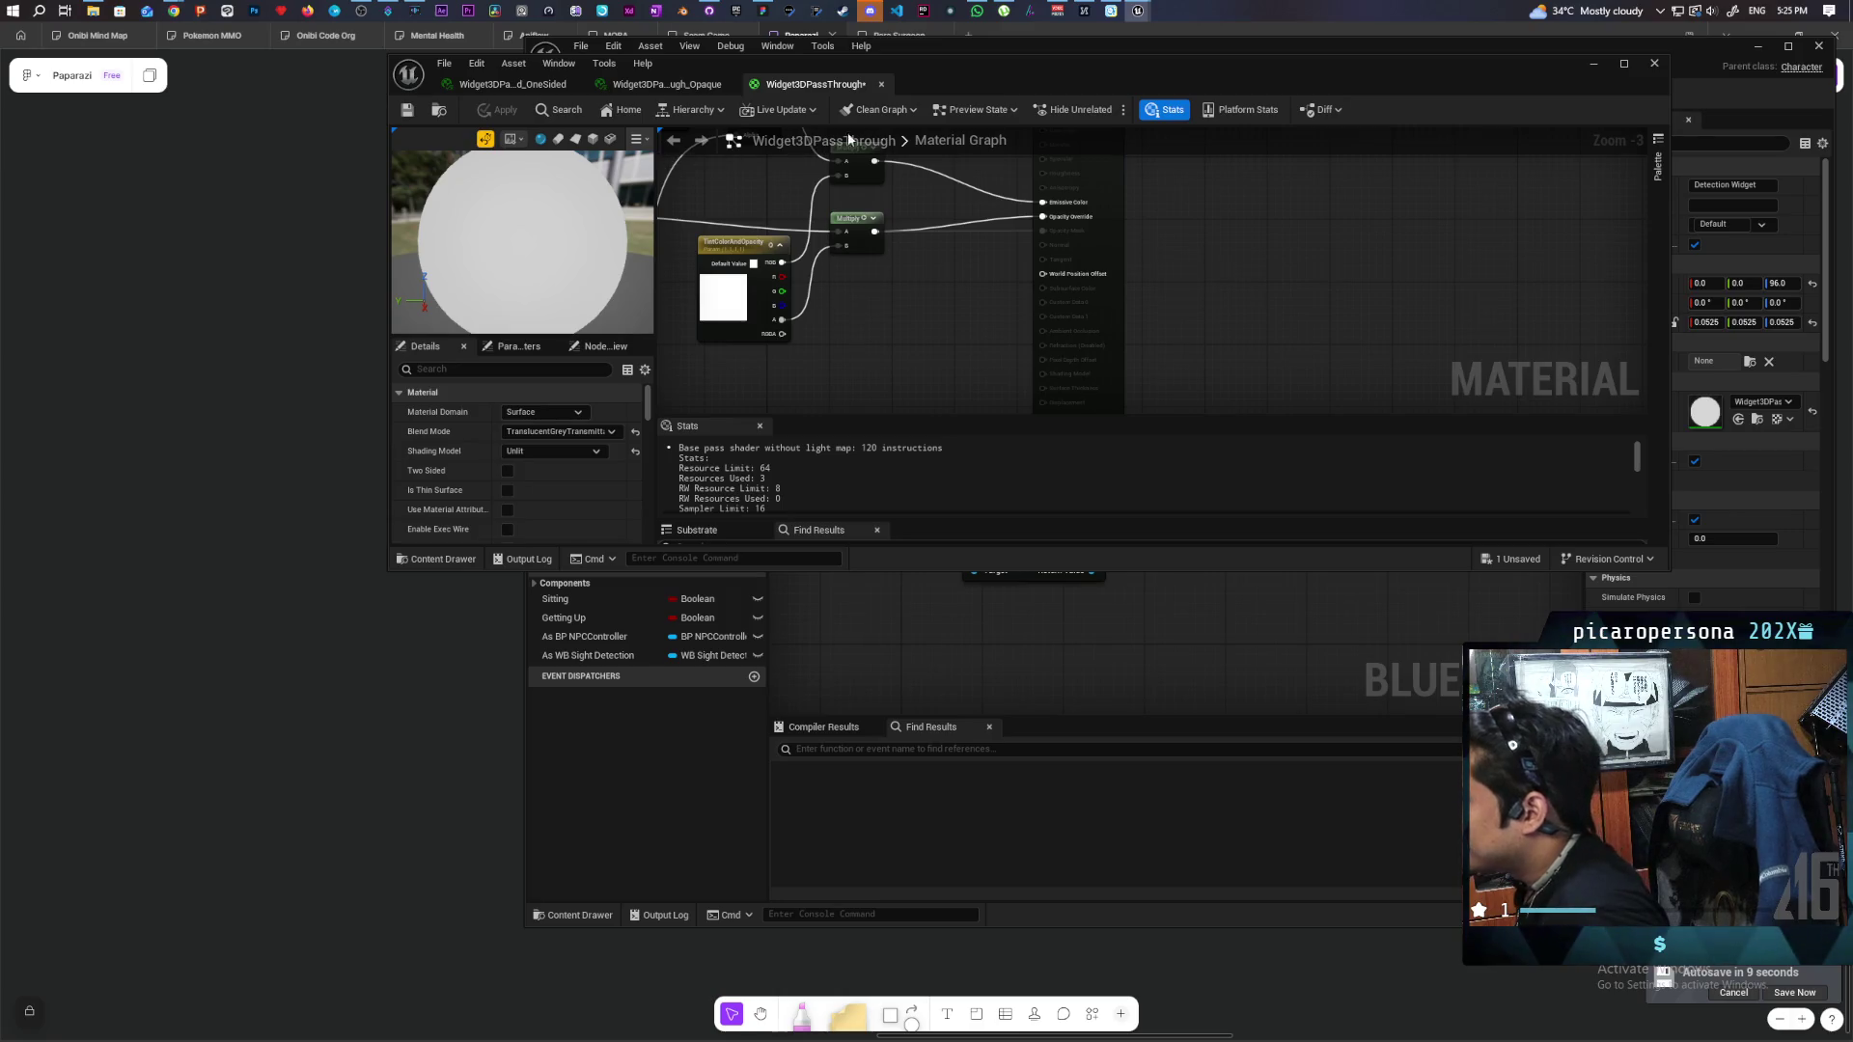
pyautogui.click(1593, 67)
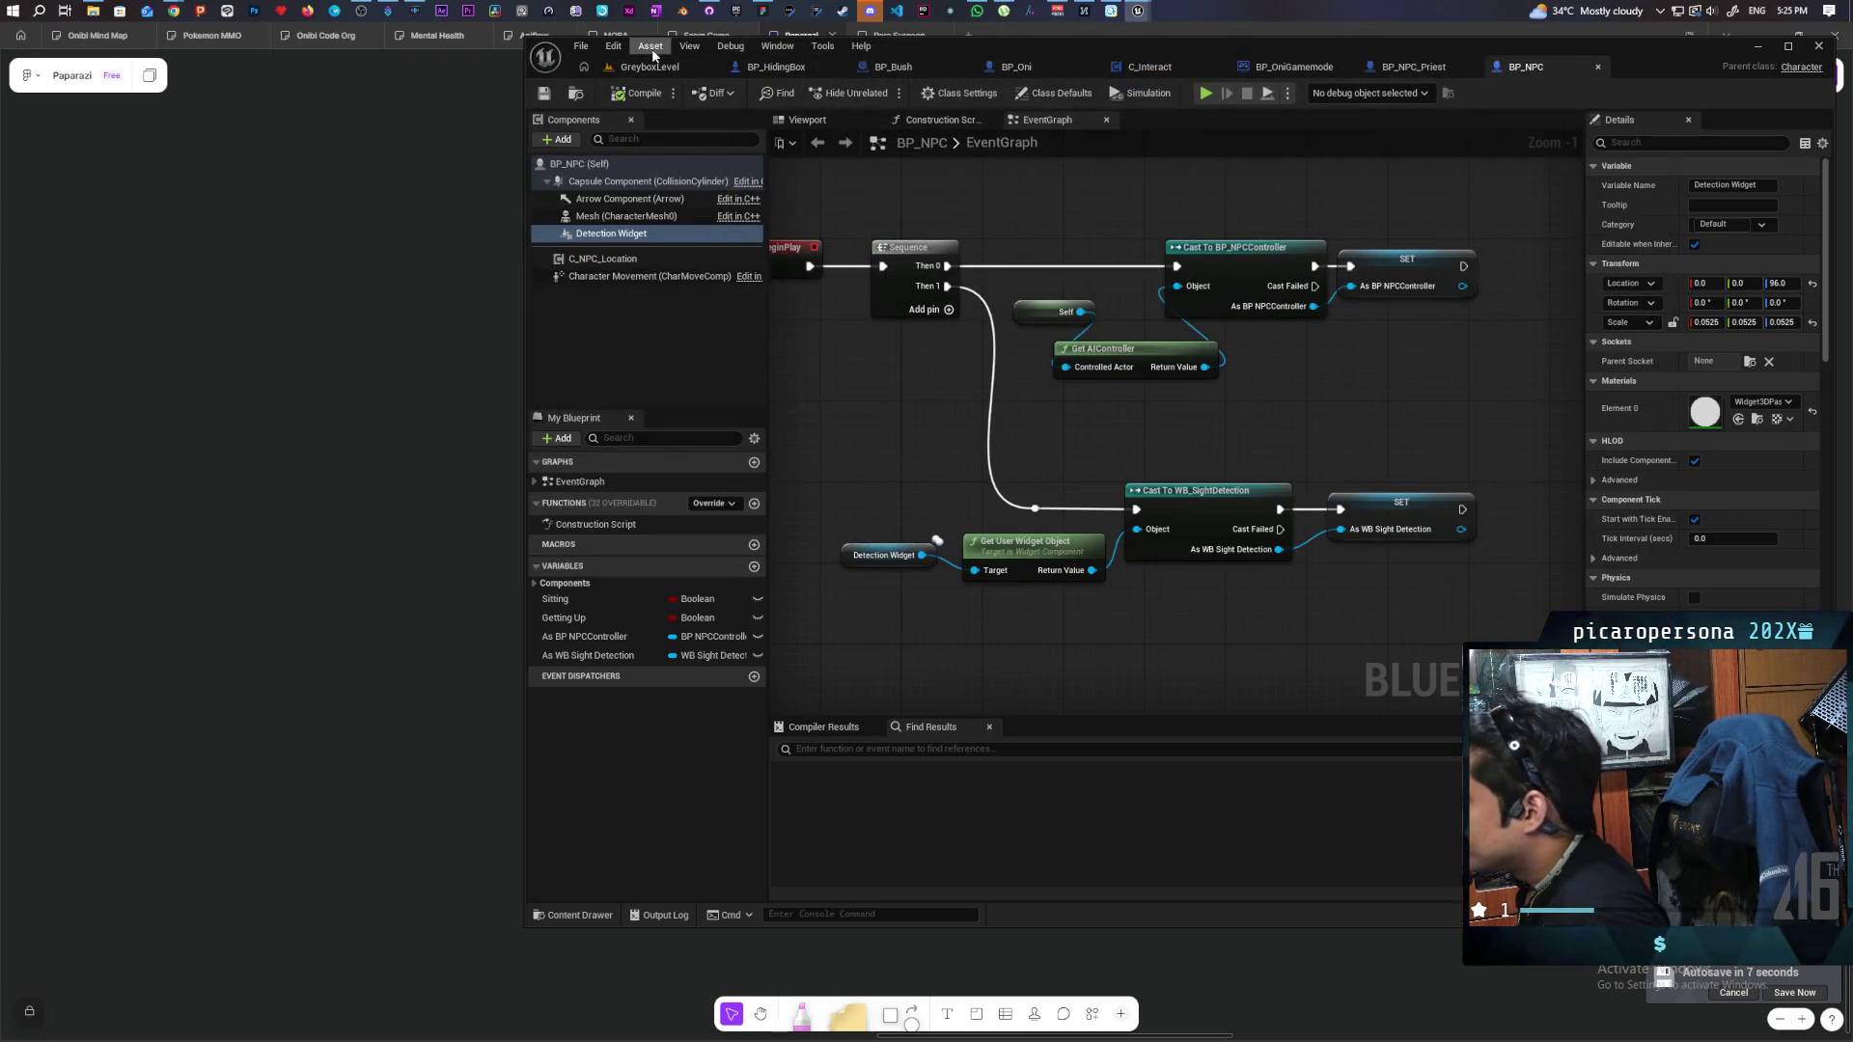
# Return to the level viewport, then bring back the 'Disable shadows from widget component?' forum thread.
pyautogui.click(656, 67)
pyautogui.moveTo(173, 10)
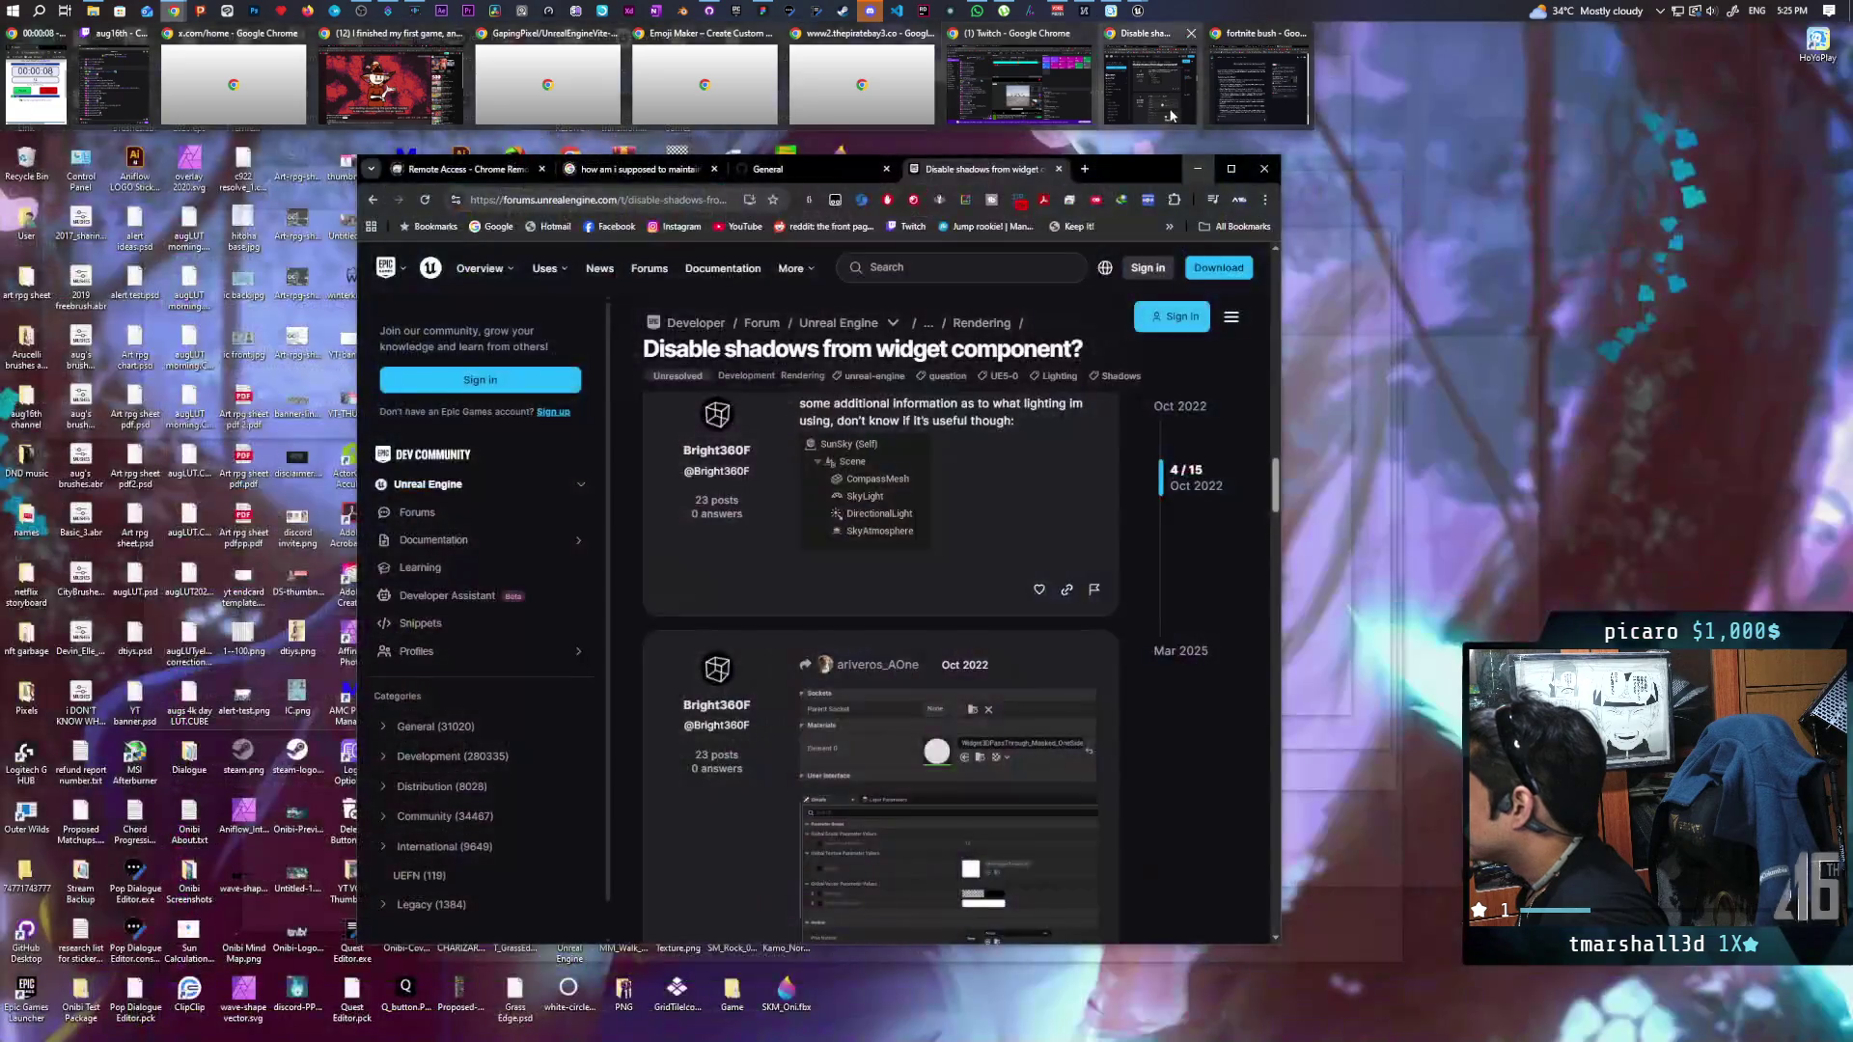
pyautogui.click(1148, 87)
pyautogui.scroll(-8, 1046, 500)
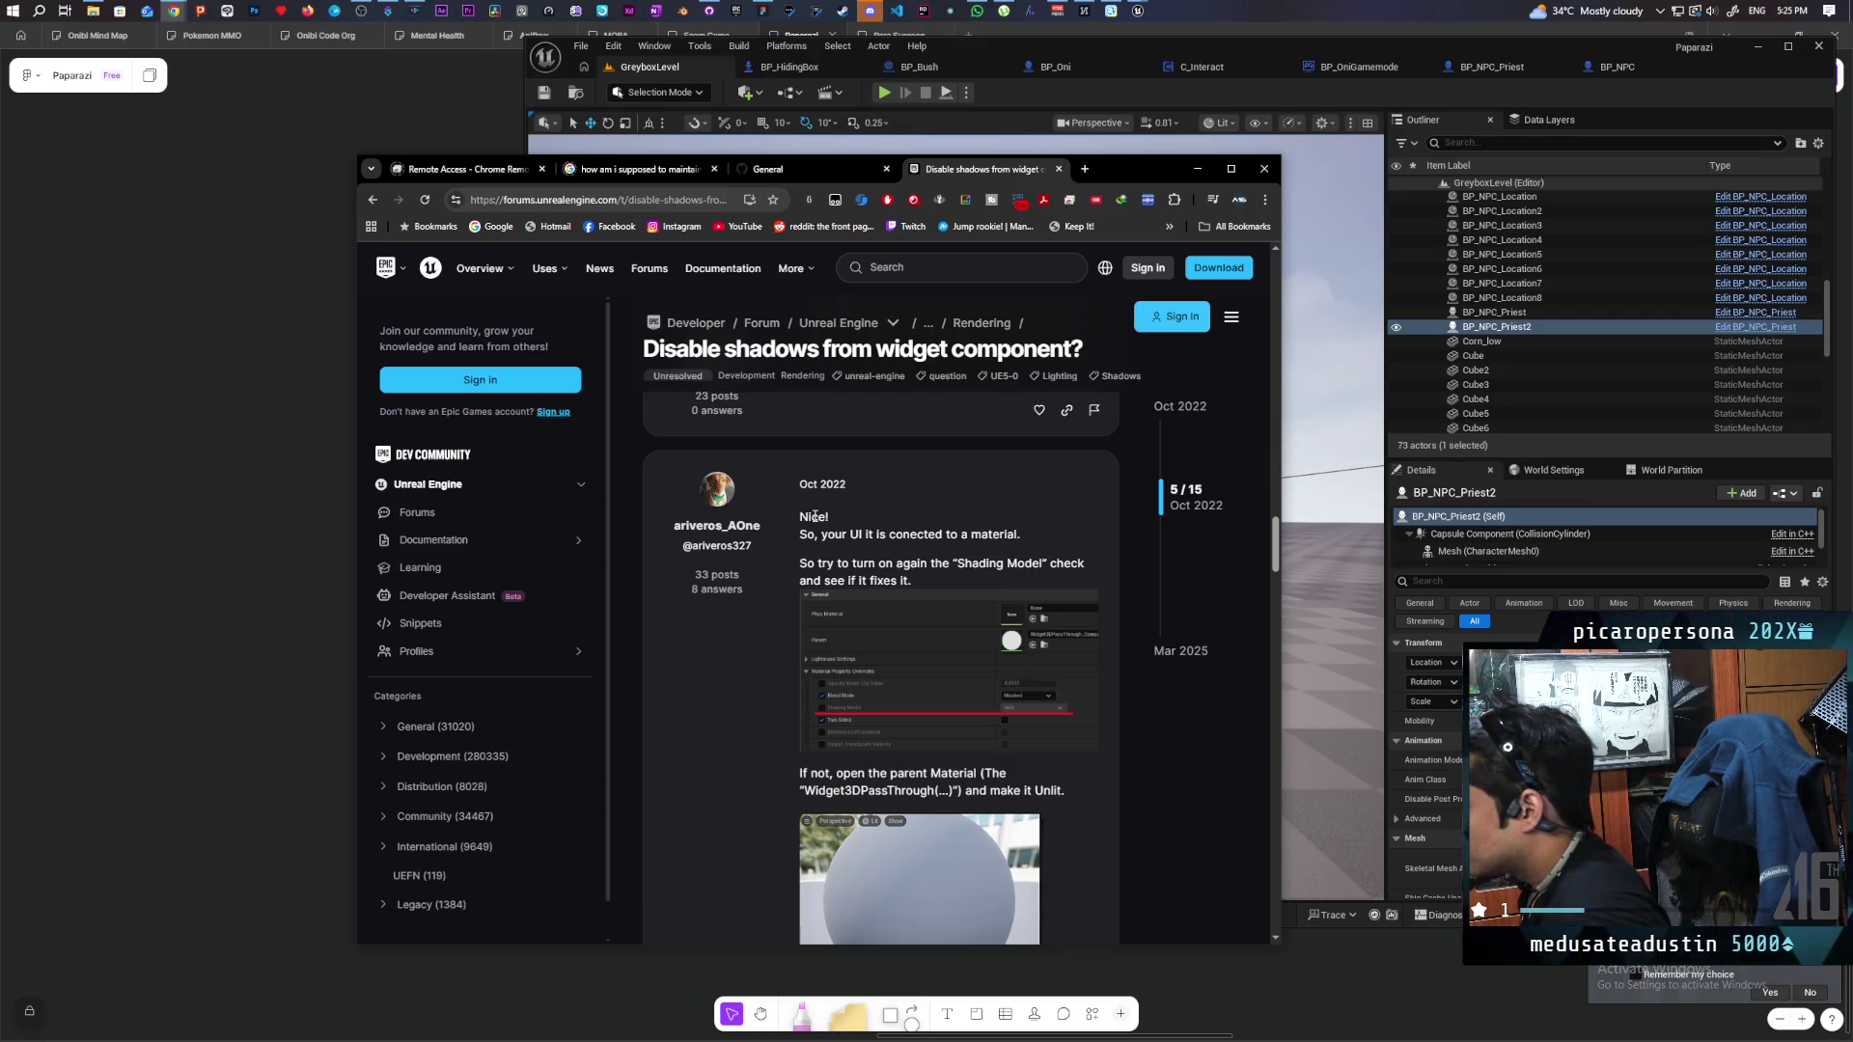
# Enlarge the Nov 2023 reply's screenshot of Set Cast Shadow on BeginPlay, then return to Unreal.
pyautogui.scroll(-5, 815, 516)
pyautogui.scroll(-5, 815, 522)
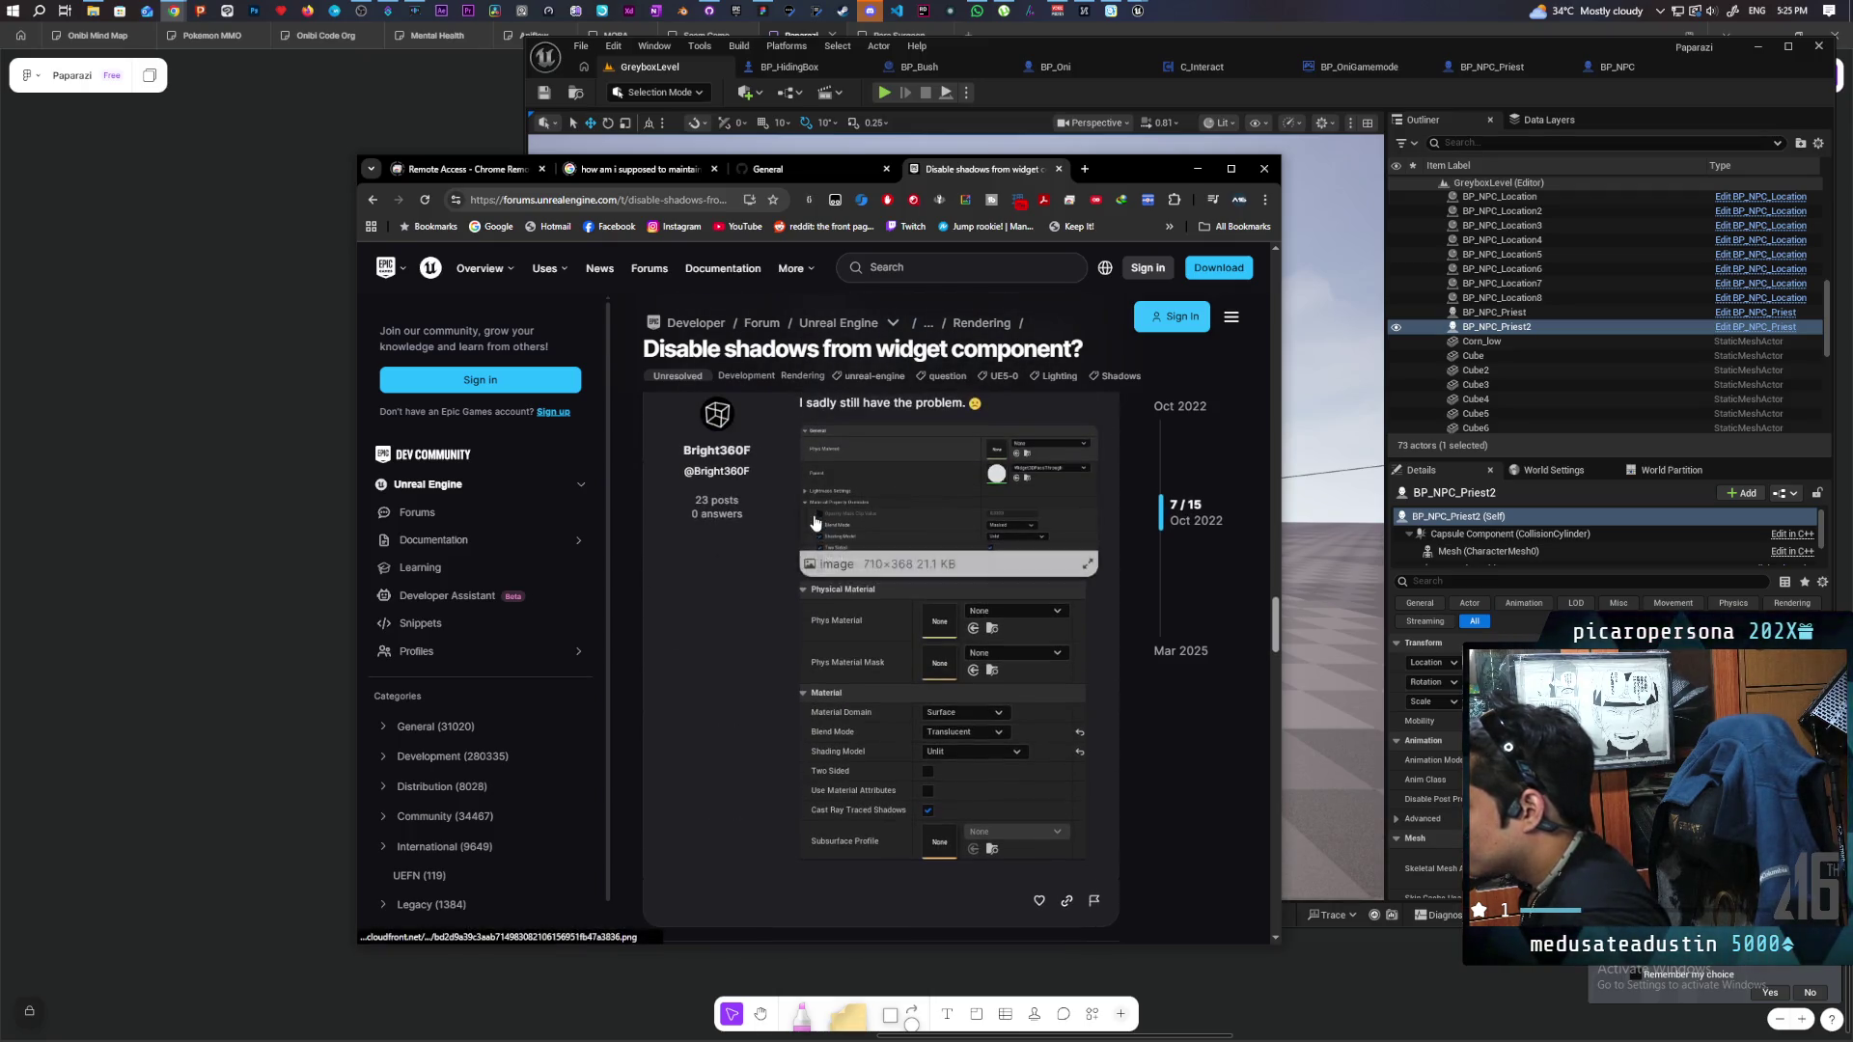
pyautogui.scroll(-3, 746, 560)
pyautogui.scroll(-3, 746, 560)
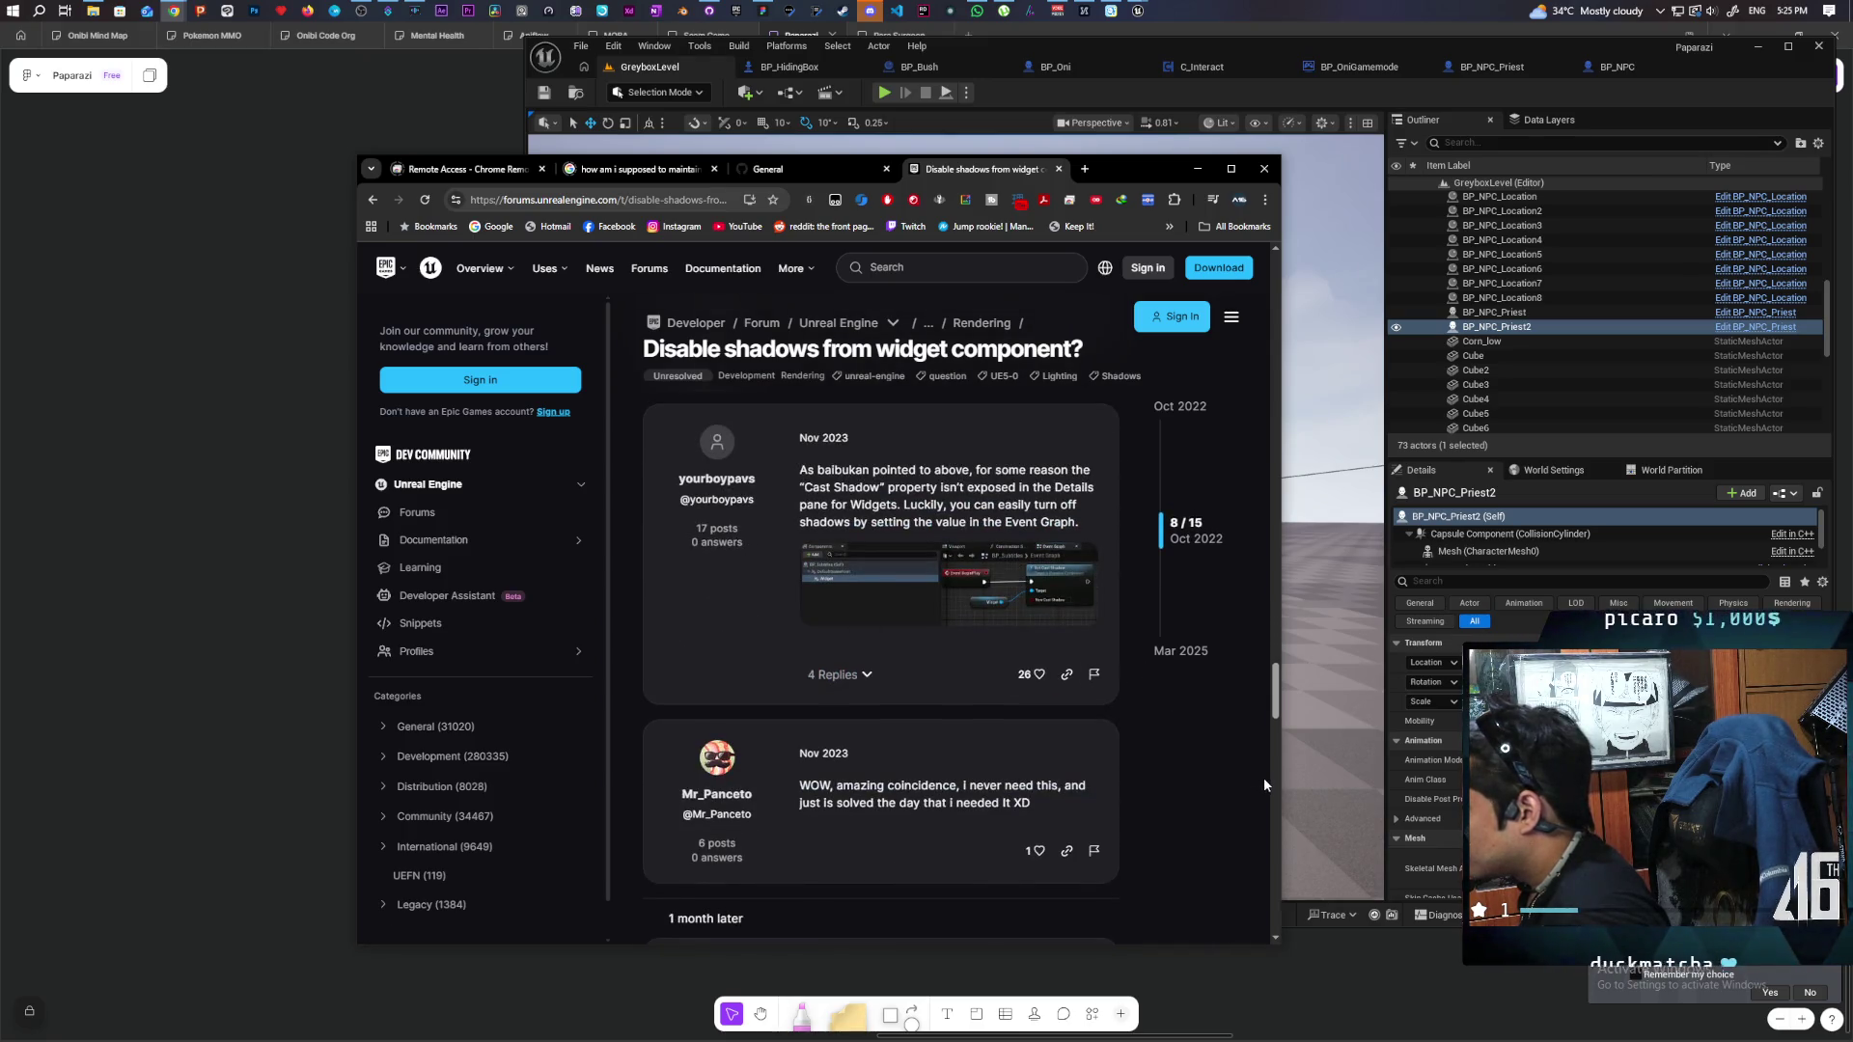
pyautogui.scroll(-2, 1183, 767)
pyautogui.scroll(2, 1183, 767)
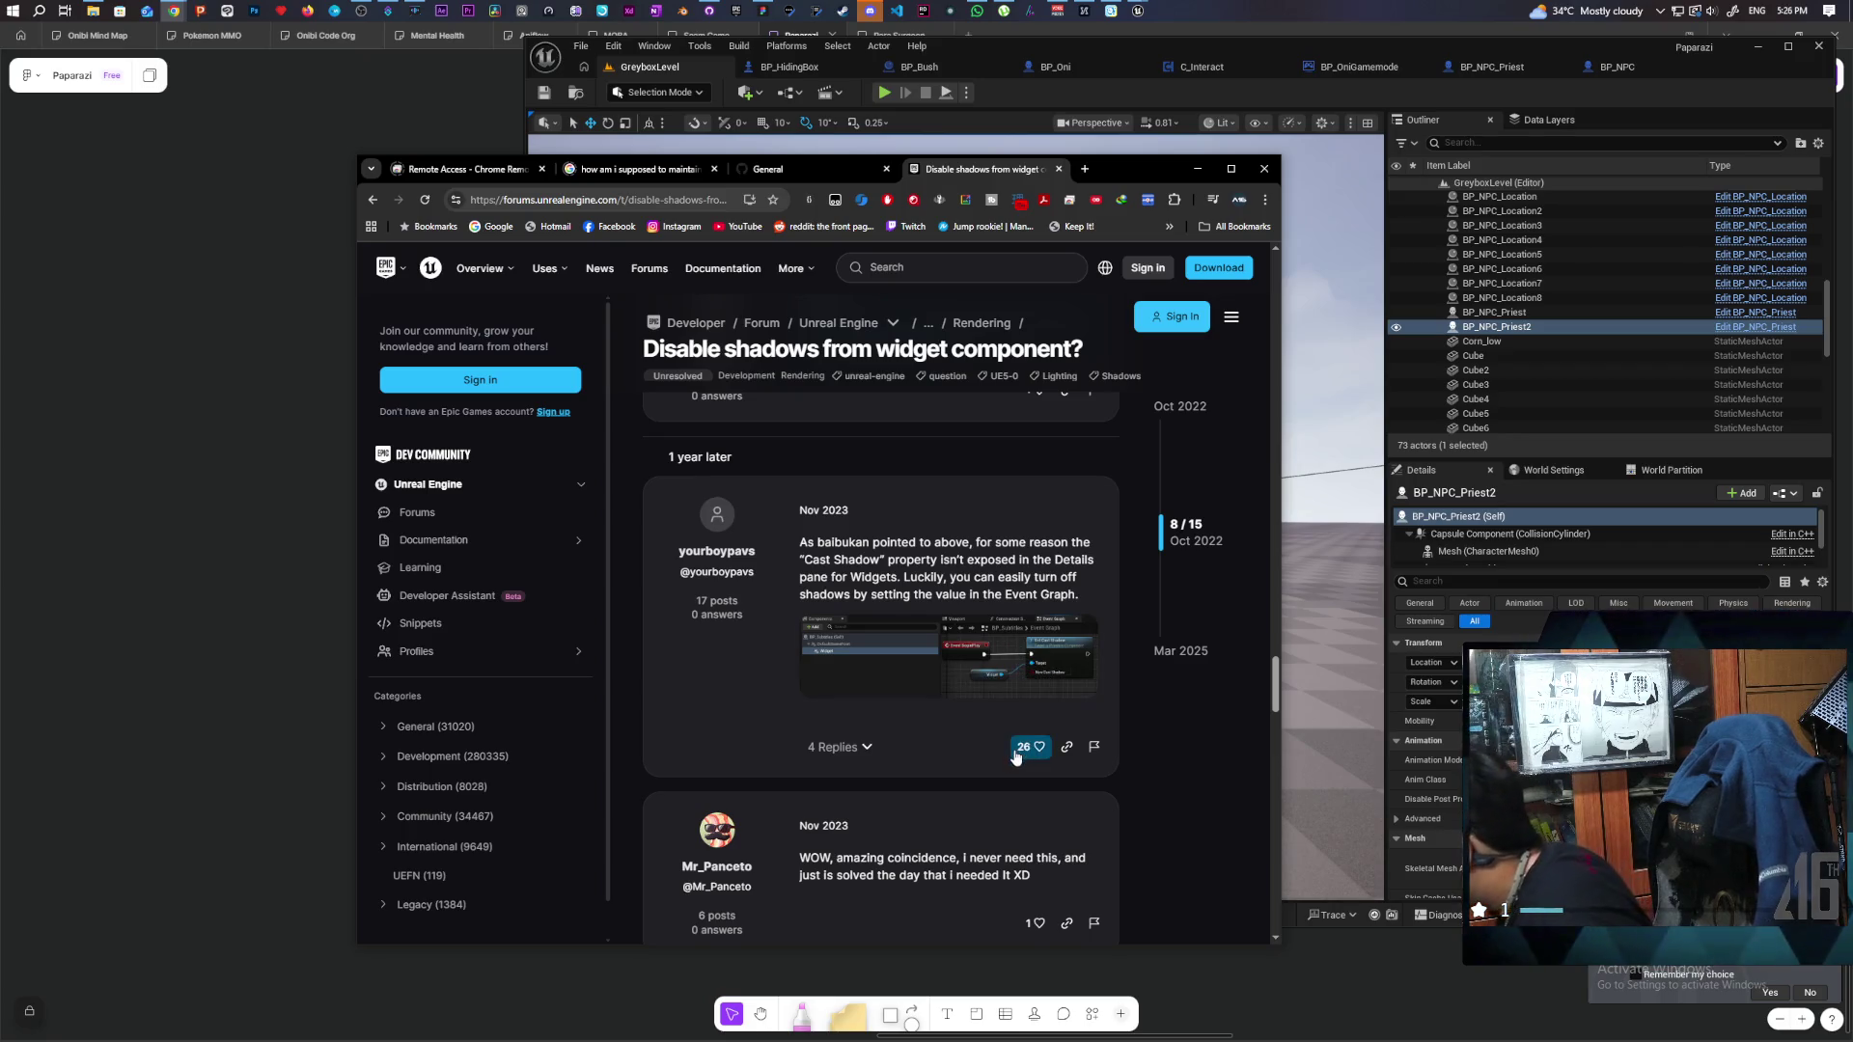
pyautogui.click(983, 655)
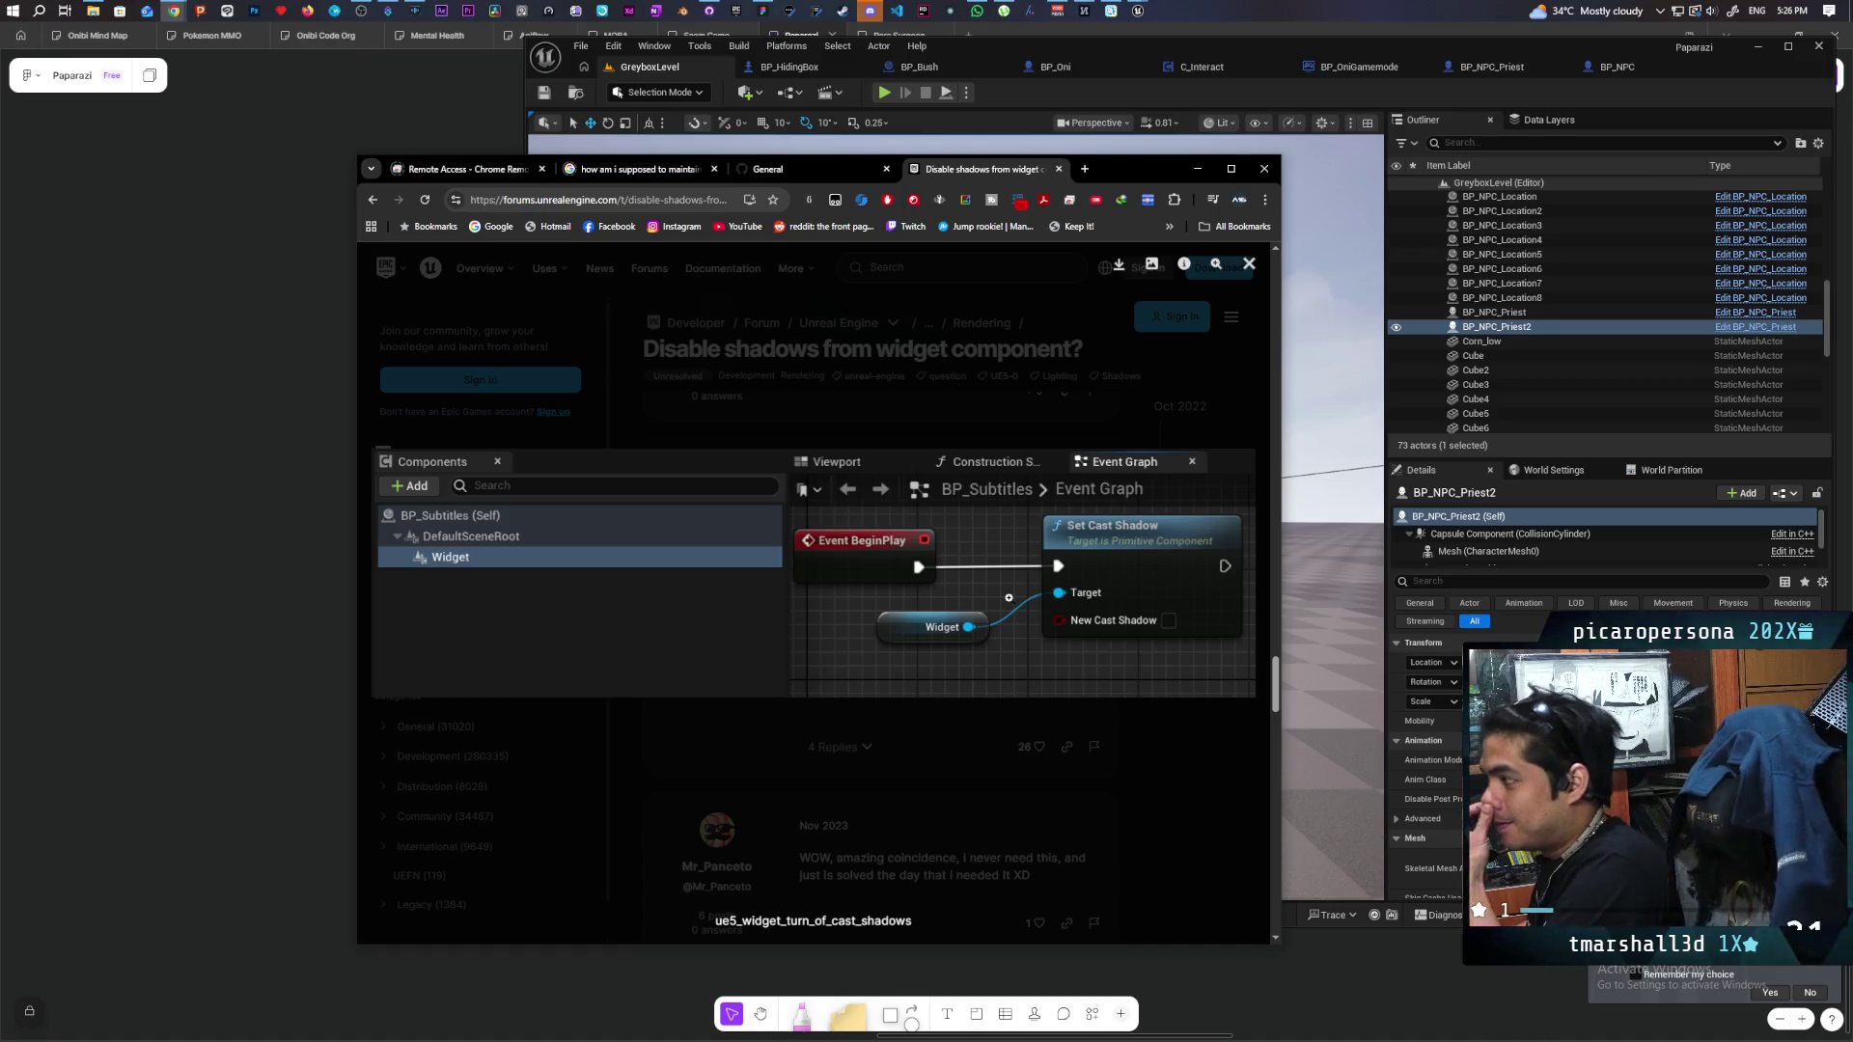
pyautogui.click(1607, 67)
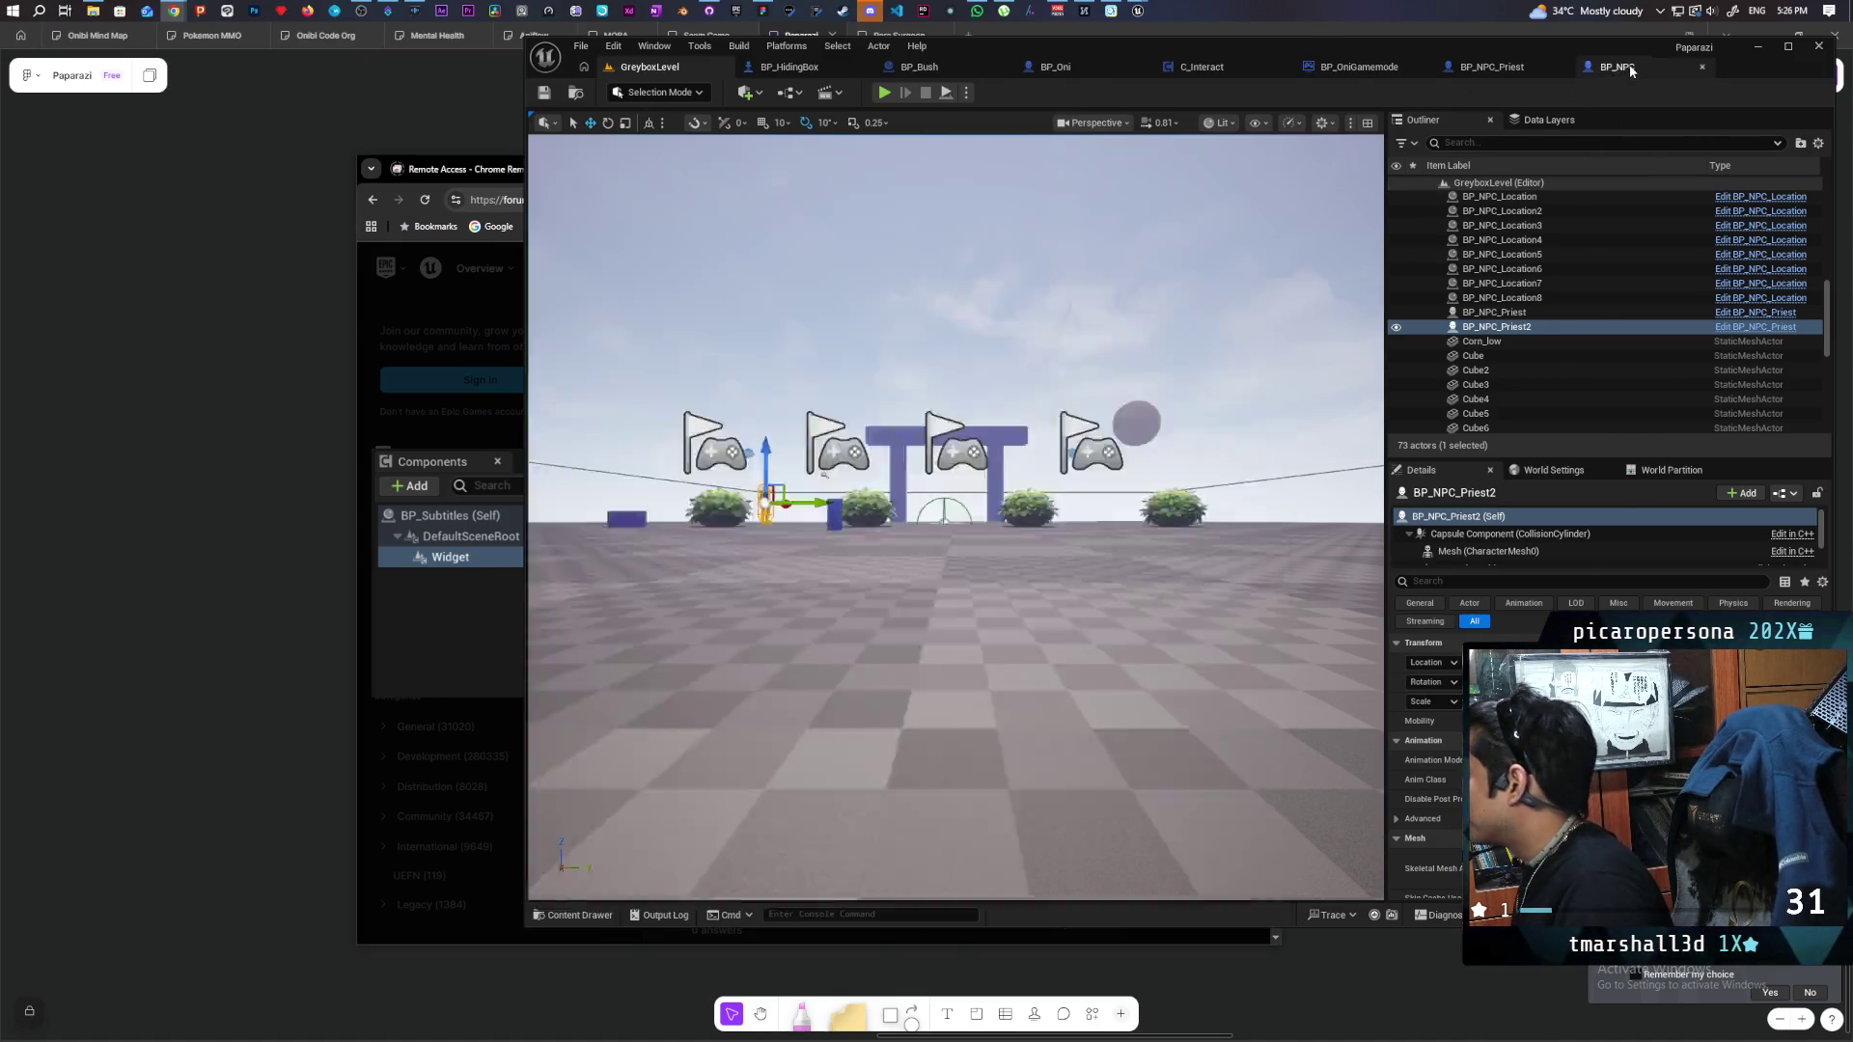
# Add a third Sequence output wired to a Set Cast Shadow node targeting Detection Widget.
pyautogui.scroll(-3, 1000, 443)
pyautogui.scroll(3, 1000, 443)
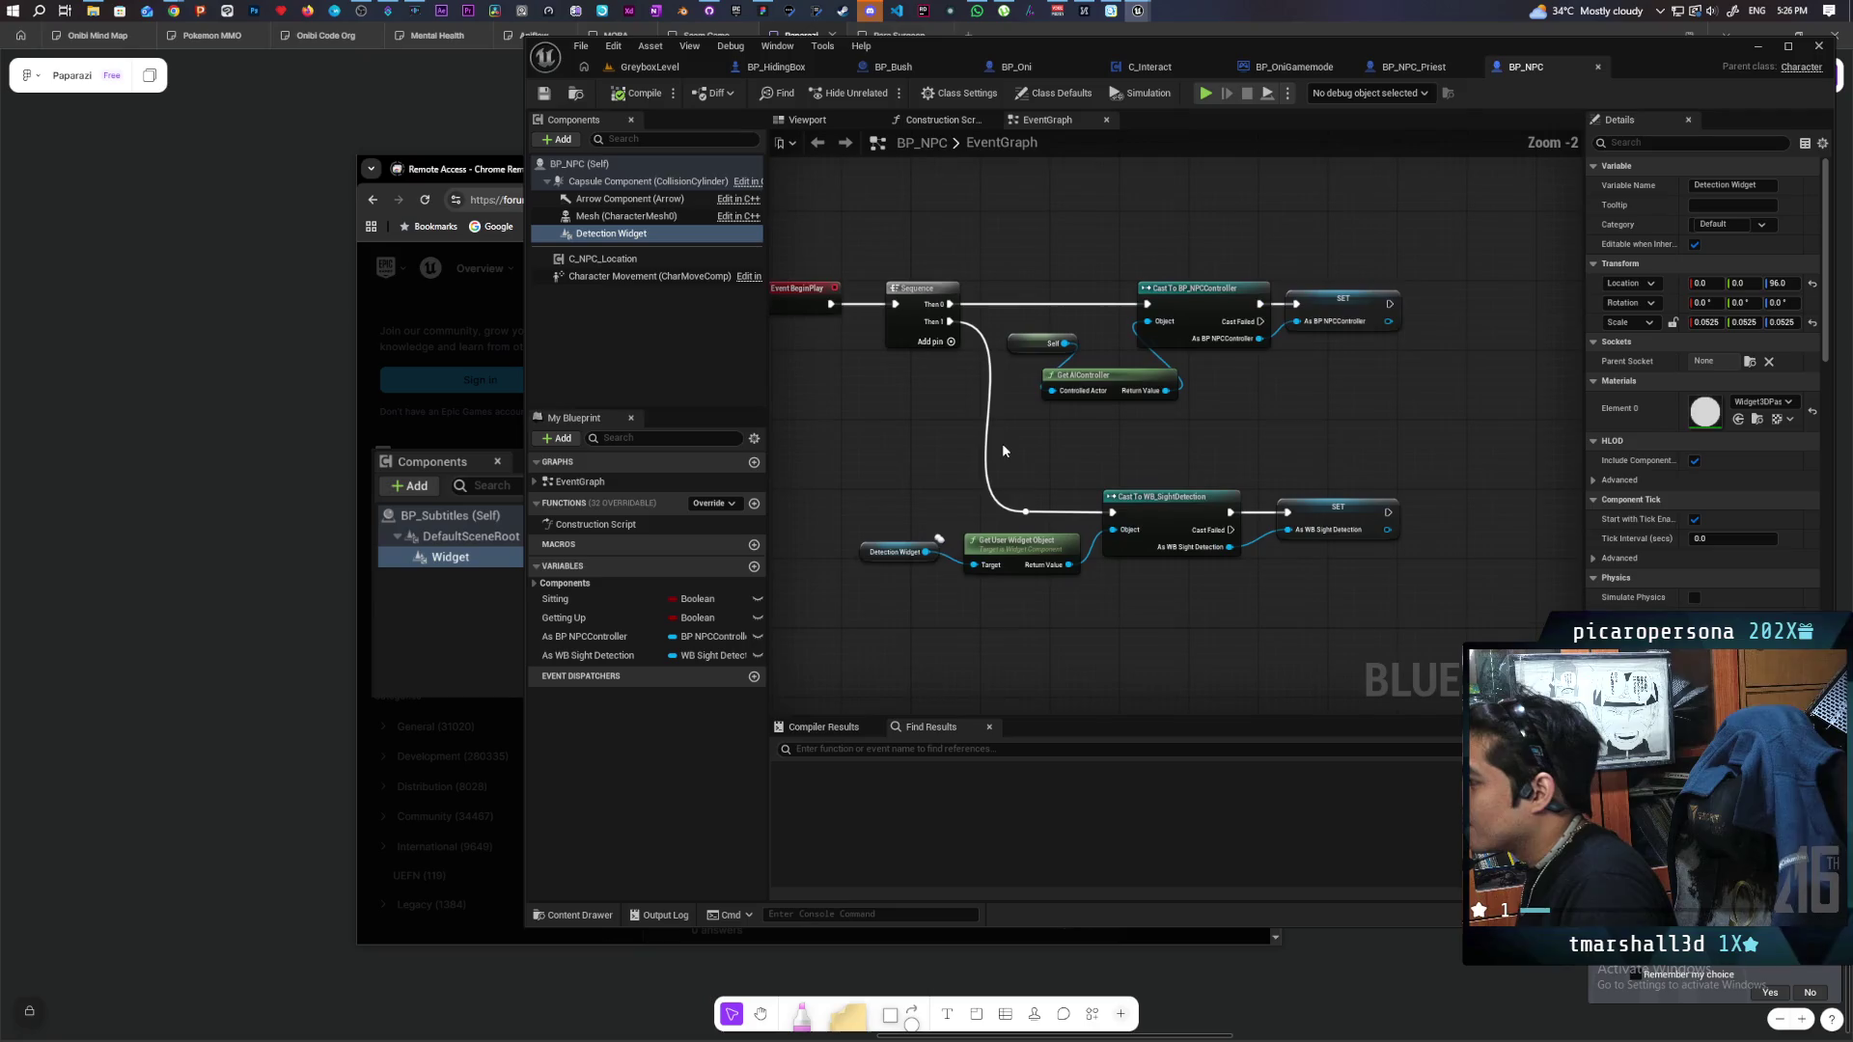
pyautogui.click(951, 343)
pyautogui.moveTo(610, 234)
pyautogui.mouseDown()
pyautogui.moveTo(934, 191)
pyautogui.moveTo(837, 188)
pyautogui.moveTo(974, 211)
pyautogui.mouseUp()
pyautogui.write('set')
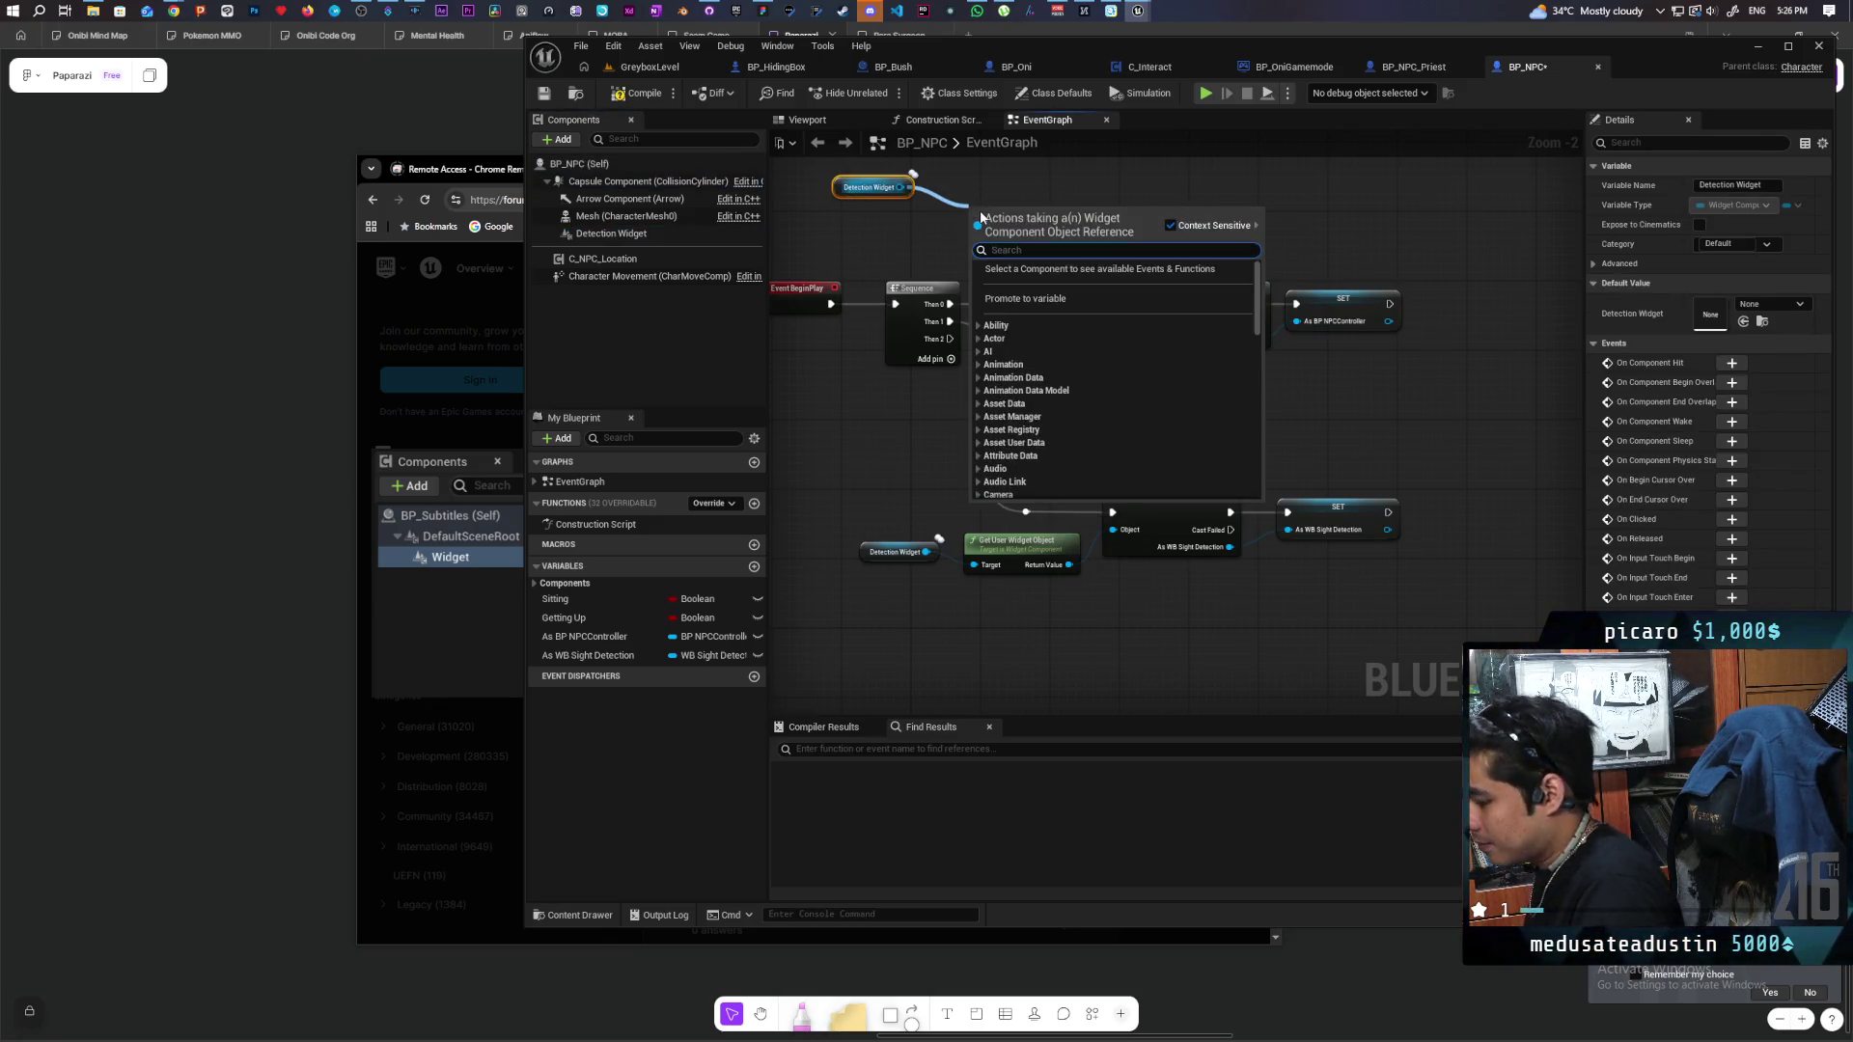
pyautogui.write(' cast shadow')
pyautogui.press('Return')
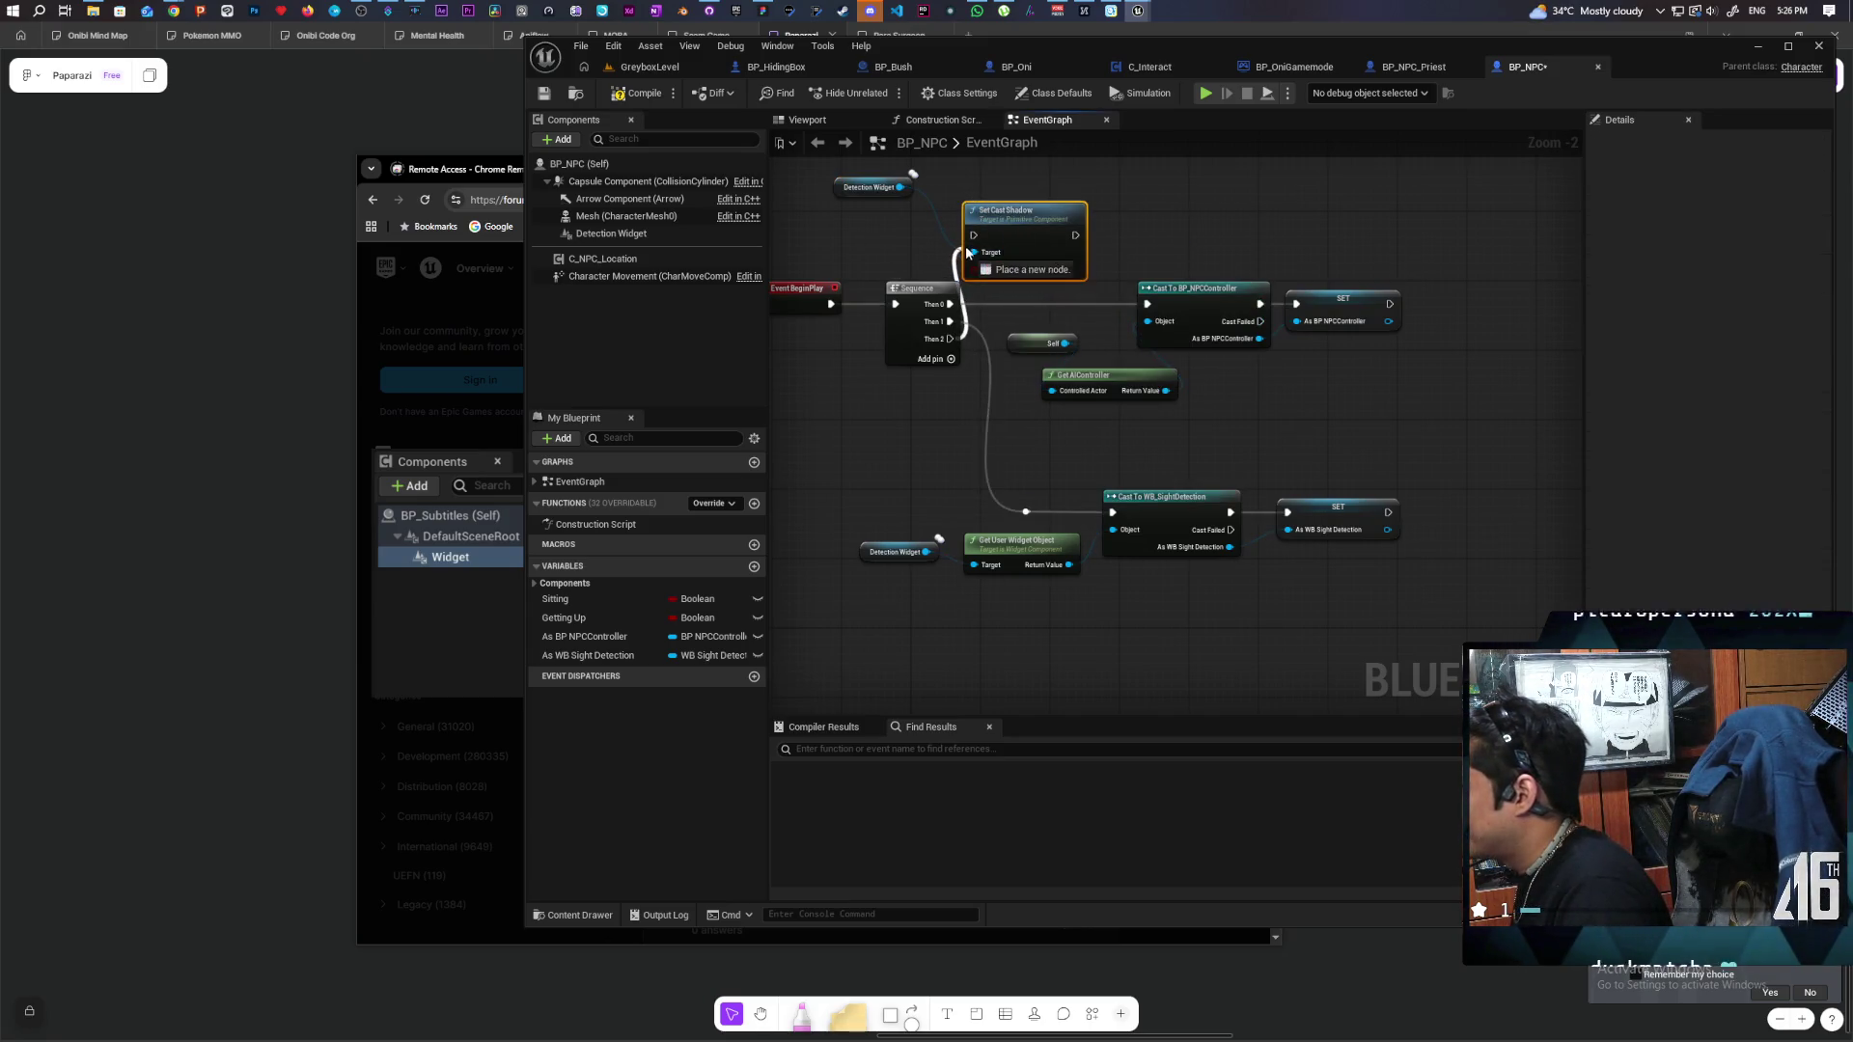
# Reposition the Set Cast Shadow node, save BP_NPC, and return to GreyboxLevel.
pyautogui.moveTo(1004, 232); pyautogui.dragTo(1030, 224)
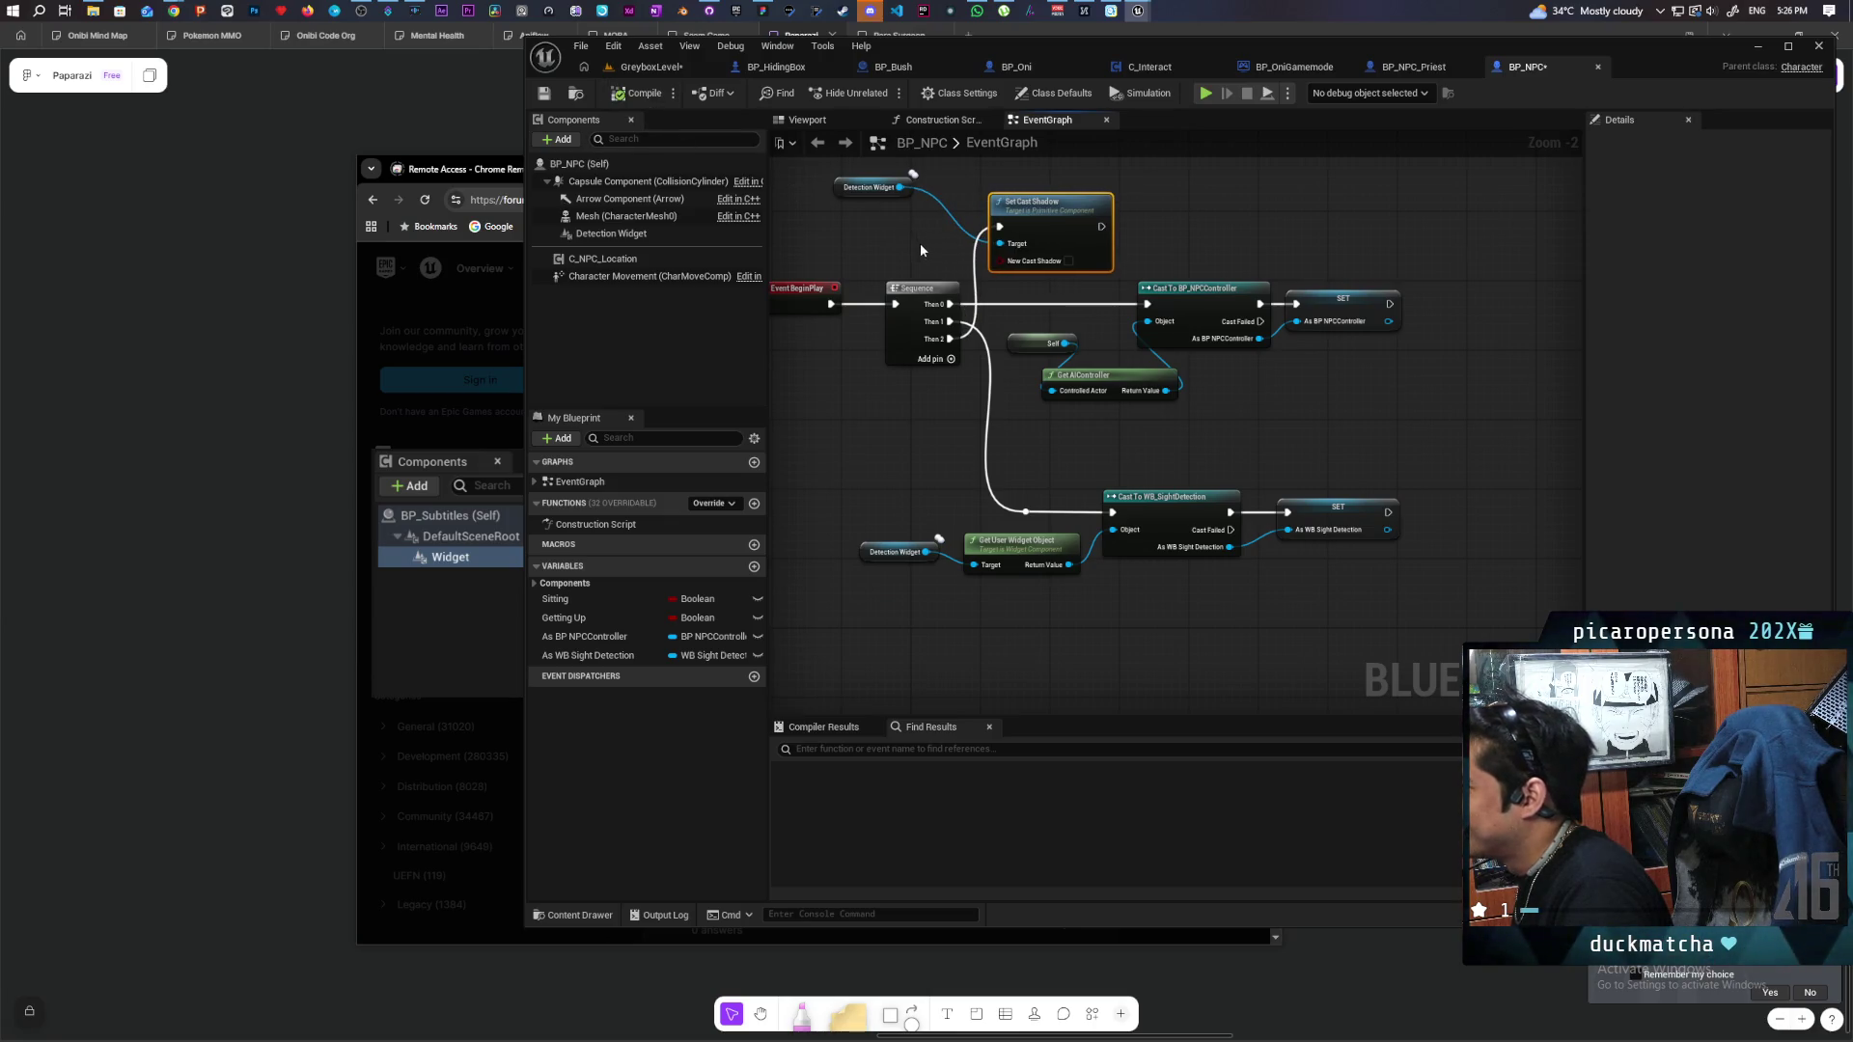
pyautogui.hotkey('ctrl', 's')
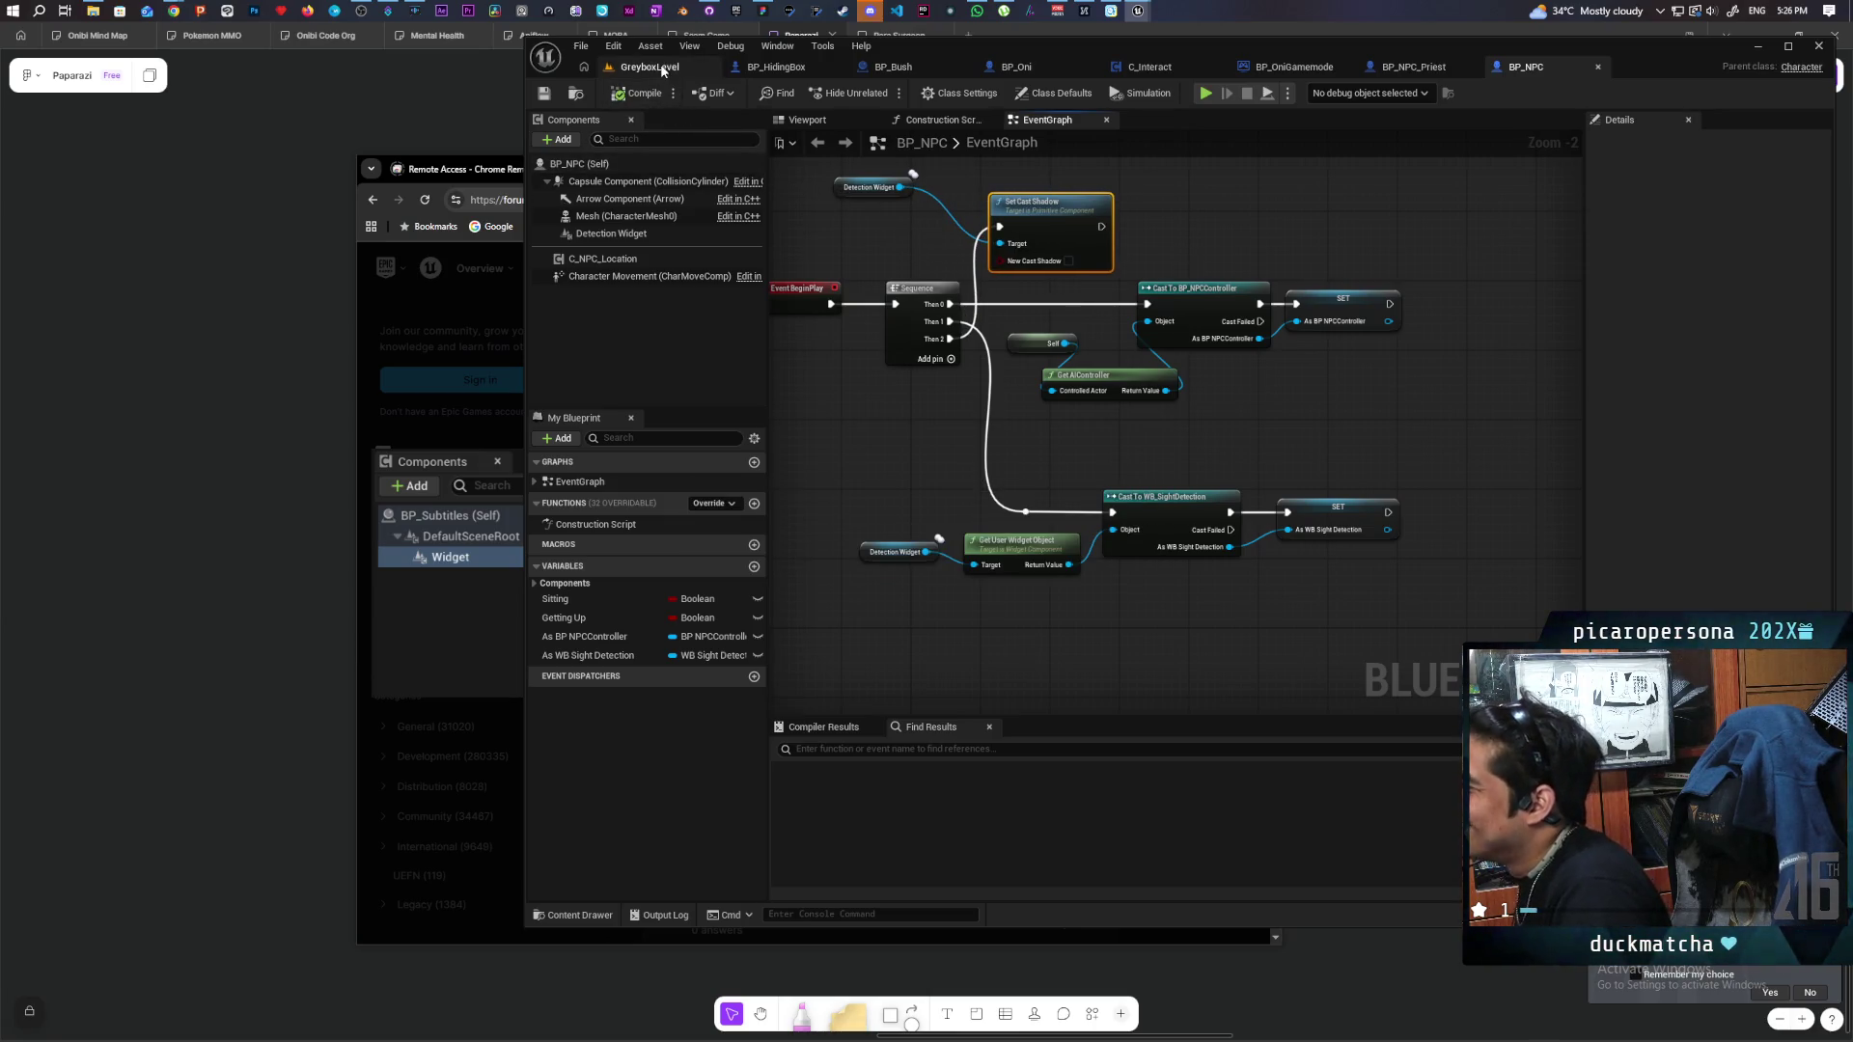
pyautogui.click(663, 68)
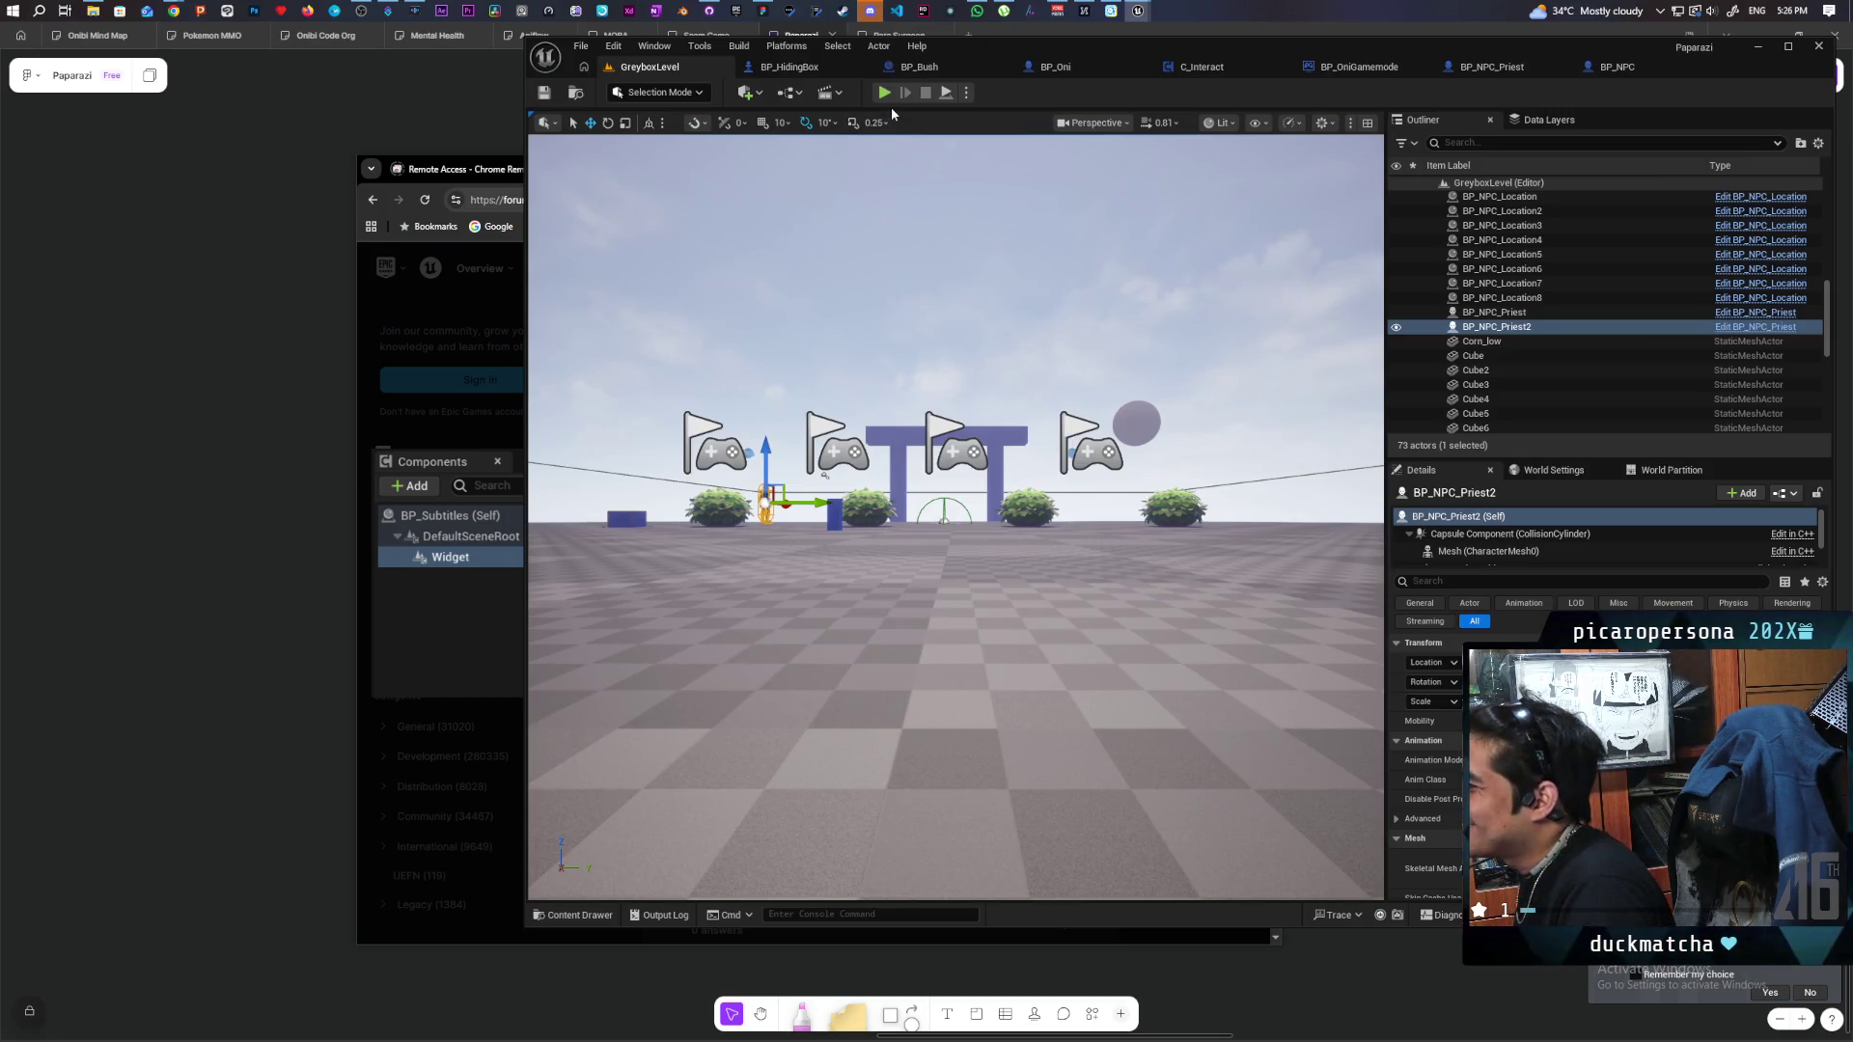
# Review the BP_NPC and BP_NPC_Priest graphs, then start a GreyboxLevel play-in-editor session.
pyautogui.click(1617, 67)
pyautogui.click(1414, 67)
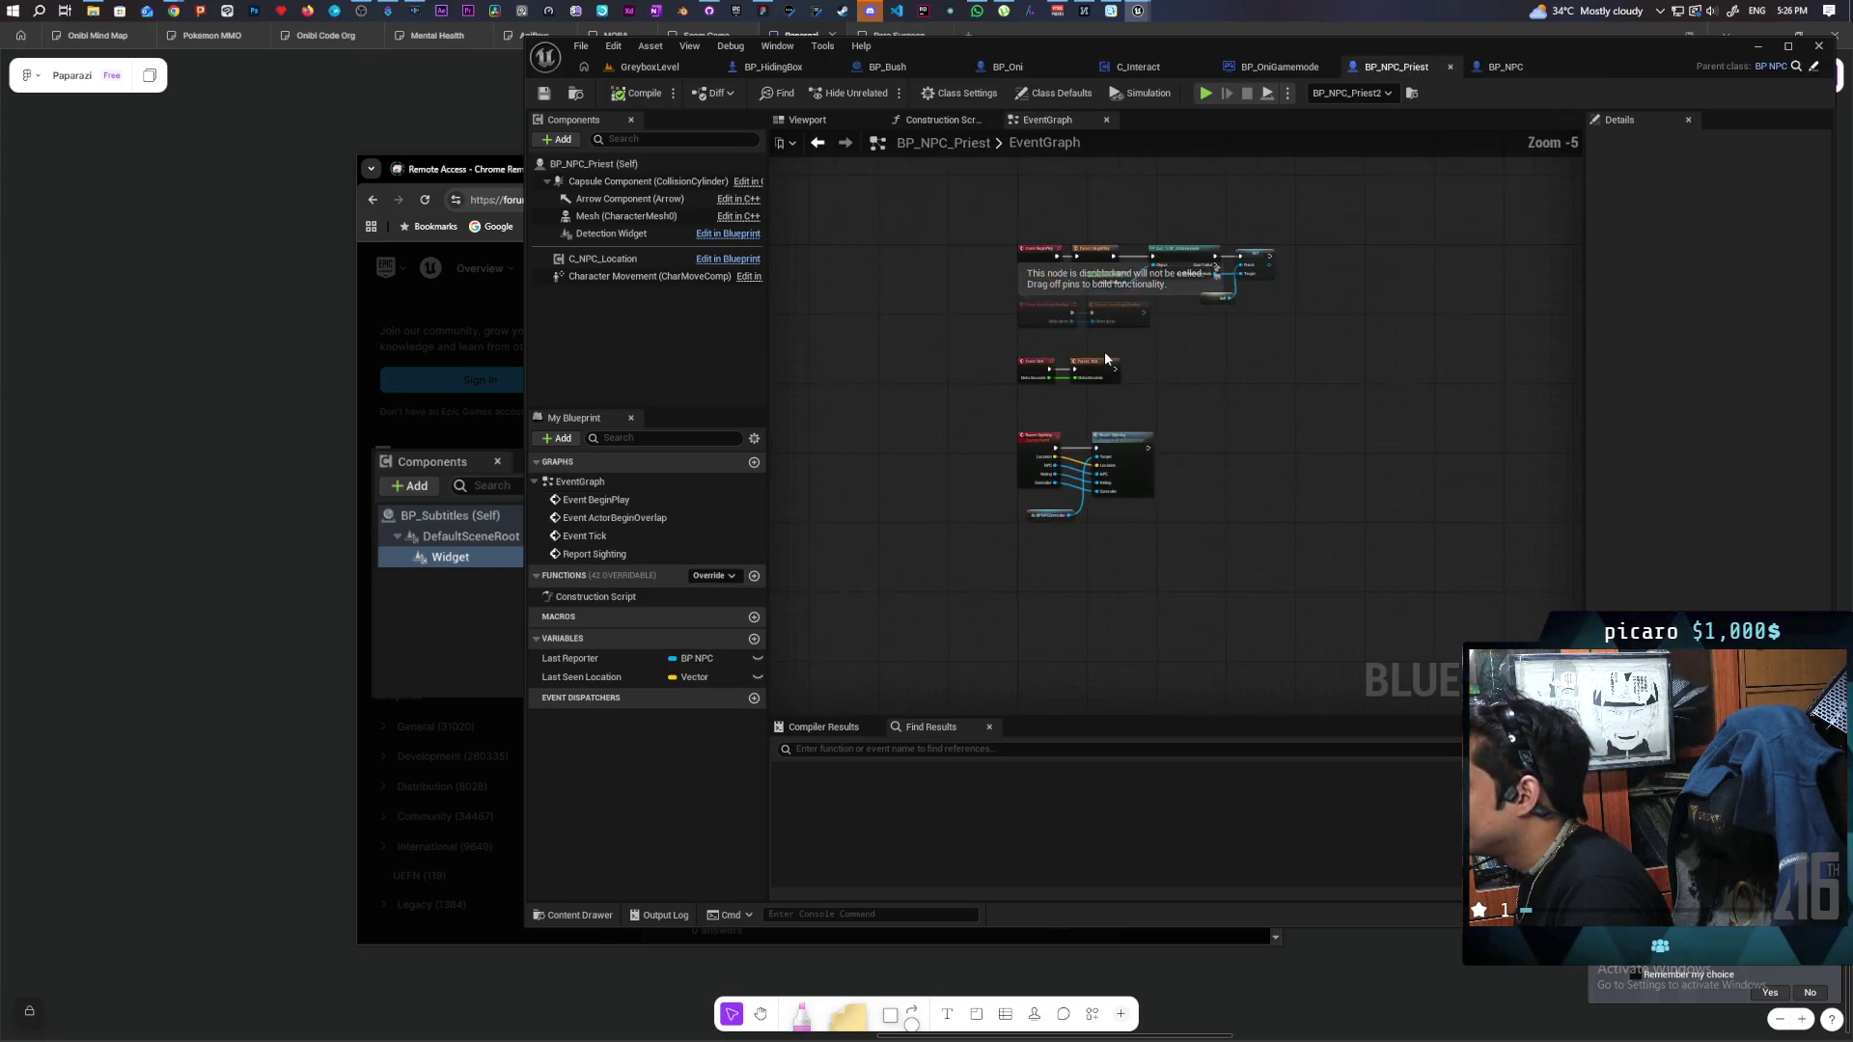
pyautogui.scroll(3, 1119, 352)
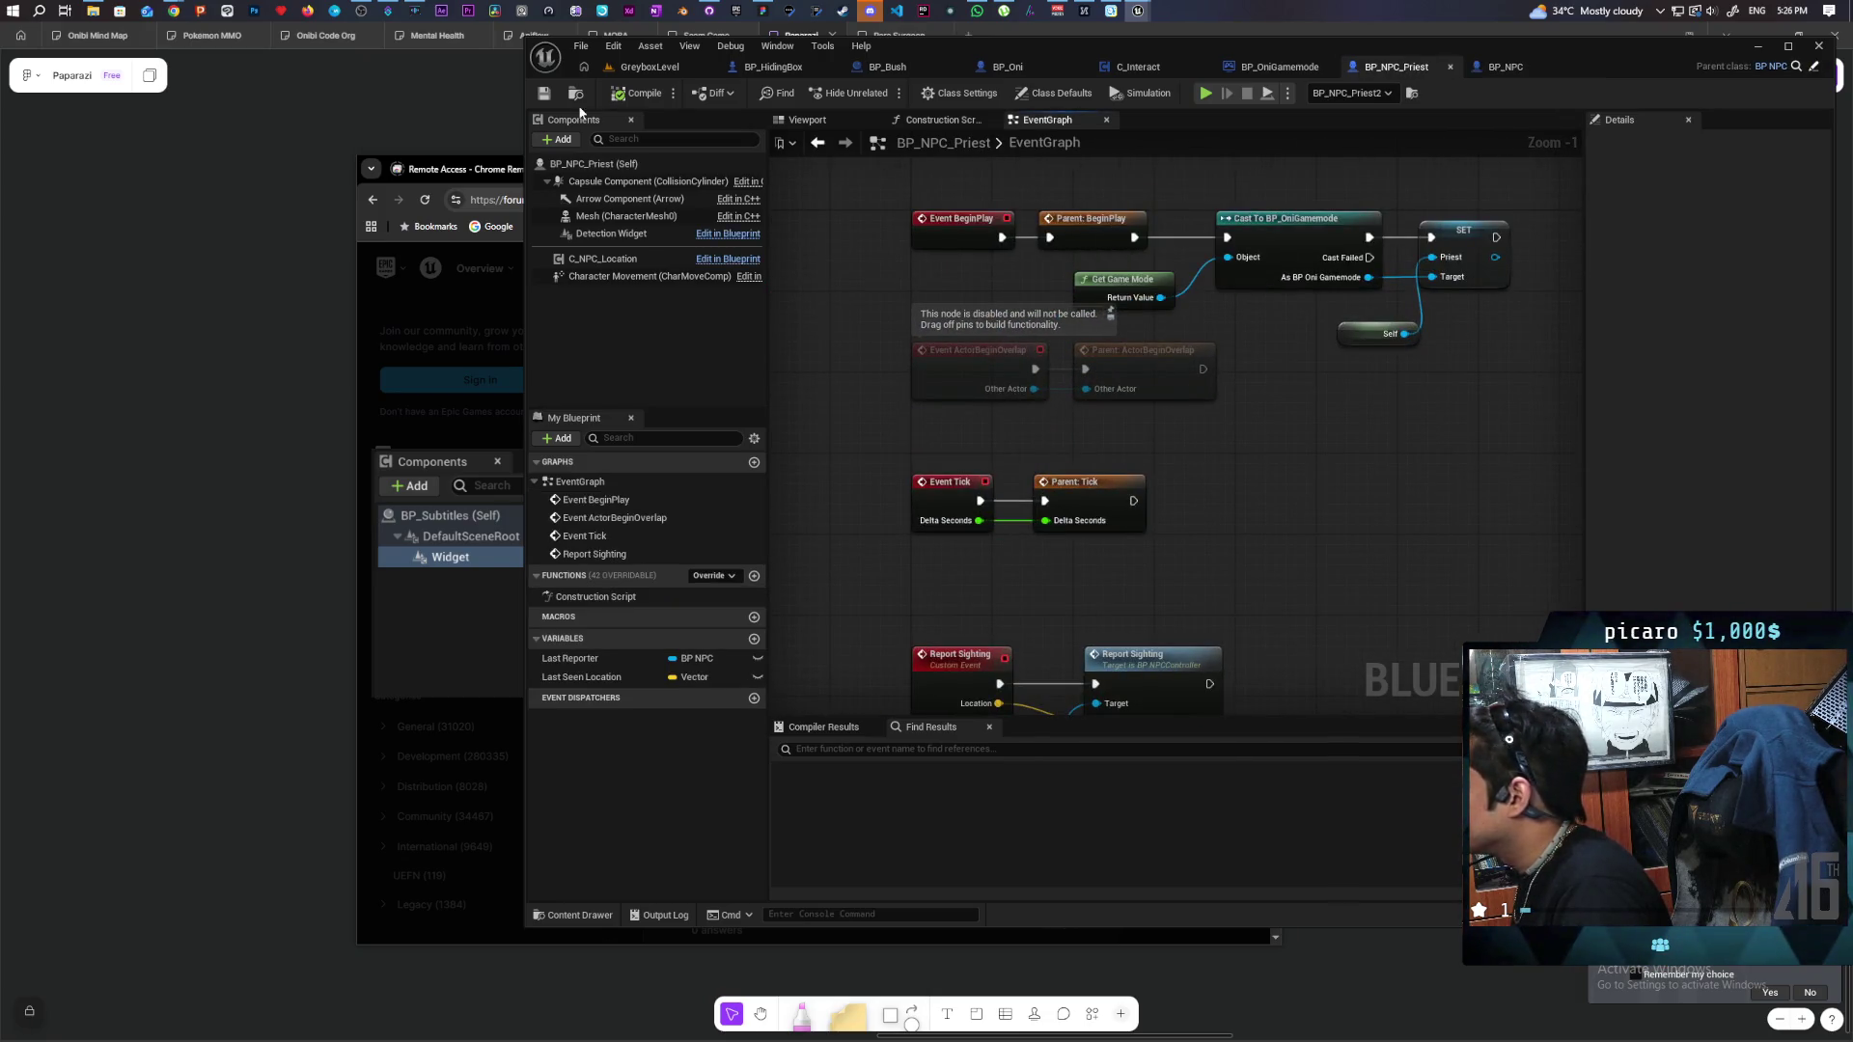
pyautogui.click(651, 67)
pyautogui.click(884, 92)
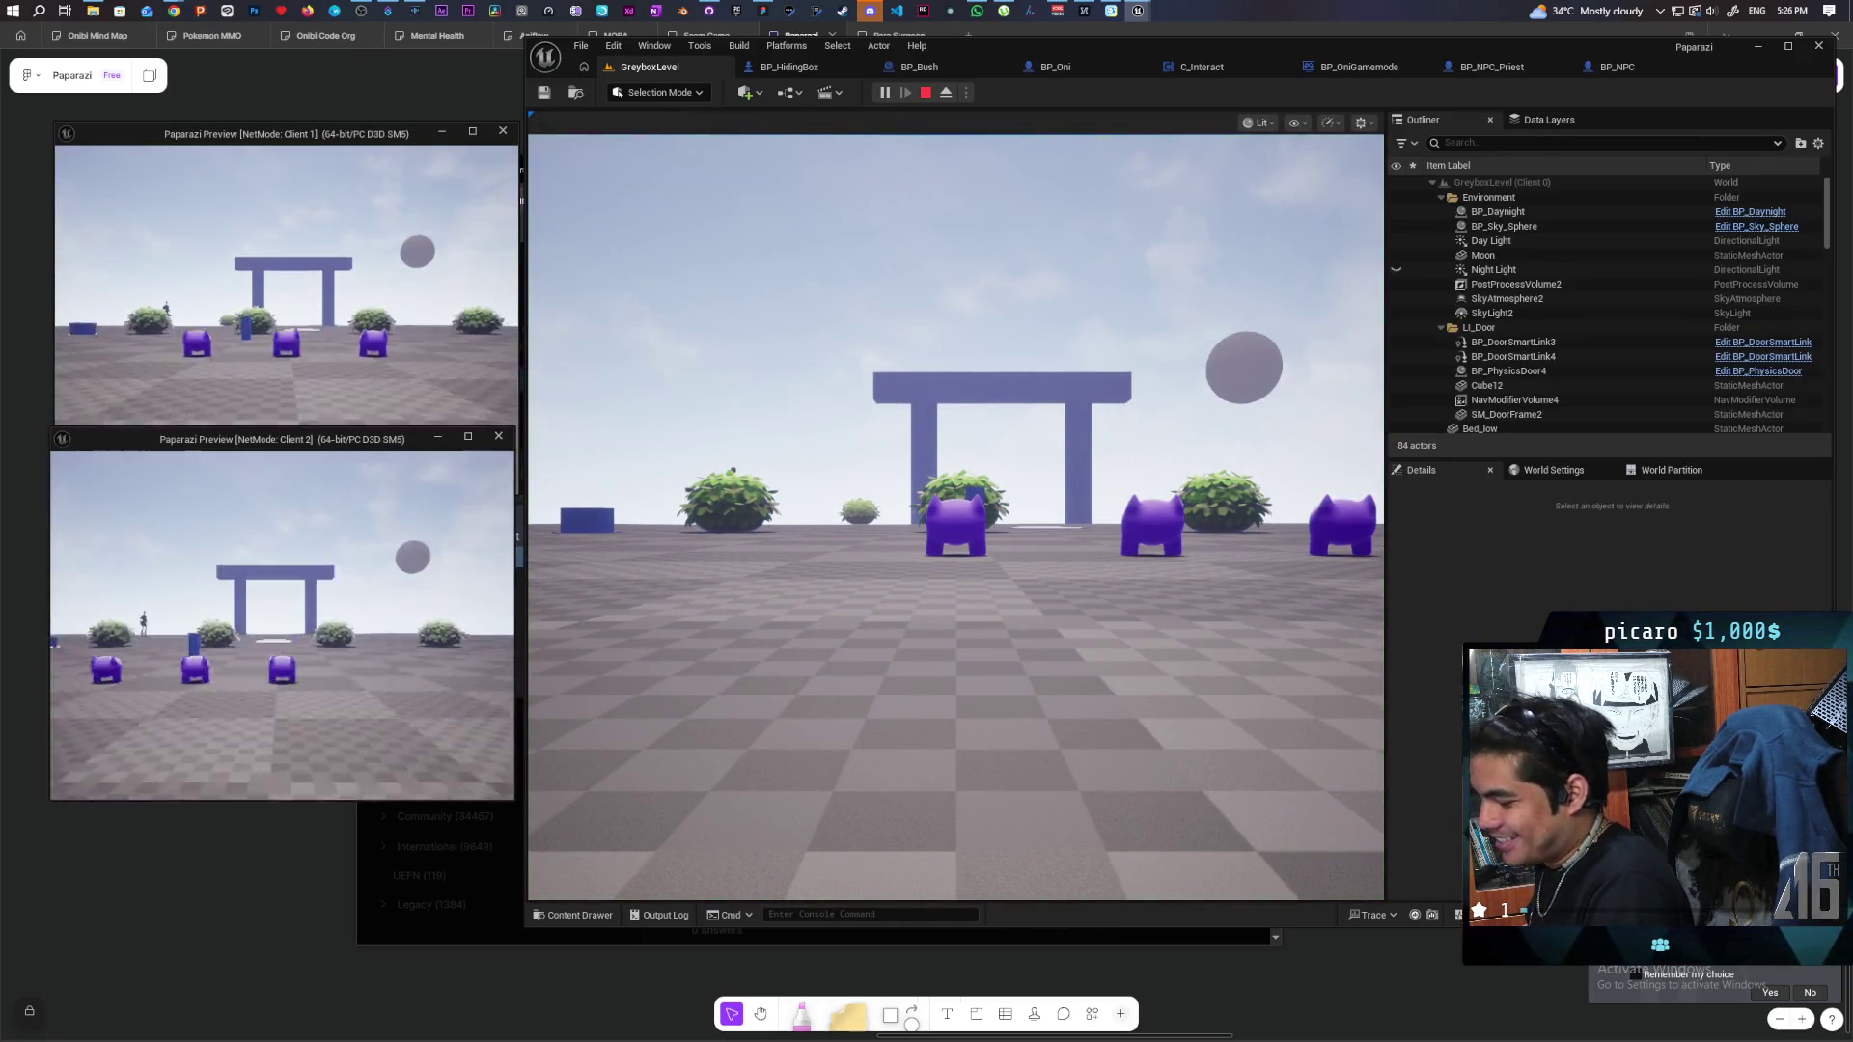
# Walk the Oni between the bushes toward the NPC until it reacts, then stop playing.
pyautogui.click(955, 516)
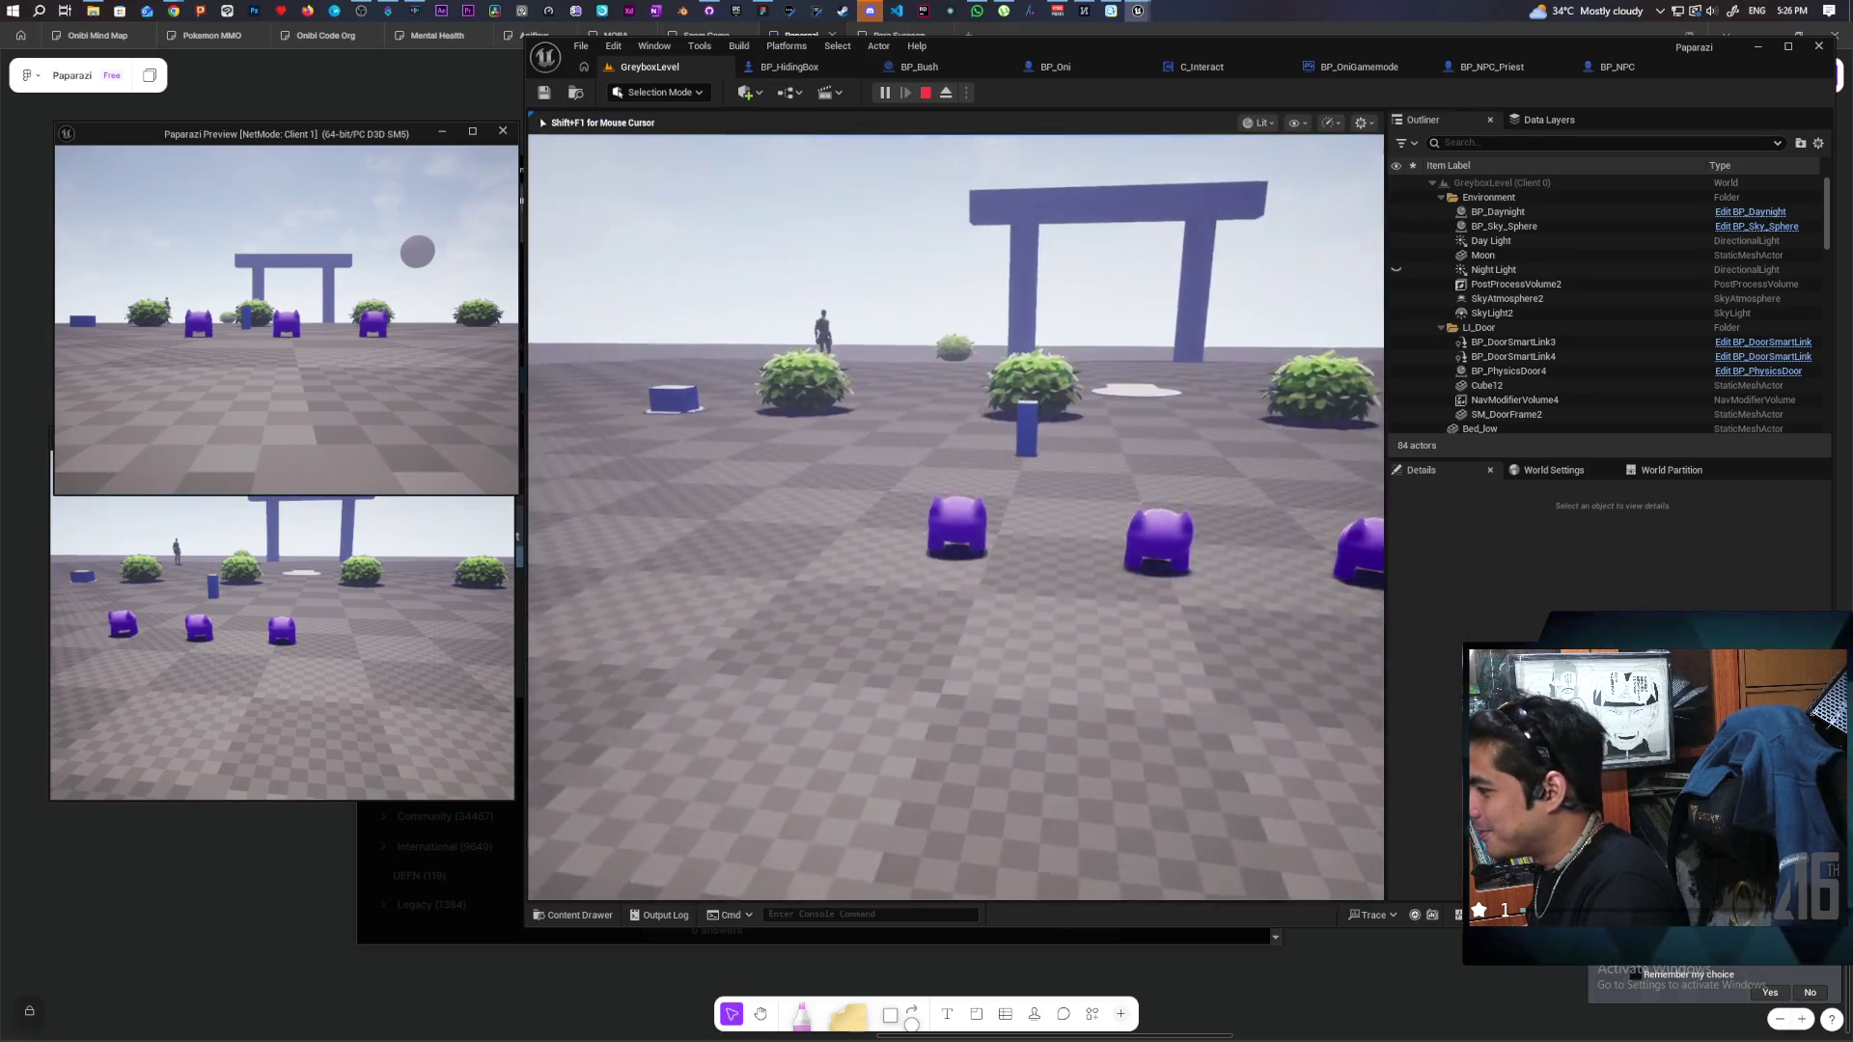
pyautogui.press('w')
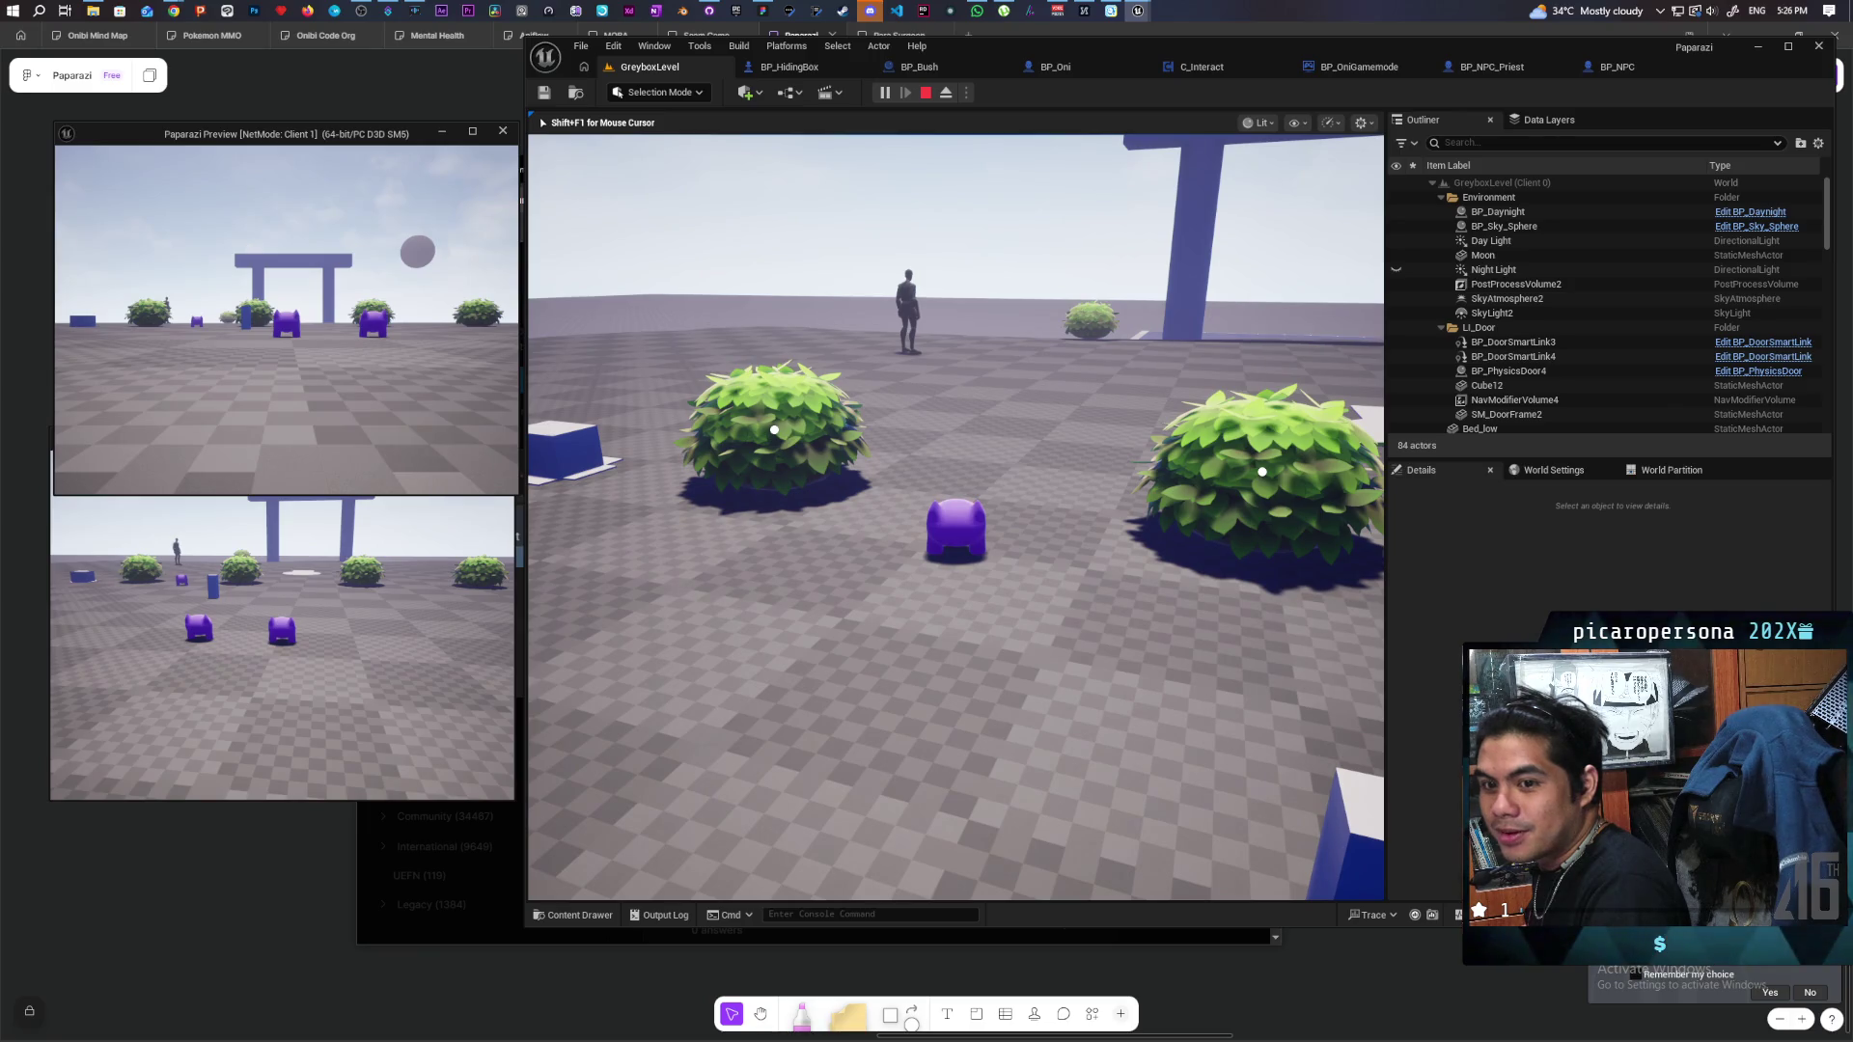
pyautogui.moveTo(955, 516)
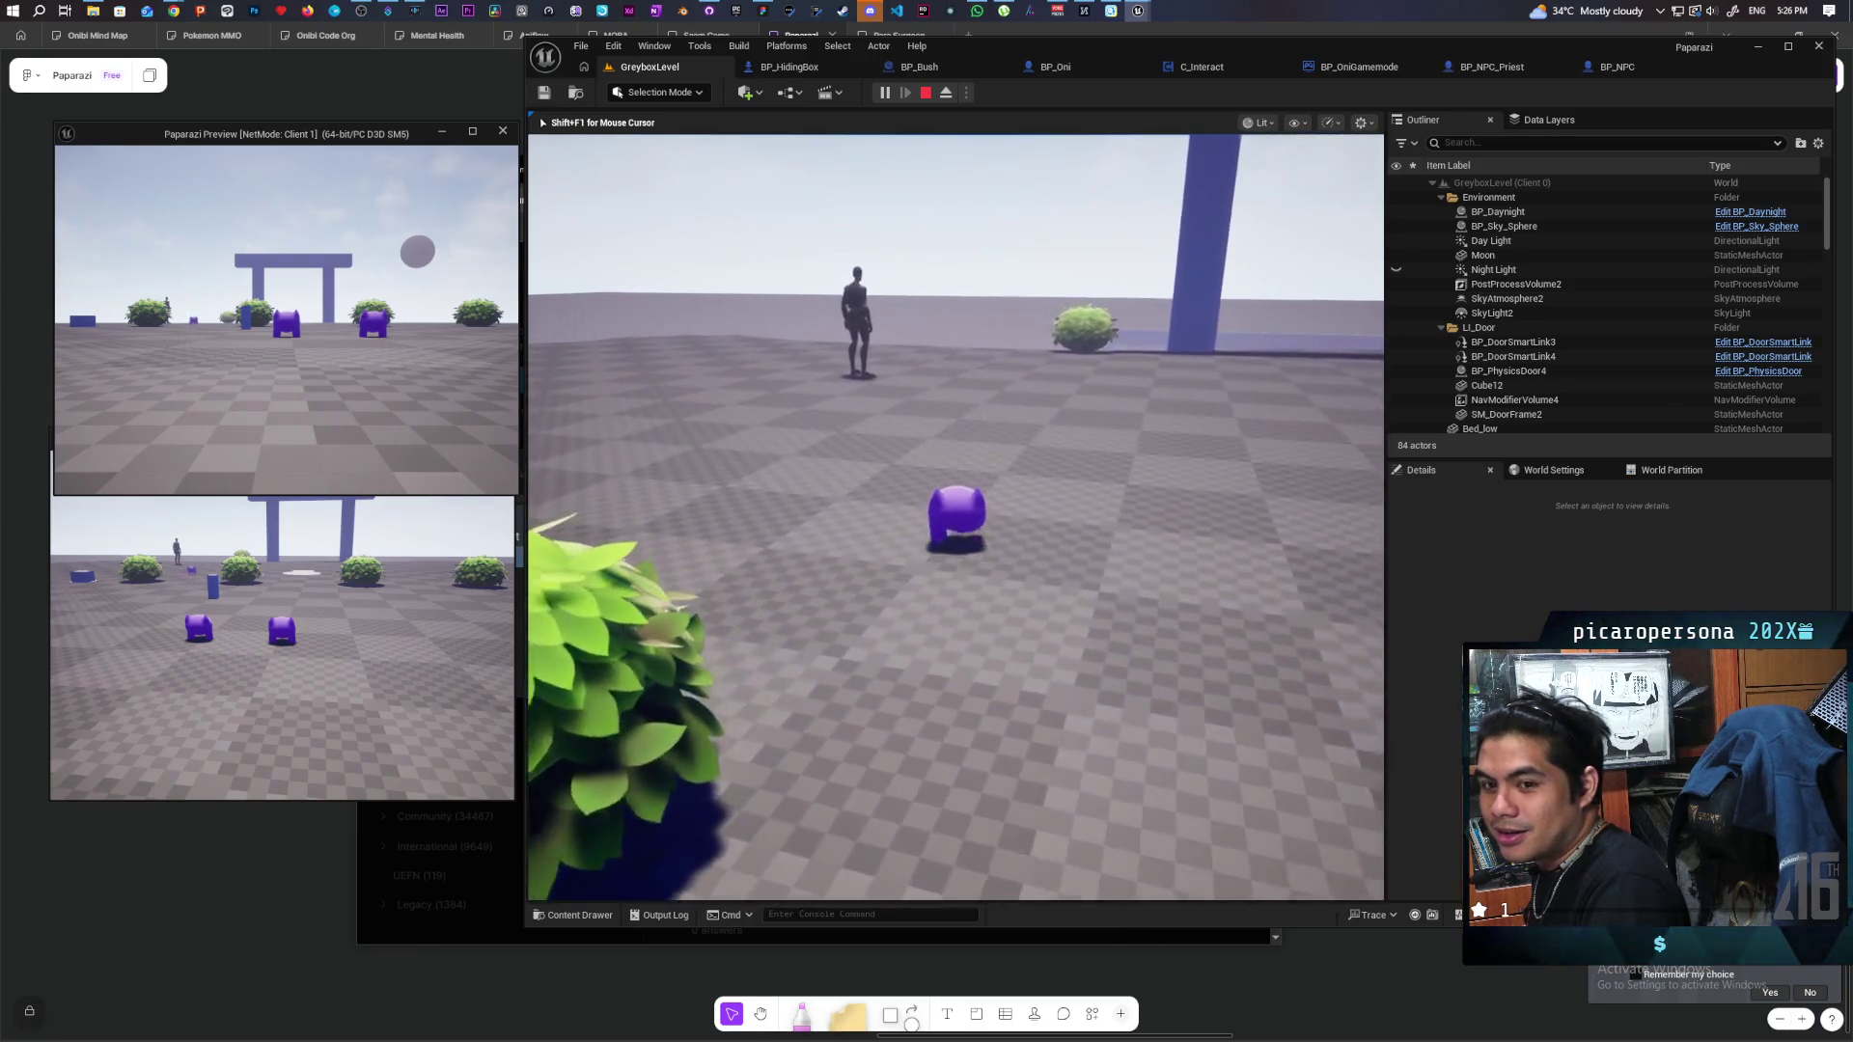
pyautogui.press('w')
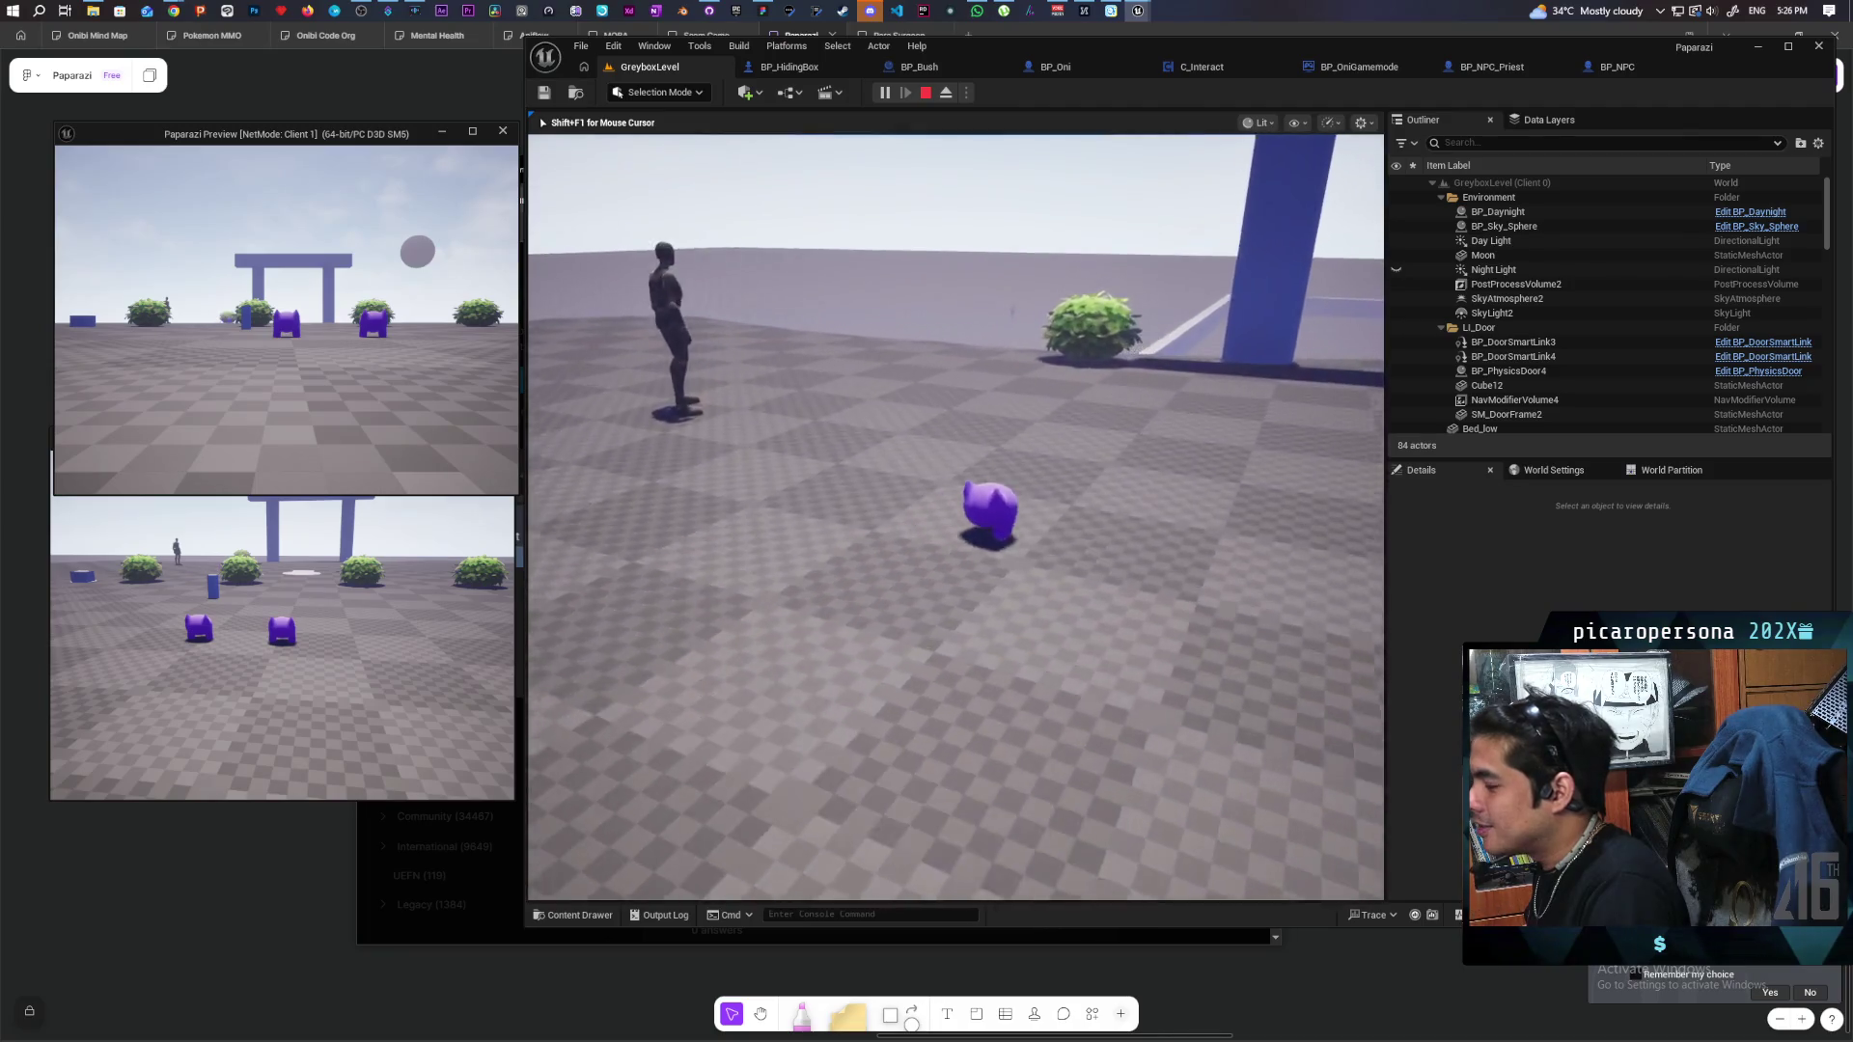
pyautogui.press('w')
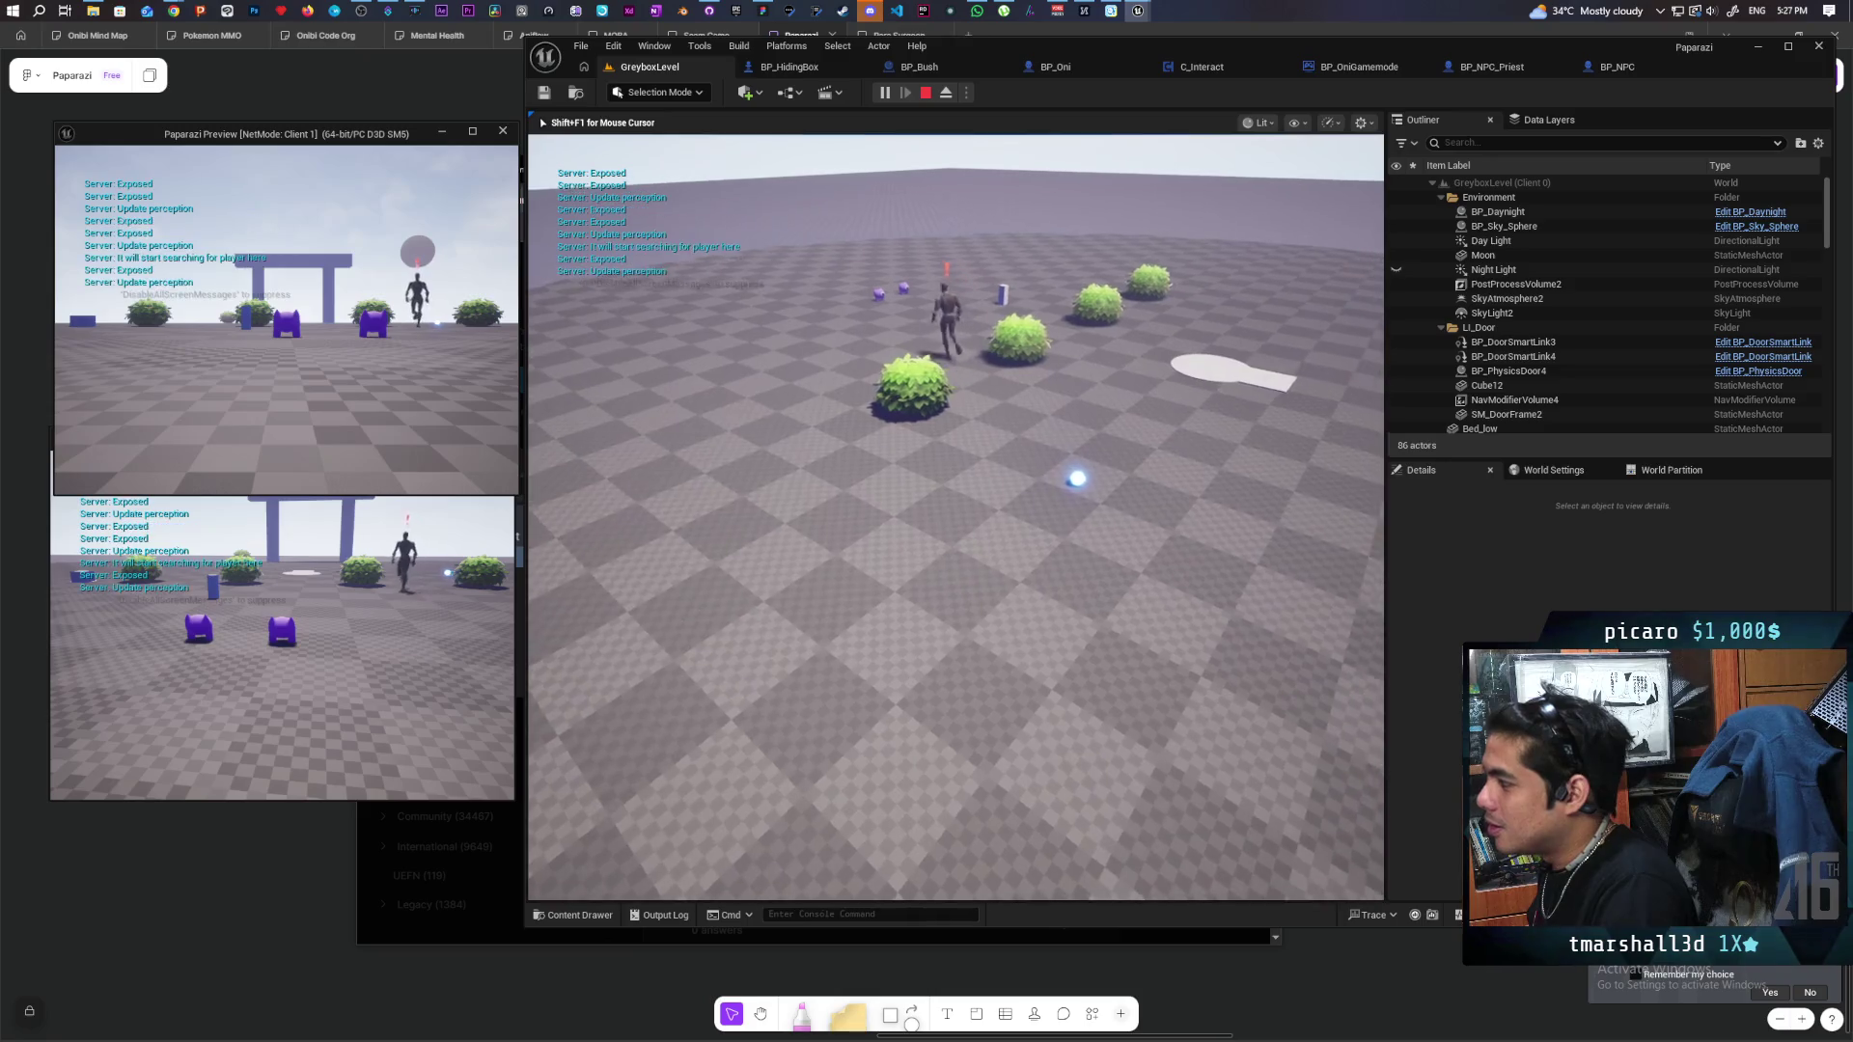
pyautogui.press('Escape')
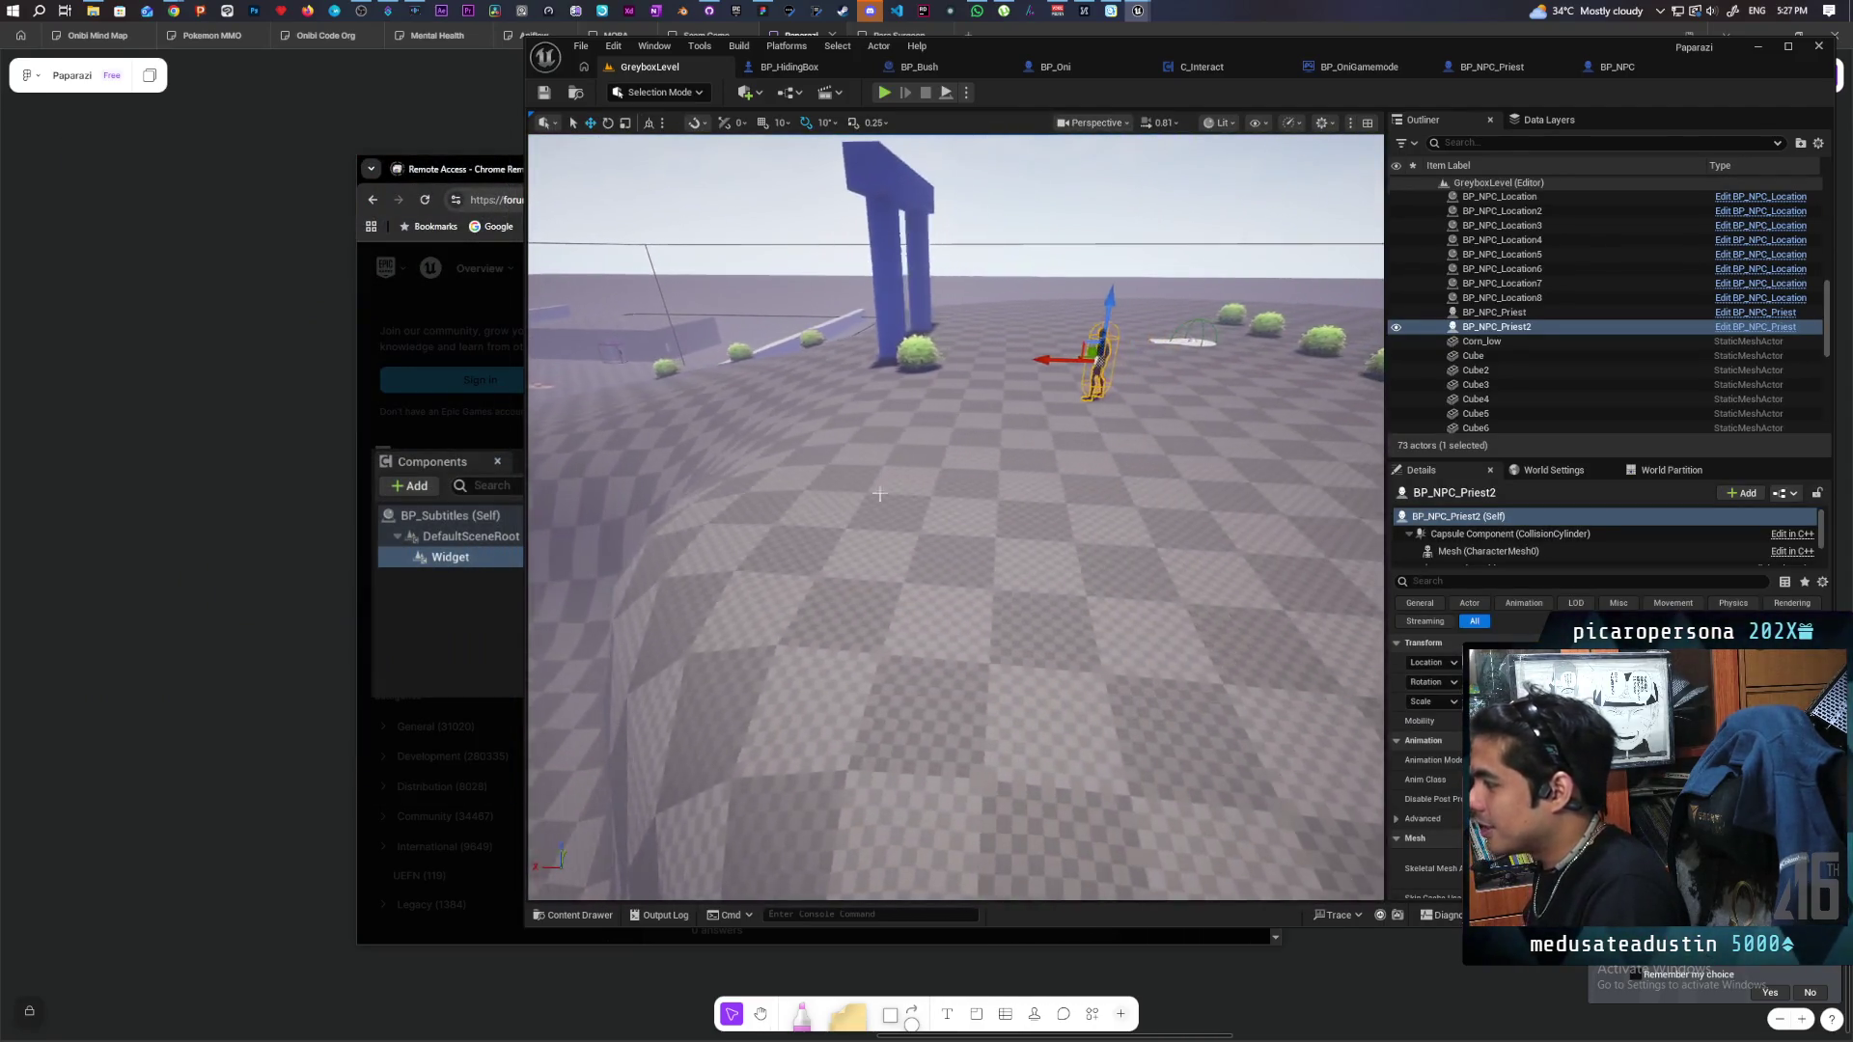
# Delete BP_NPC_Priest2, start a new playtest, and walk the Oni past the bushes.
pyautogui.press('Delete')
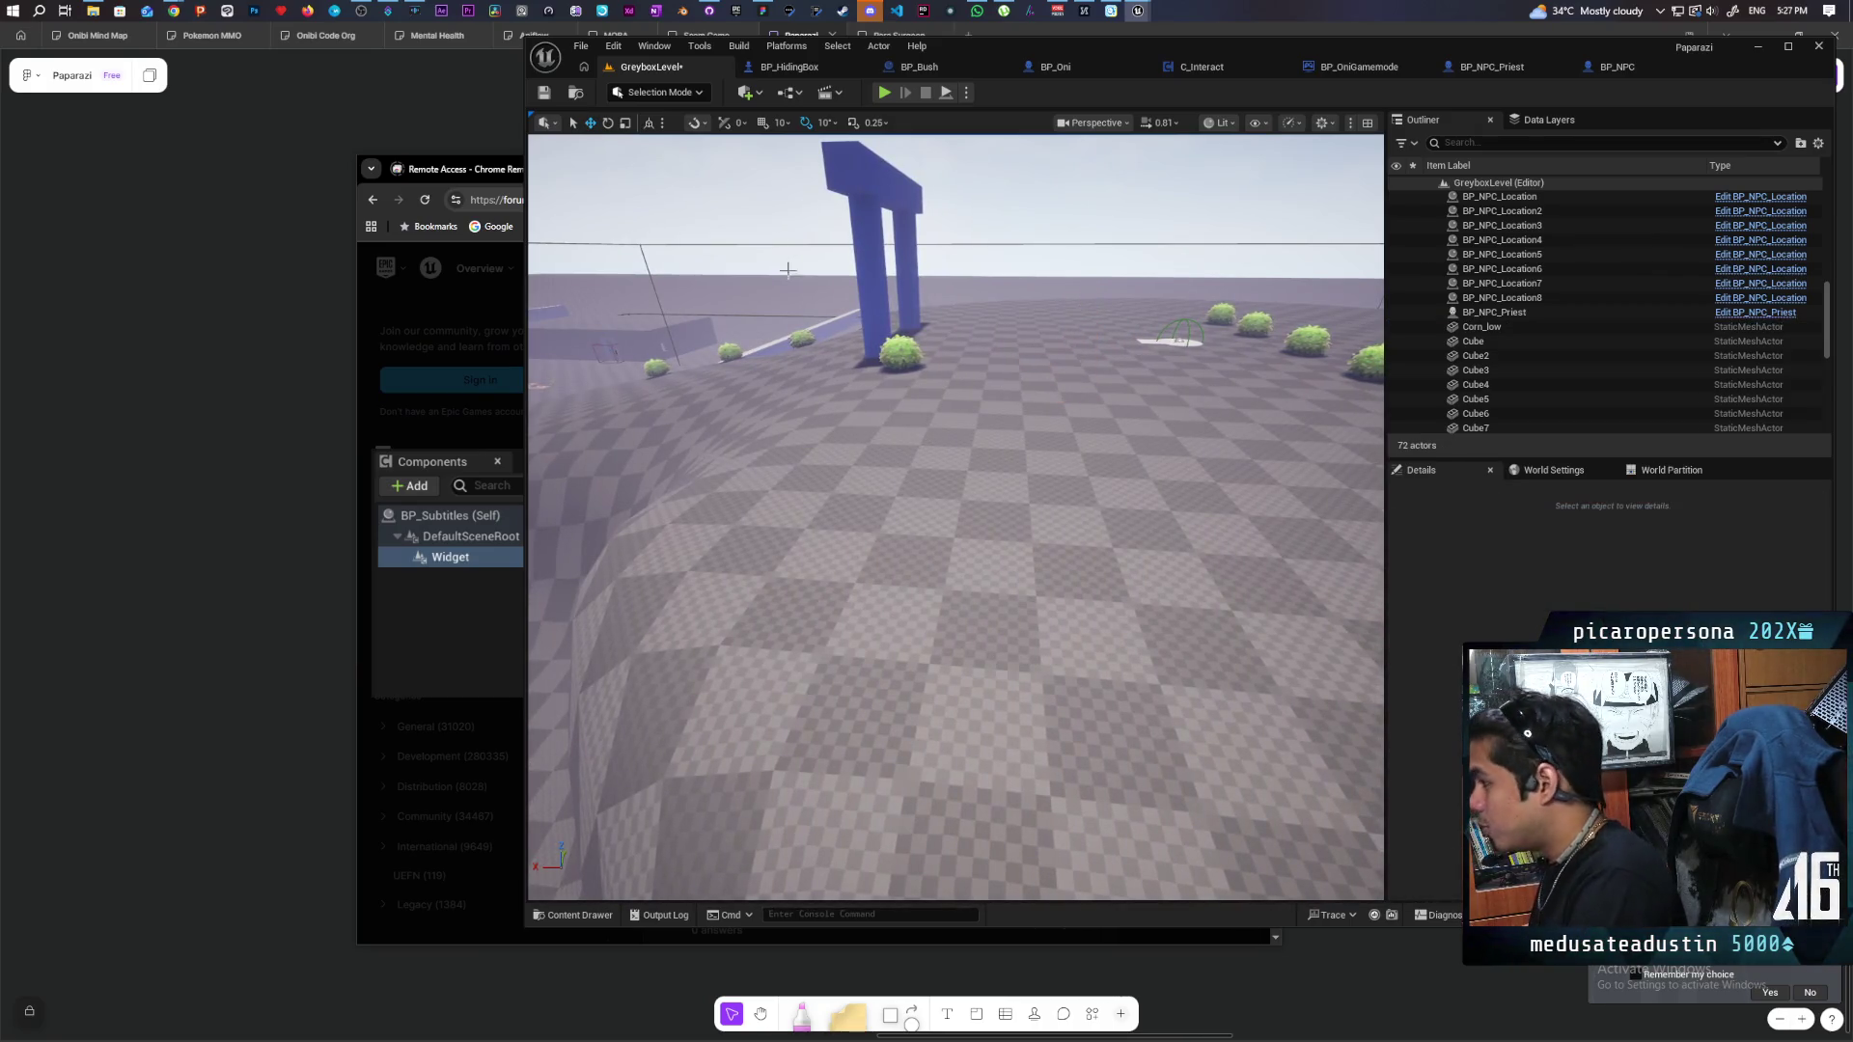
pyautogui.click(883, 91)
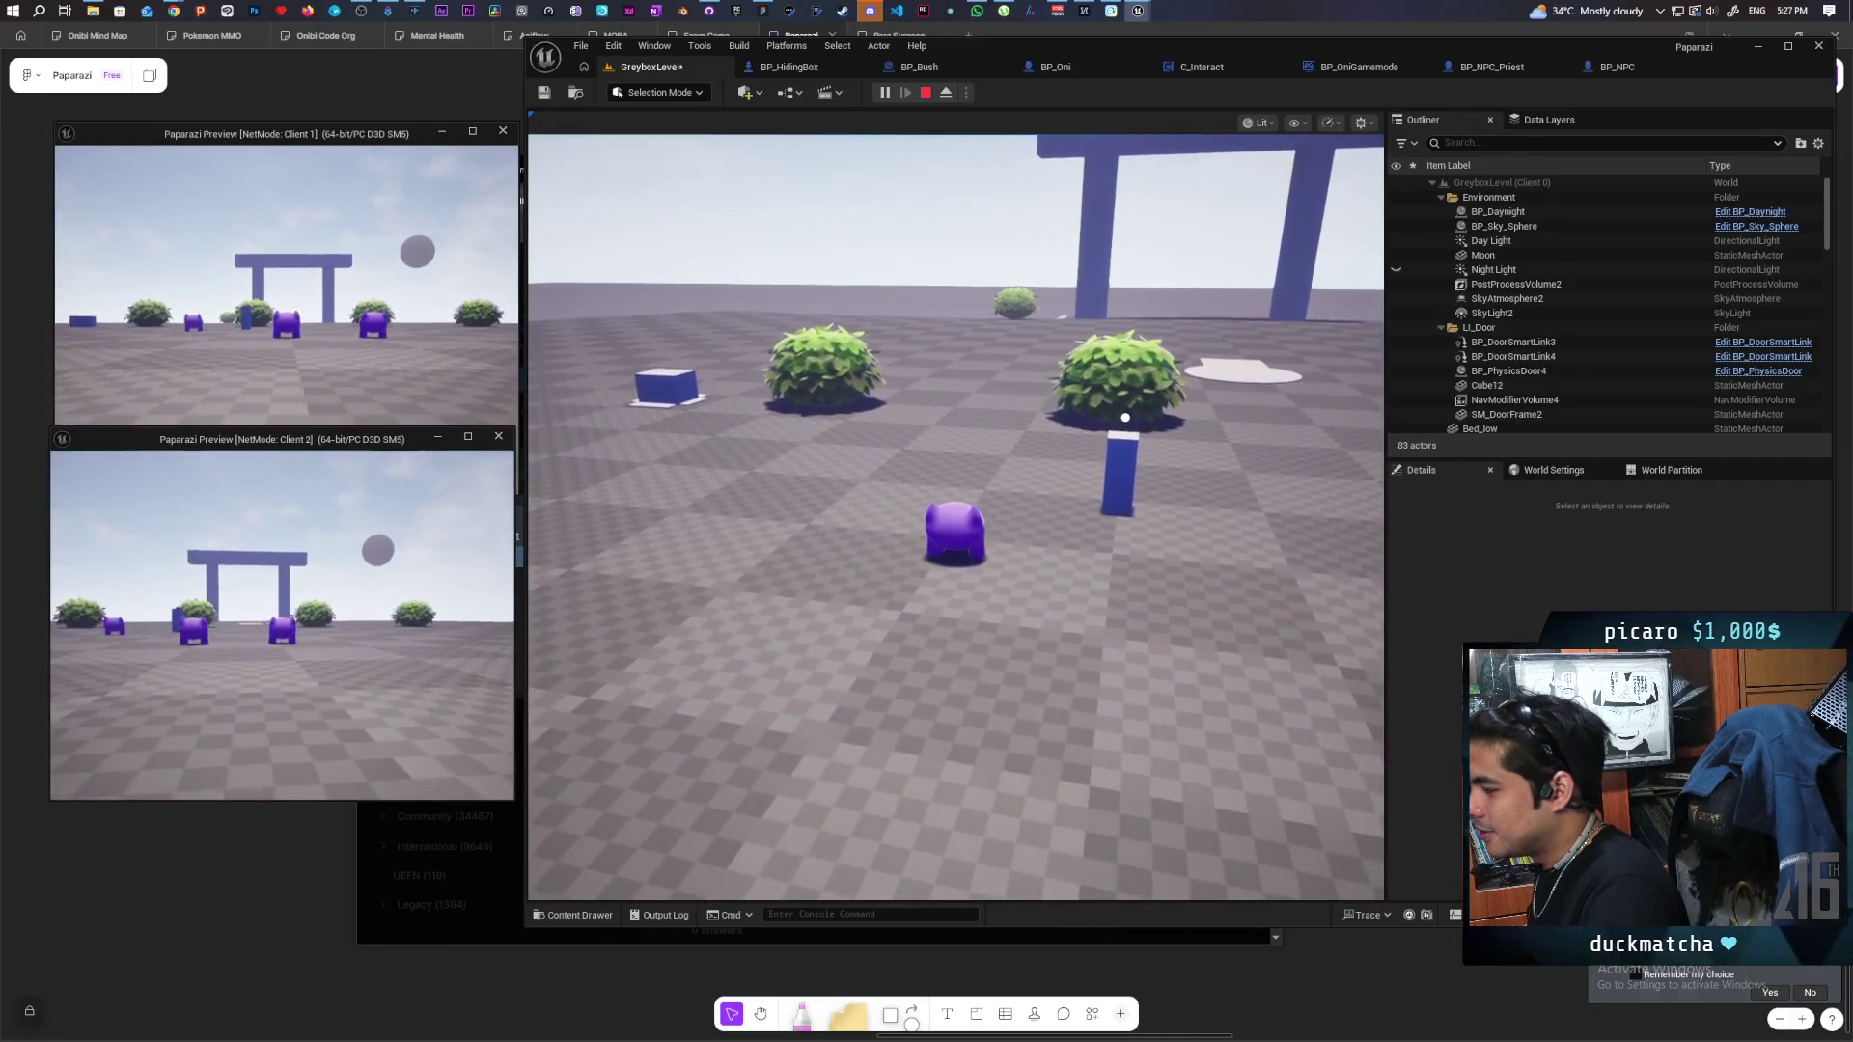
pyautogui.press('w')
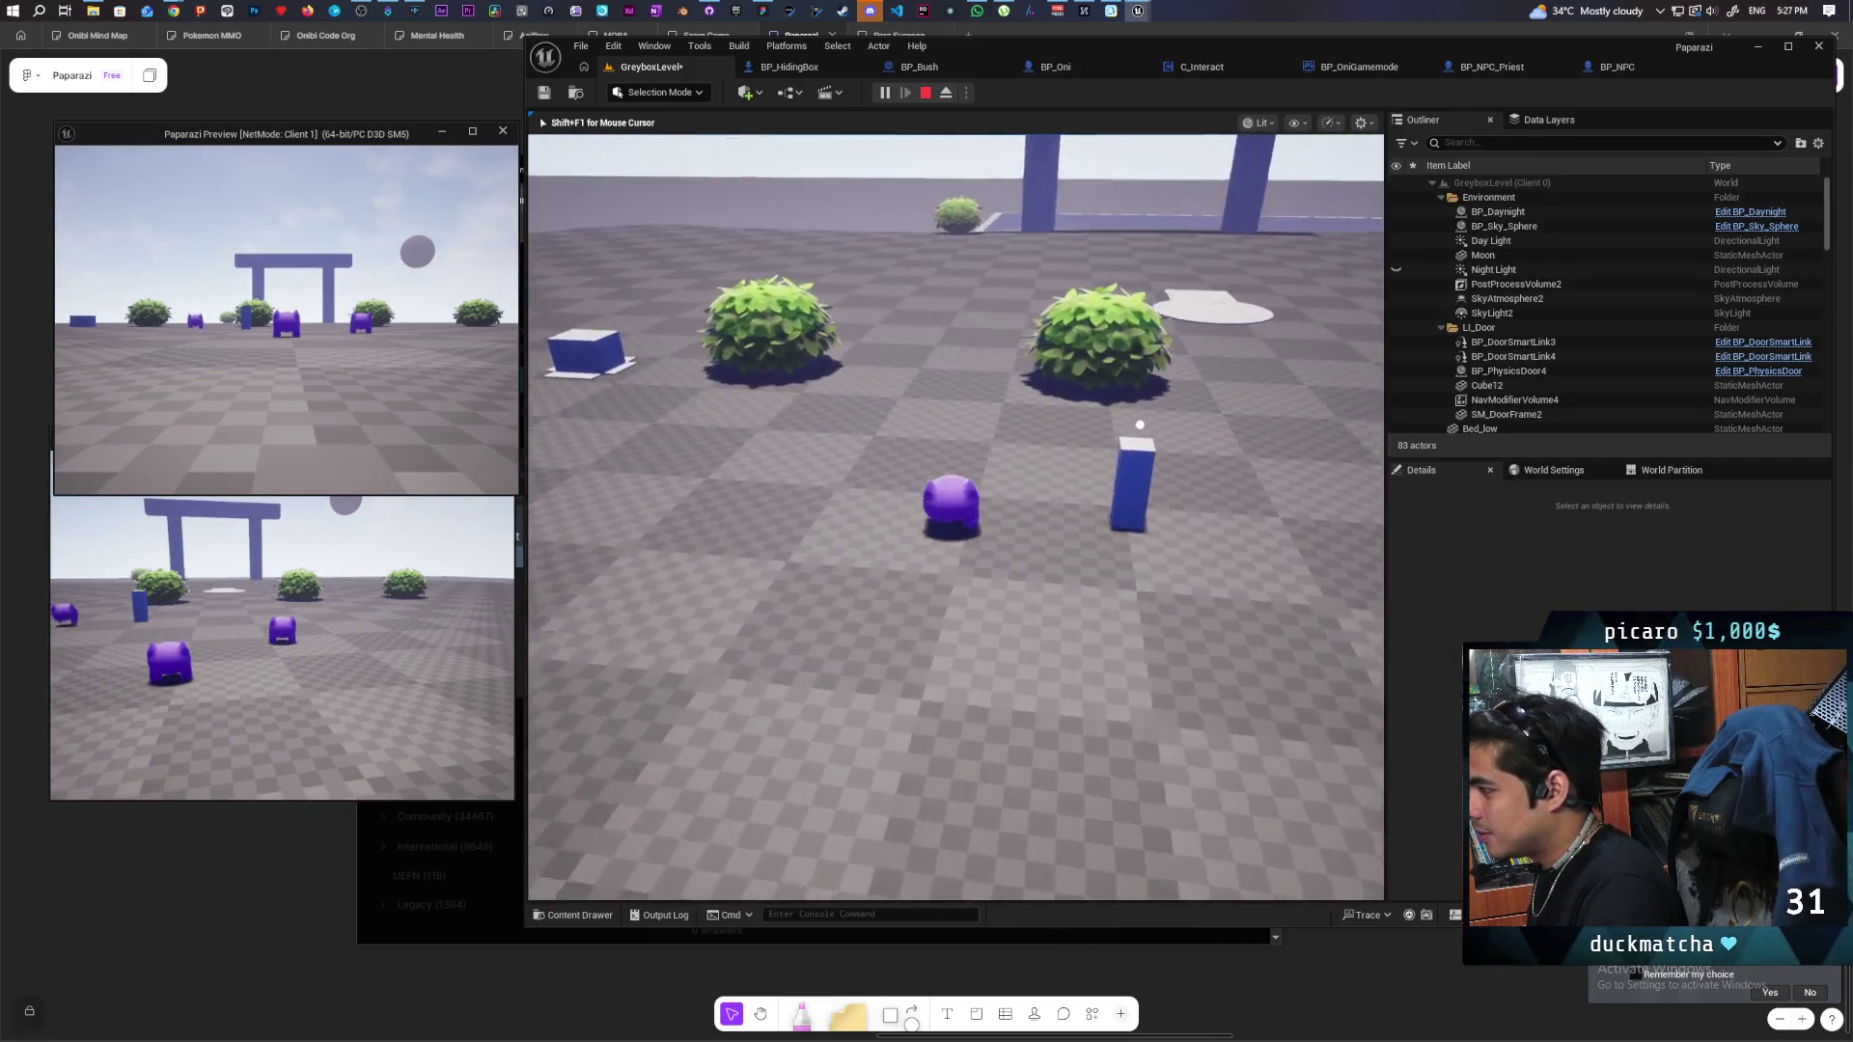
pyautogui.press('w')
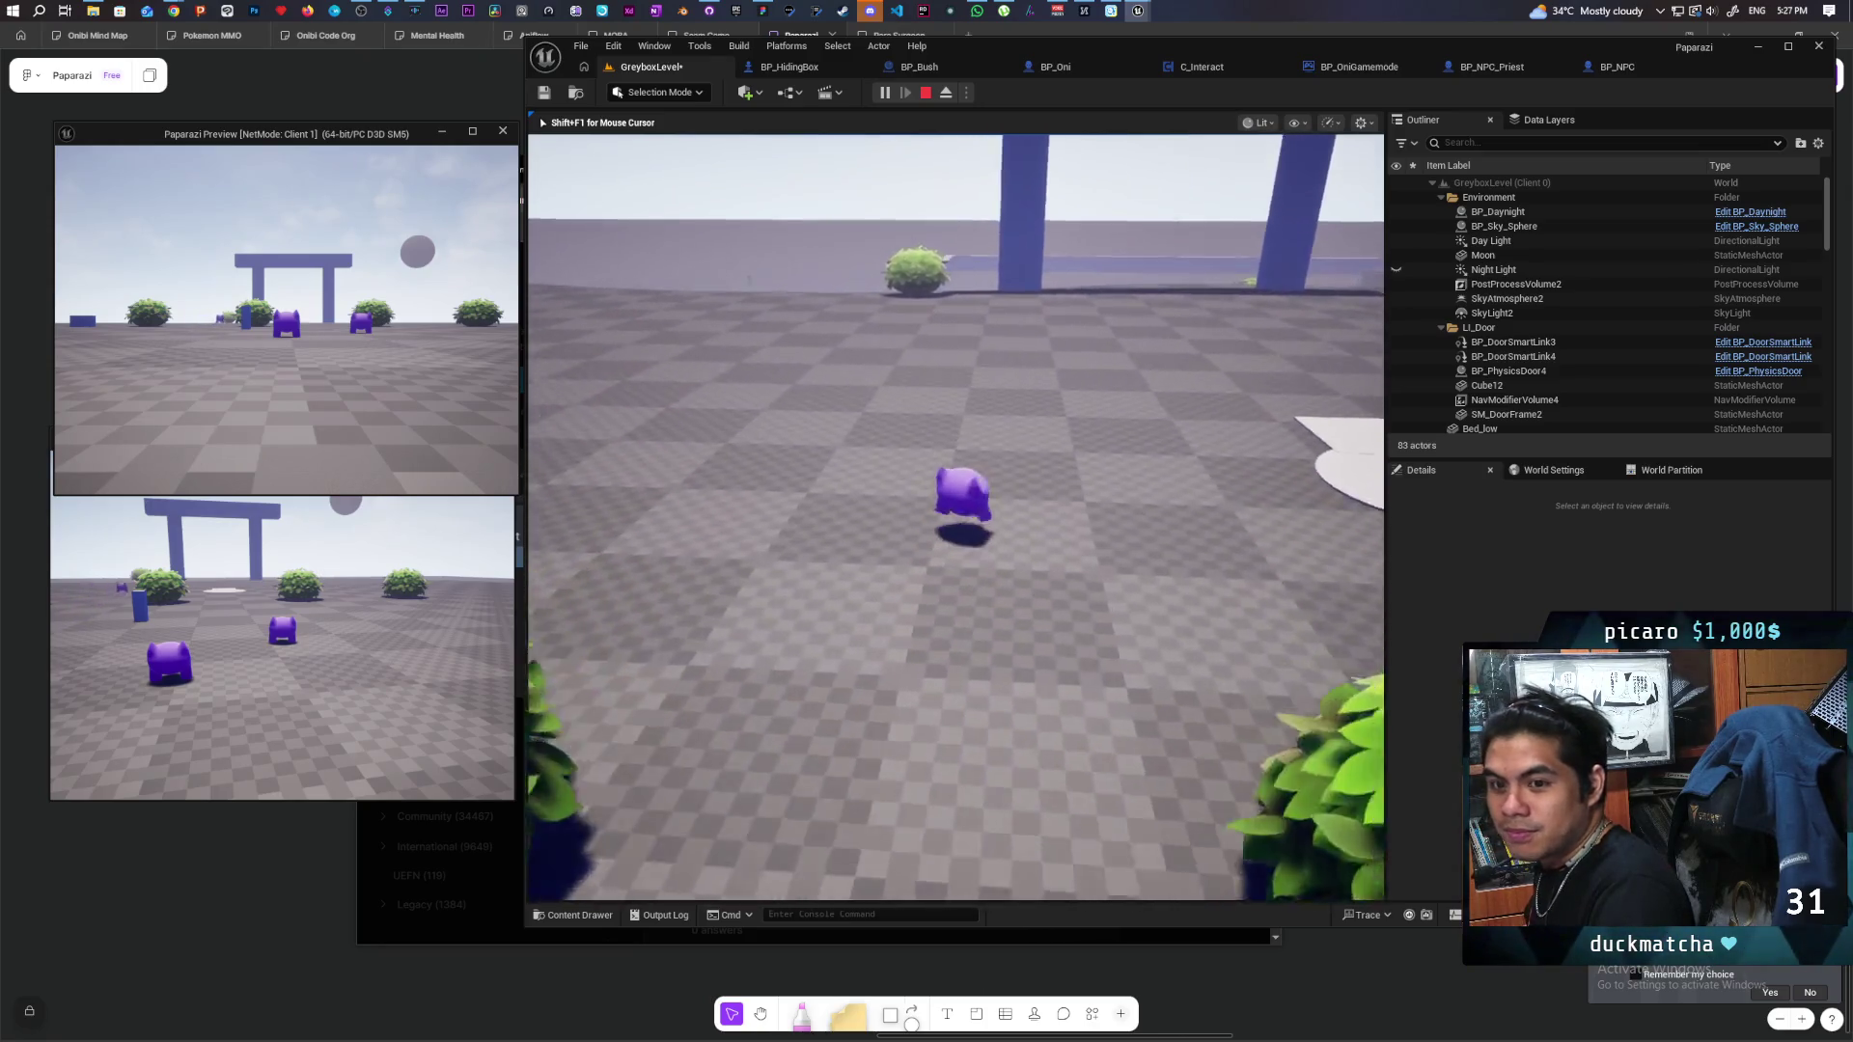
pyautogui.press('w')
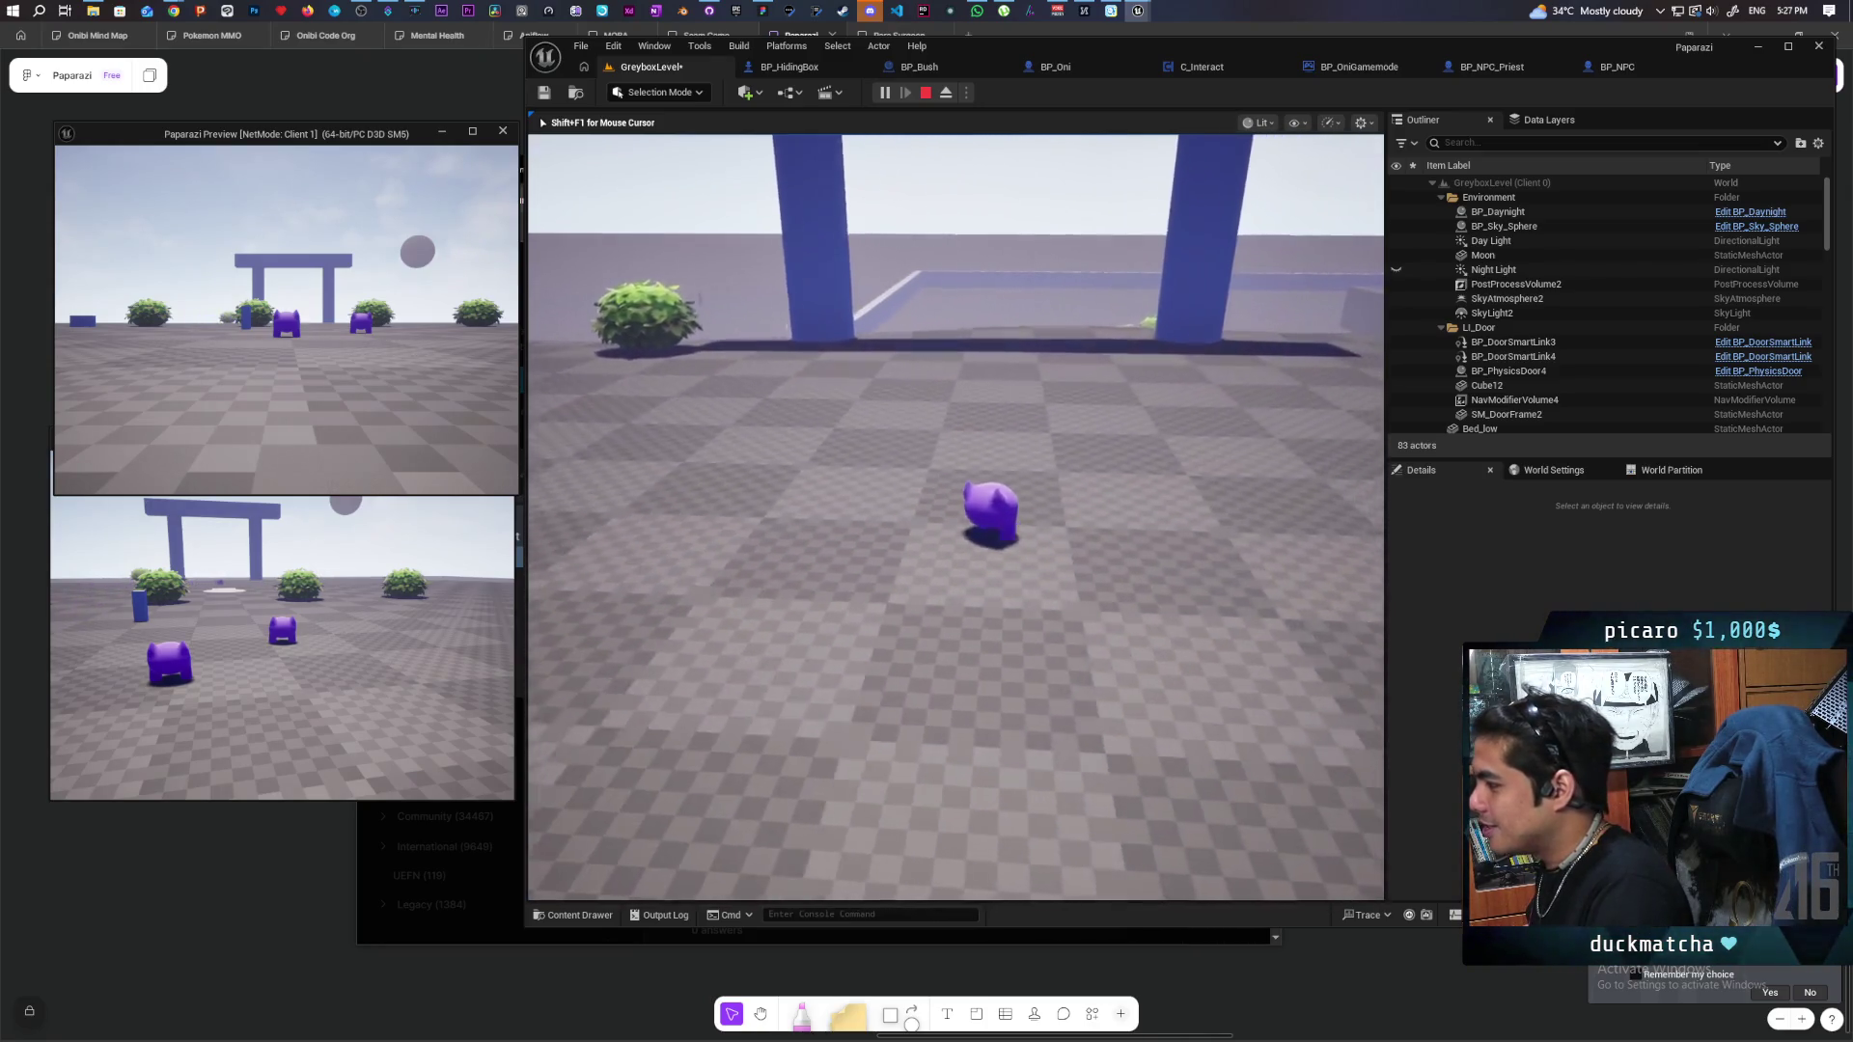
pyautogui.press('a')
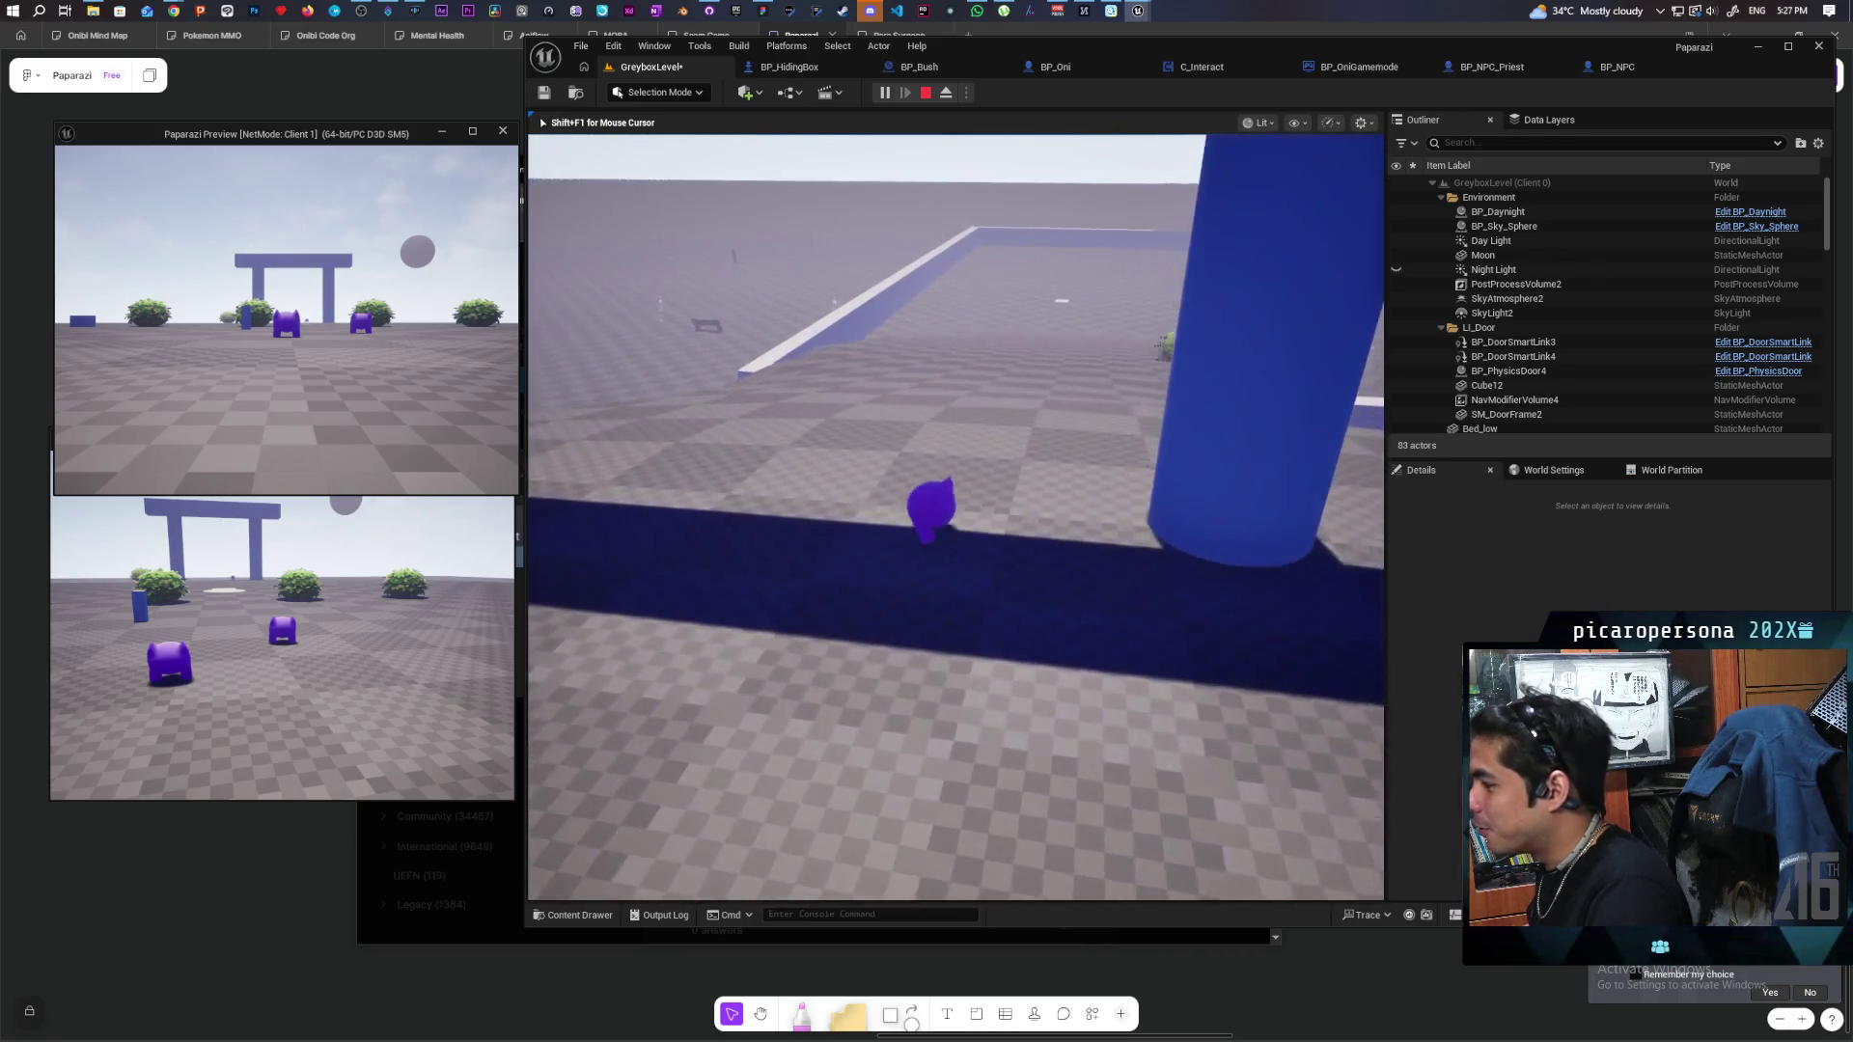
pyautogui.press('s')
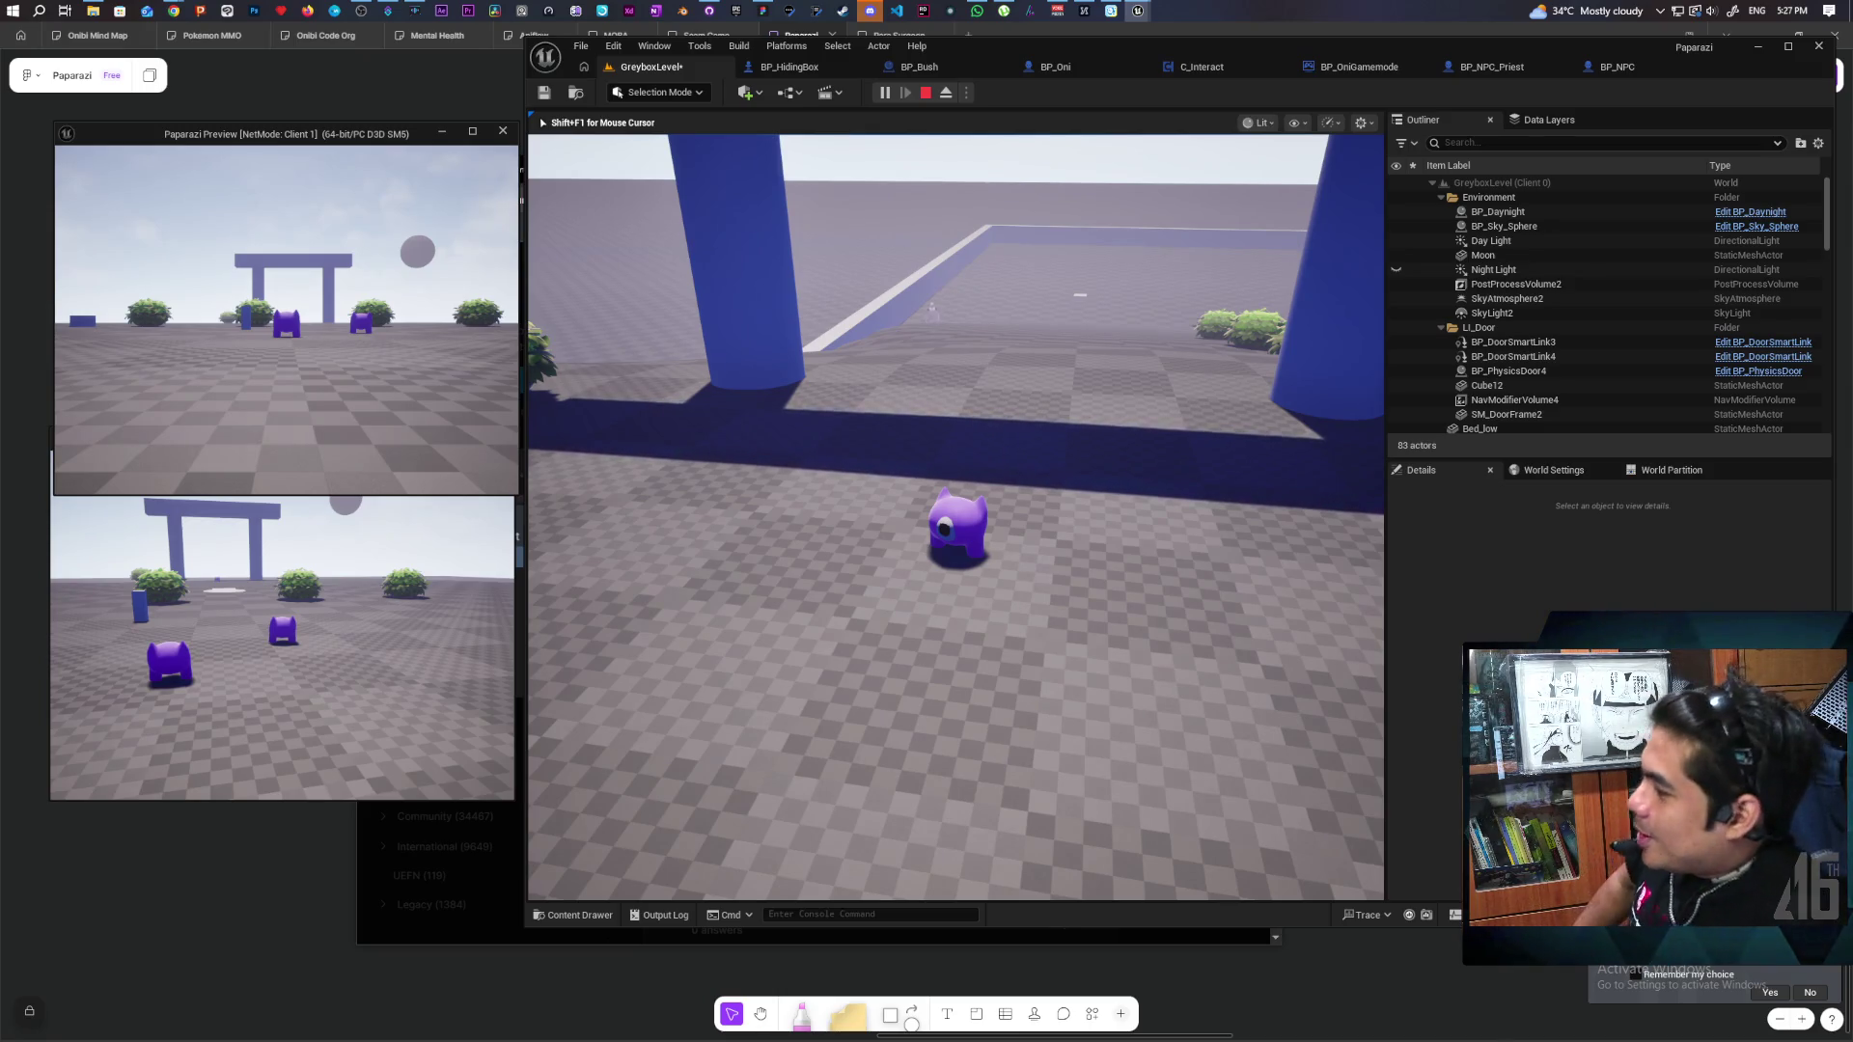
# Steer the Oni around the blue pillars toward the mannequin NPC, then end the playtest.
pyautogui.press('w')
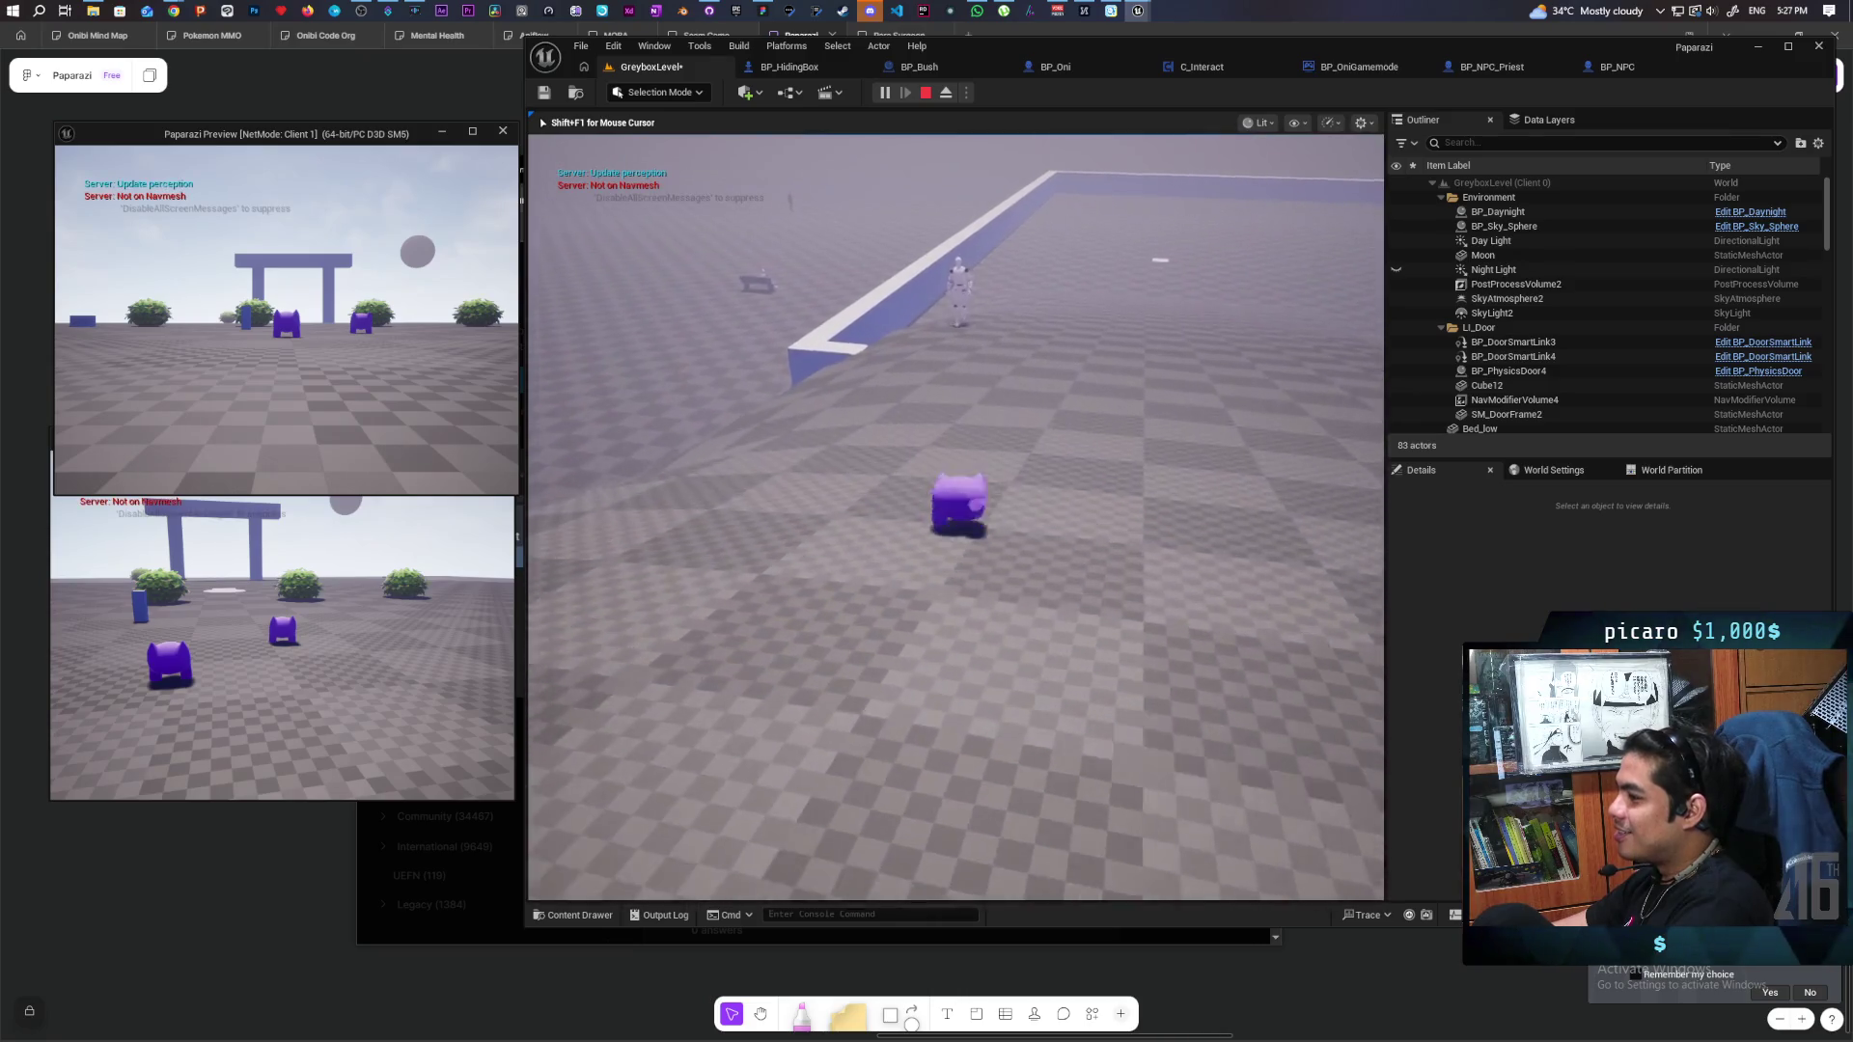
pyautogui.press('w')
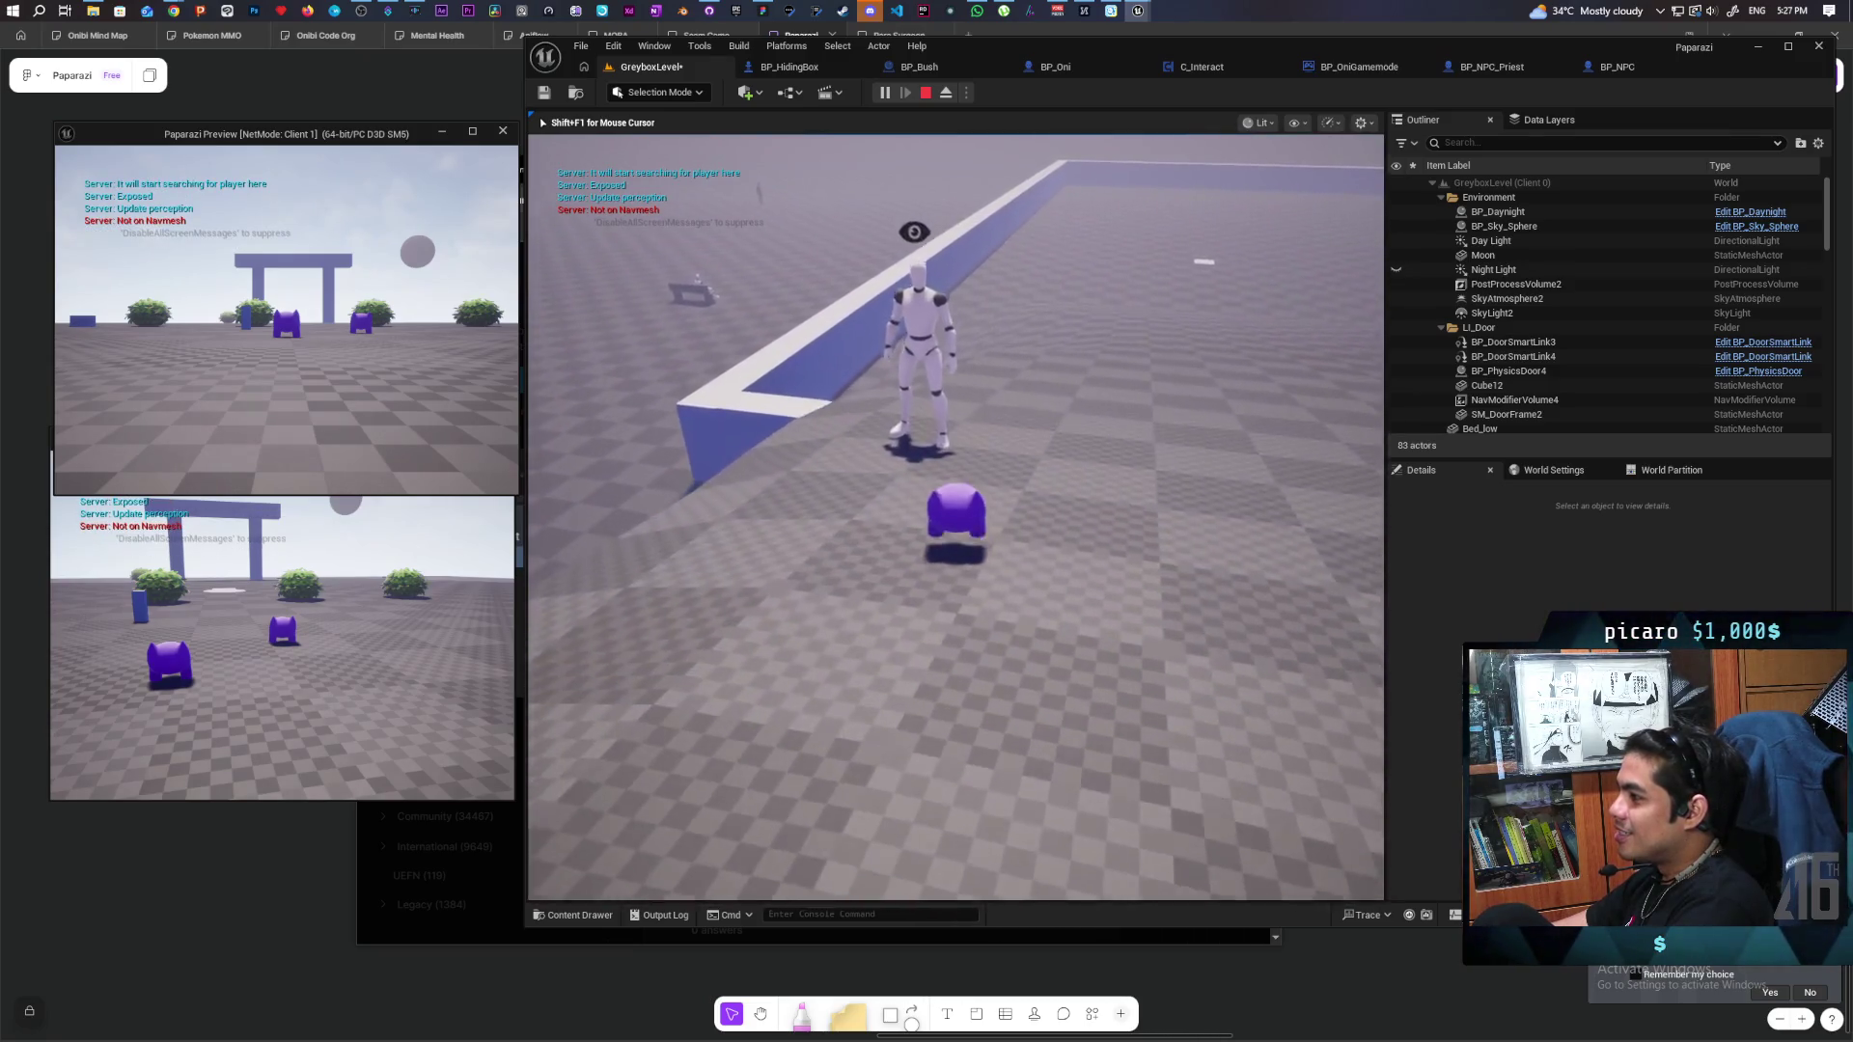
pyautogui.press('s')
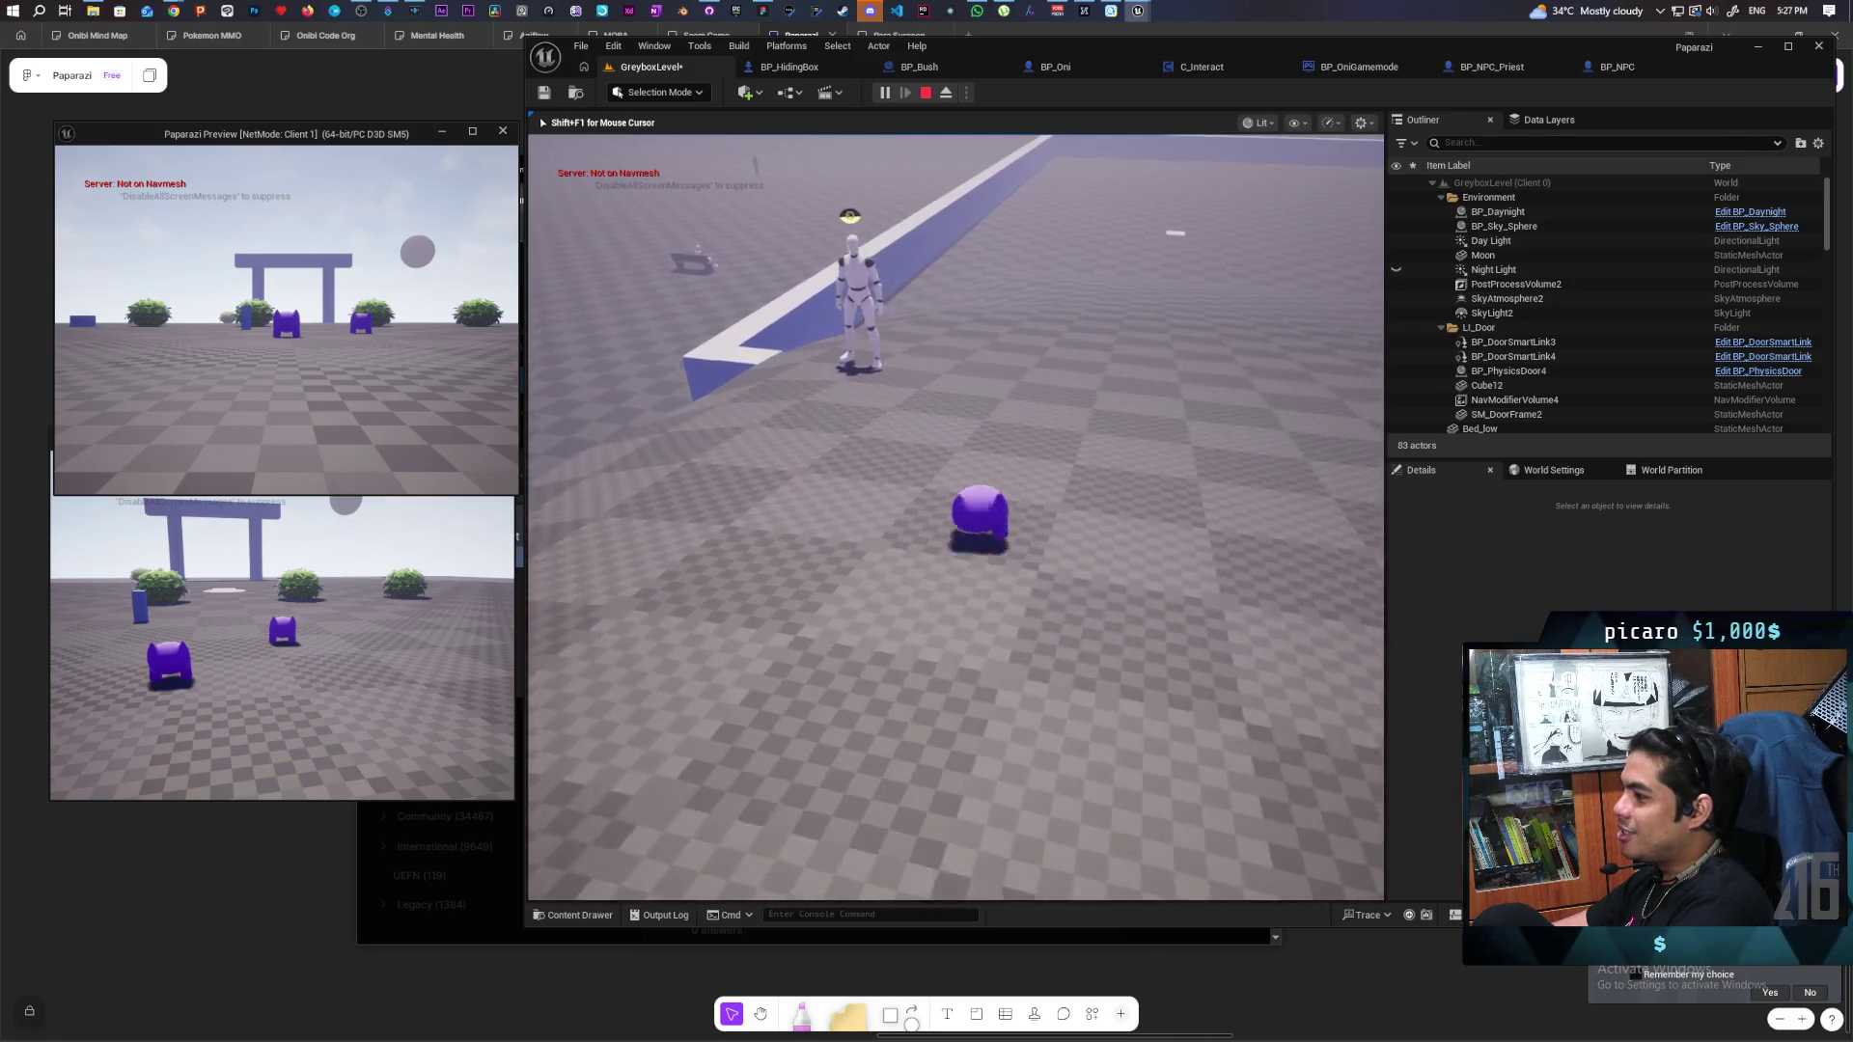
pyautogui.press('d')
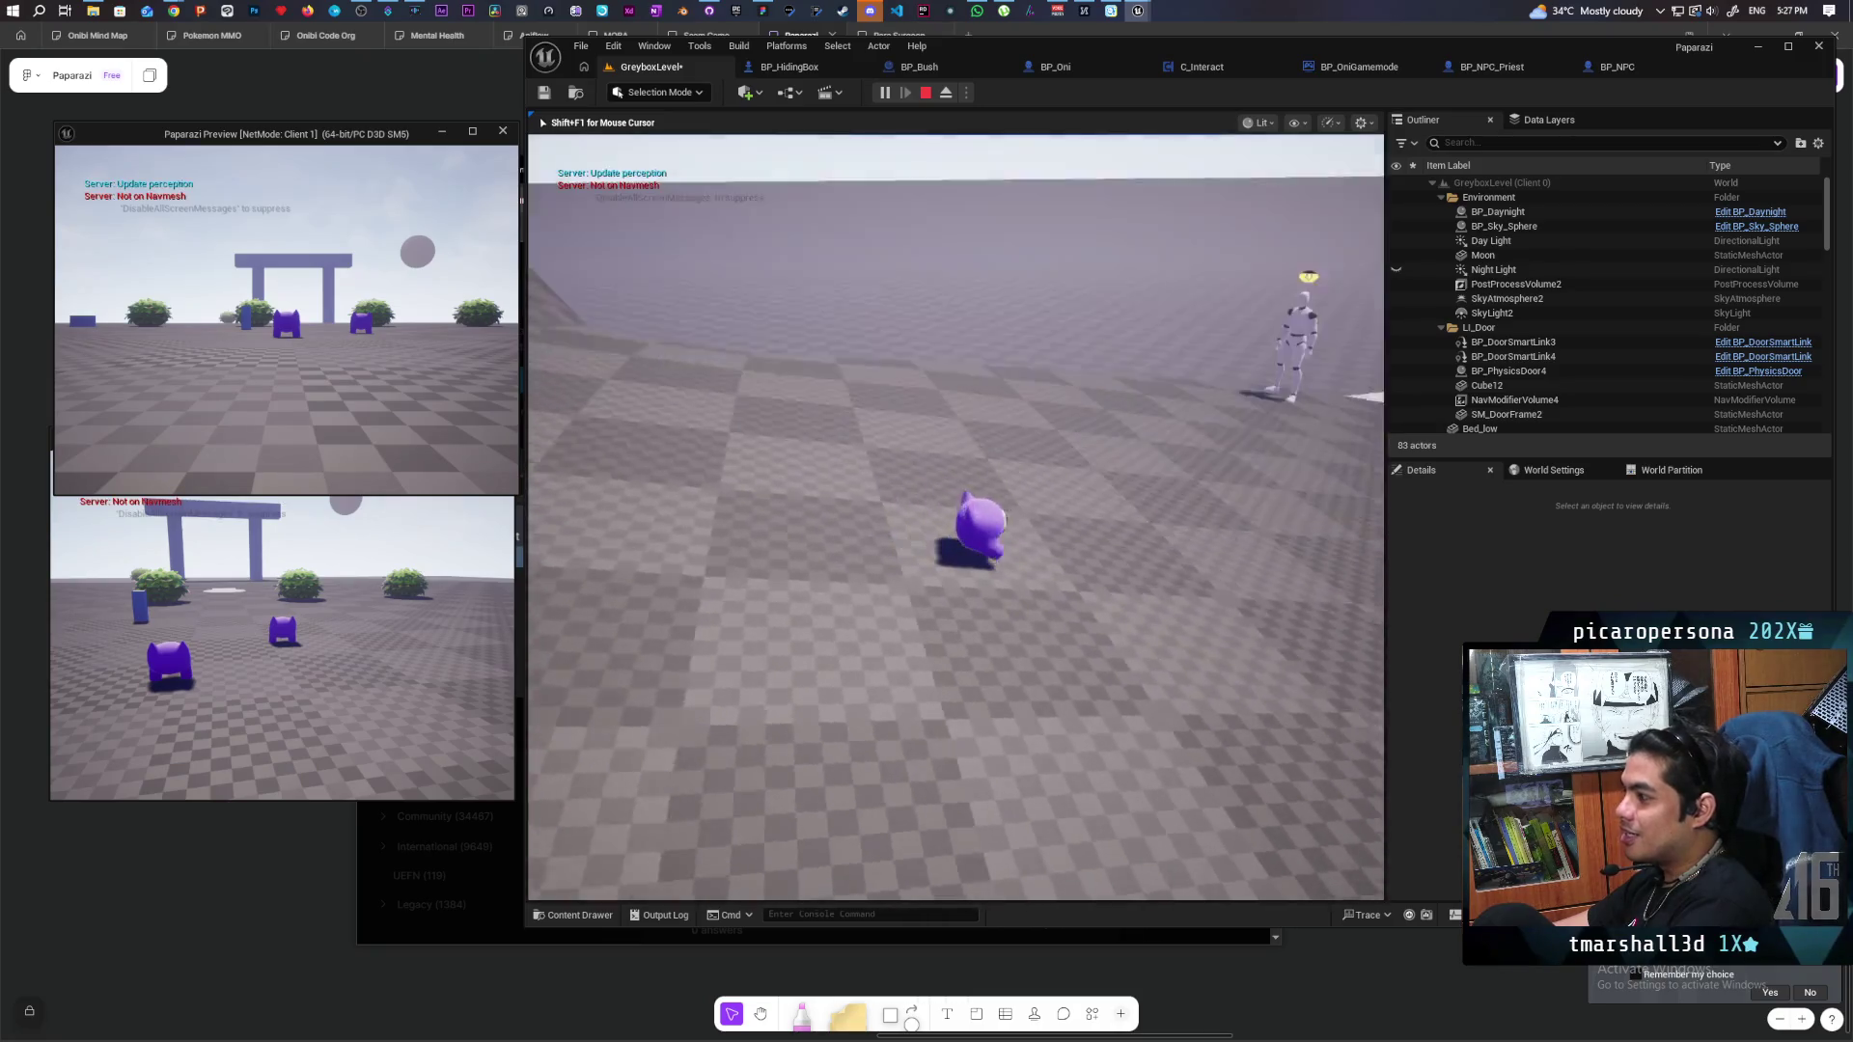
pyautogui.press('a')
pyautogui.press('d')
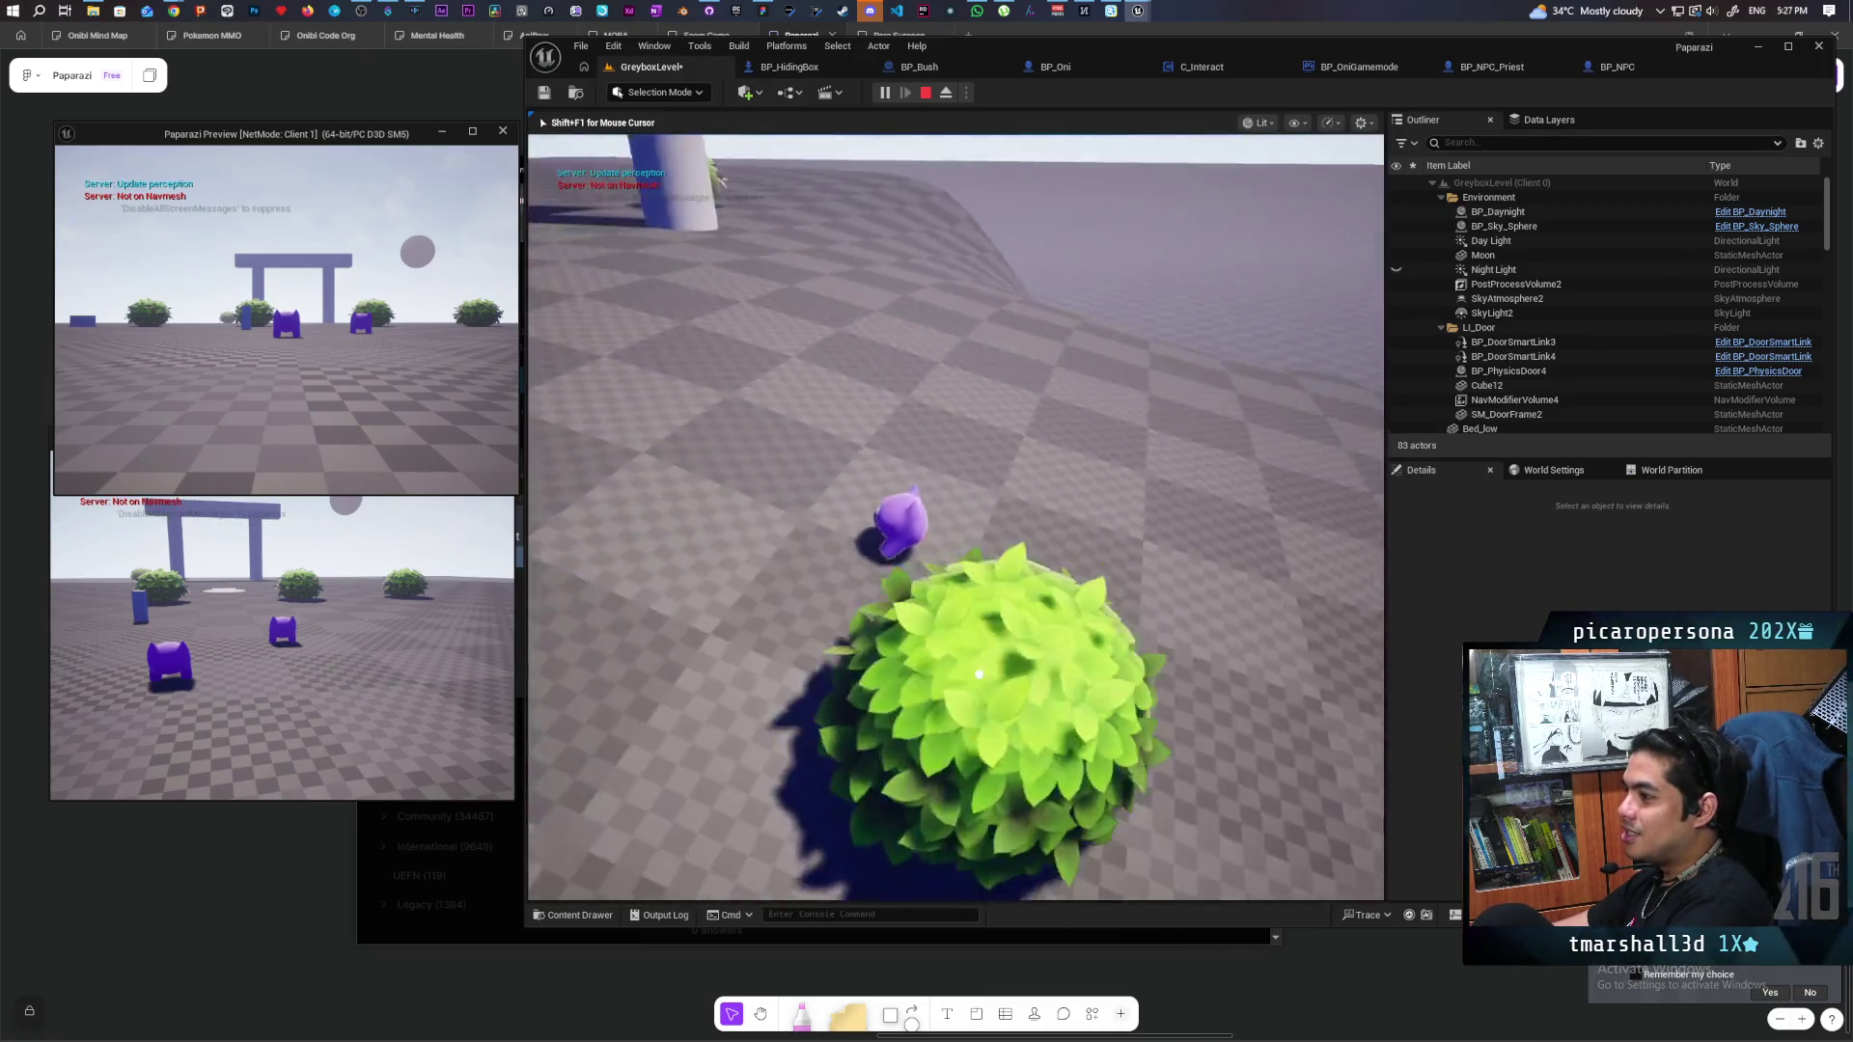
pyautogui.press('w')
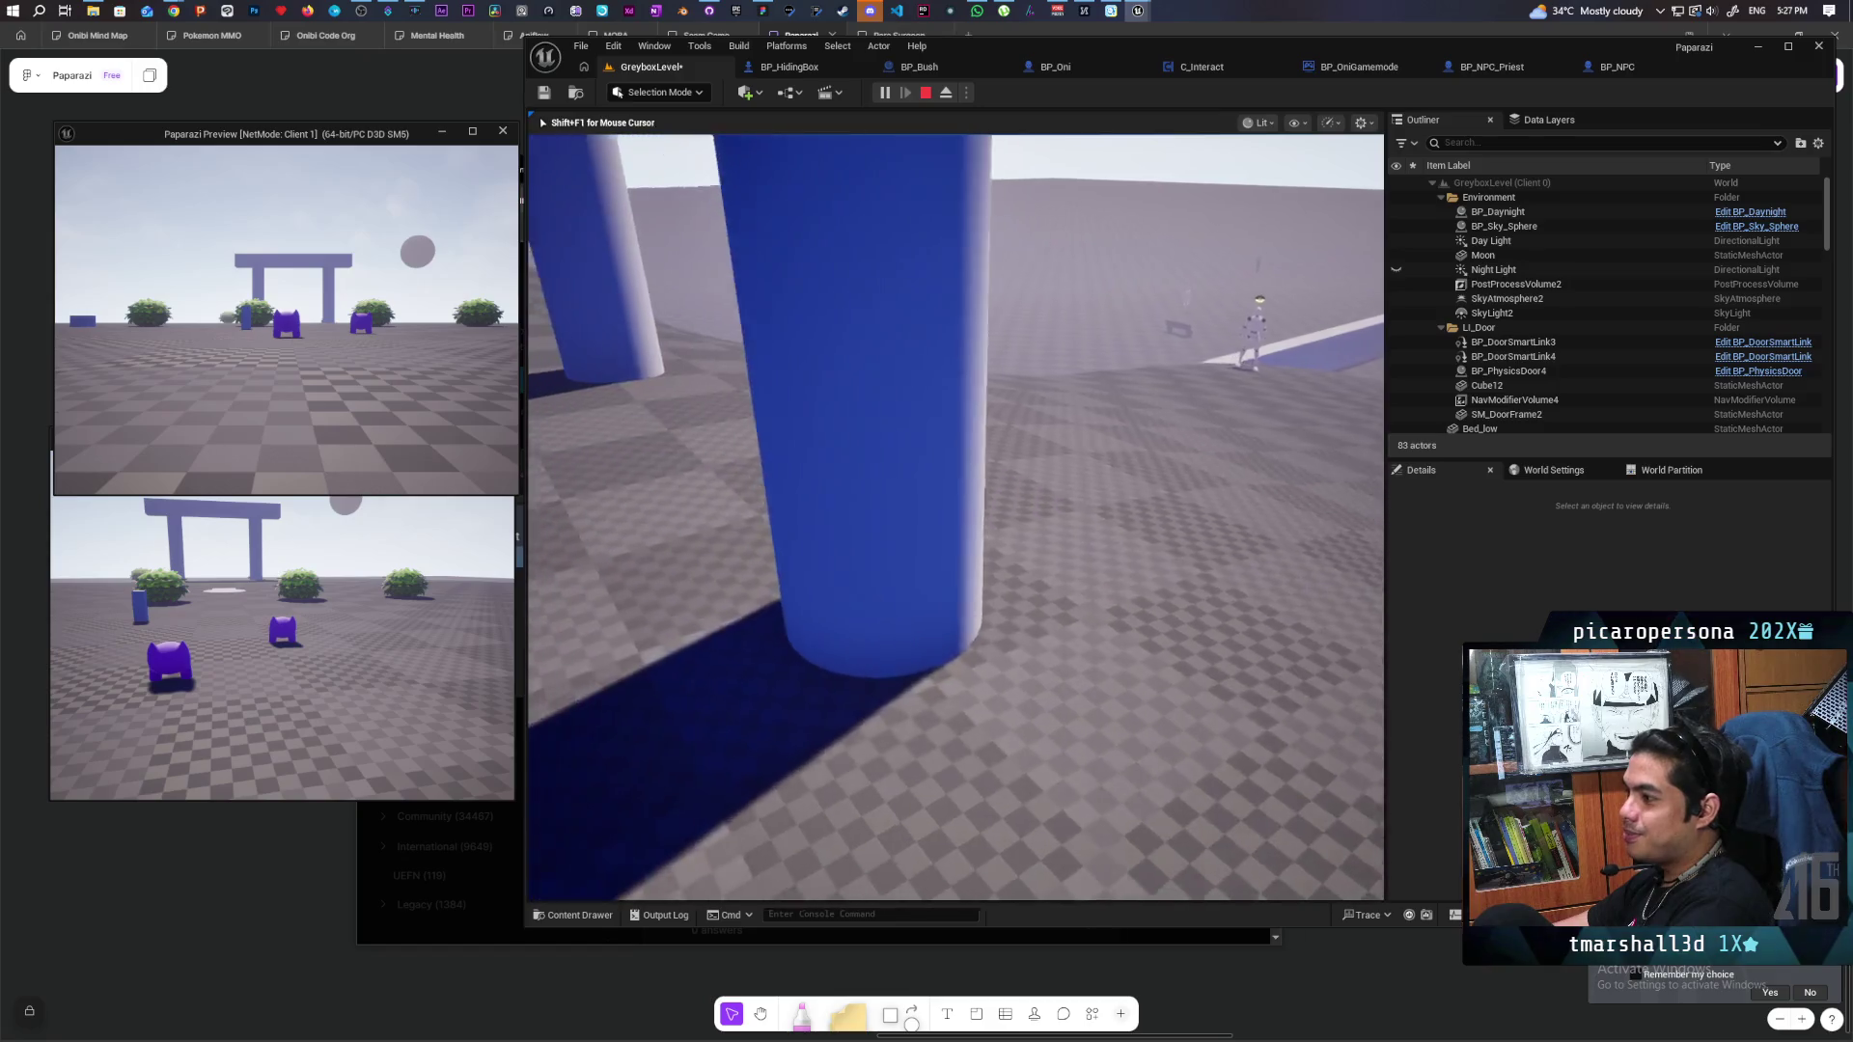
pyautogui.press('w')
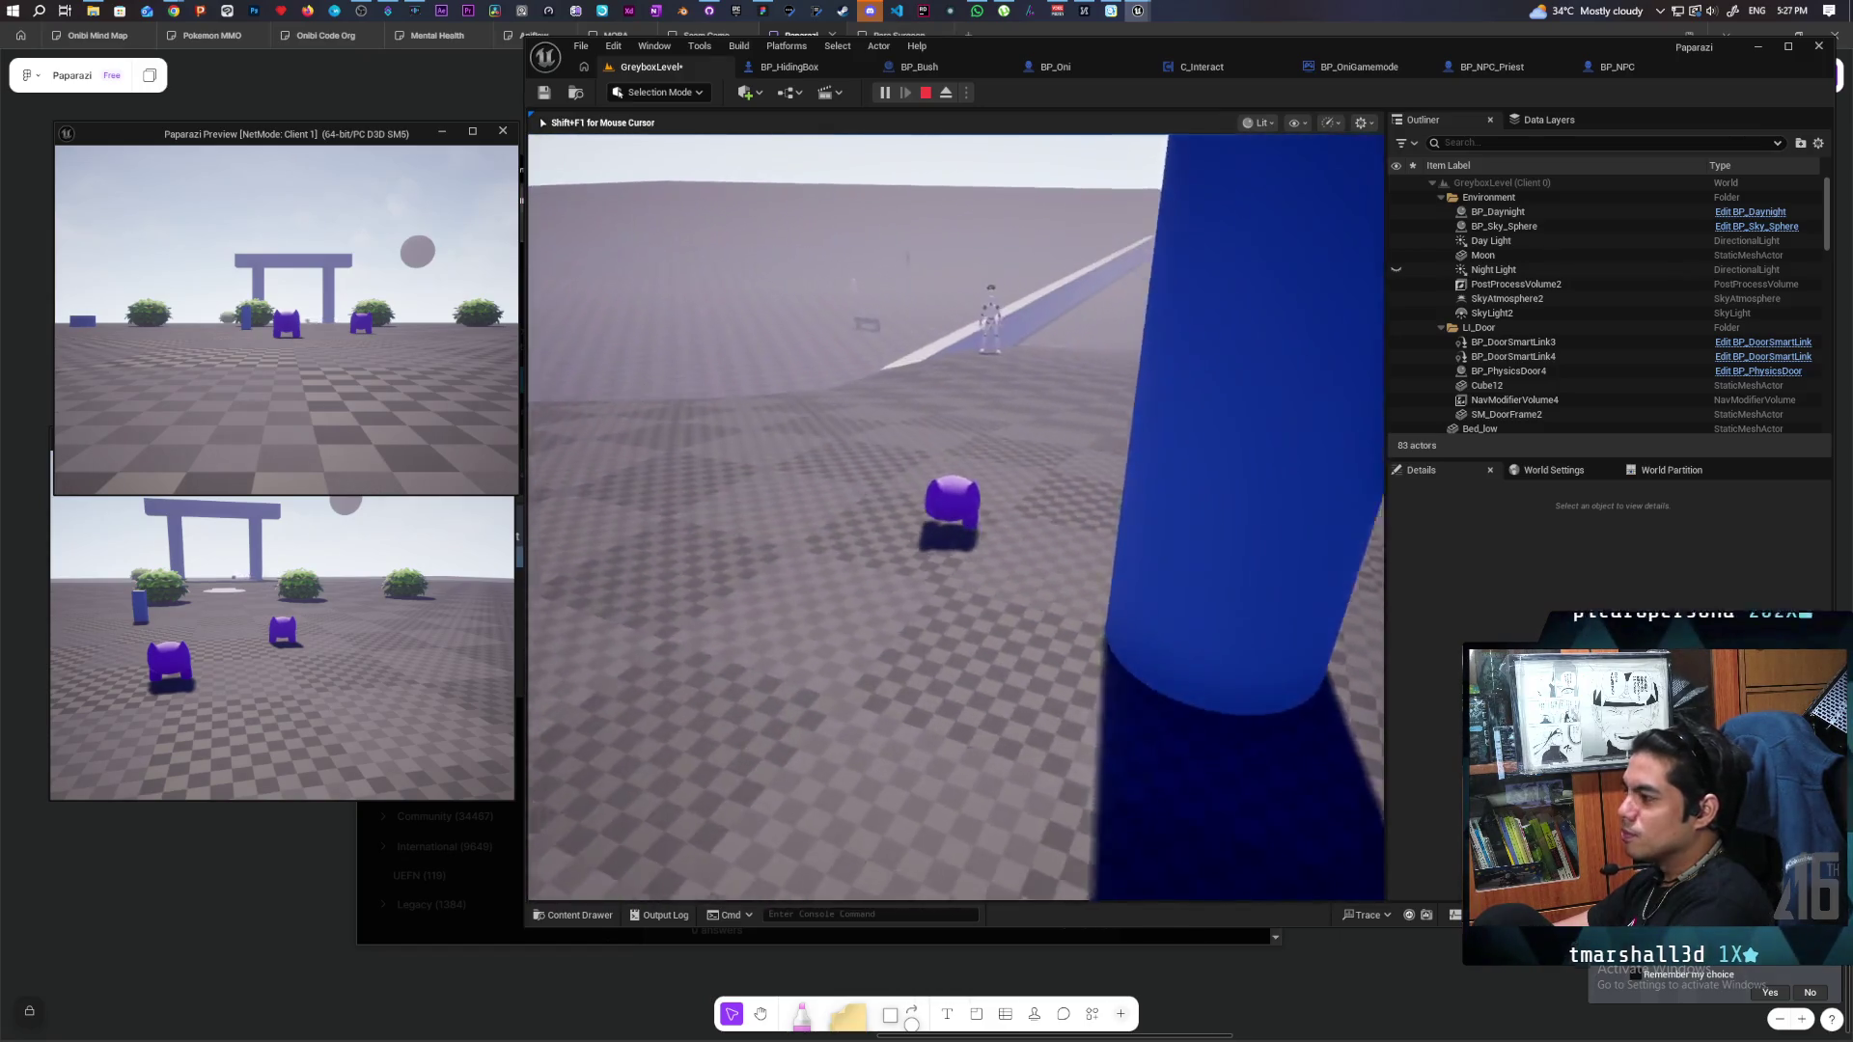
pyautogui.press('w')
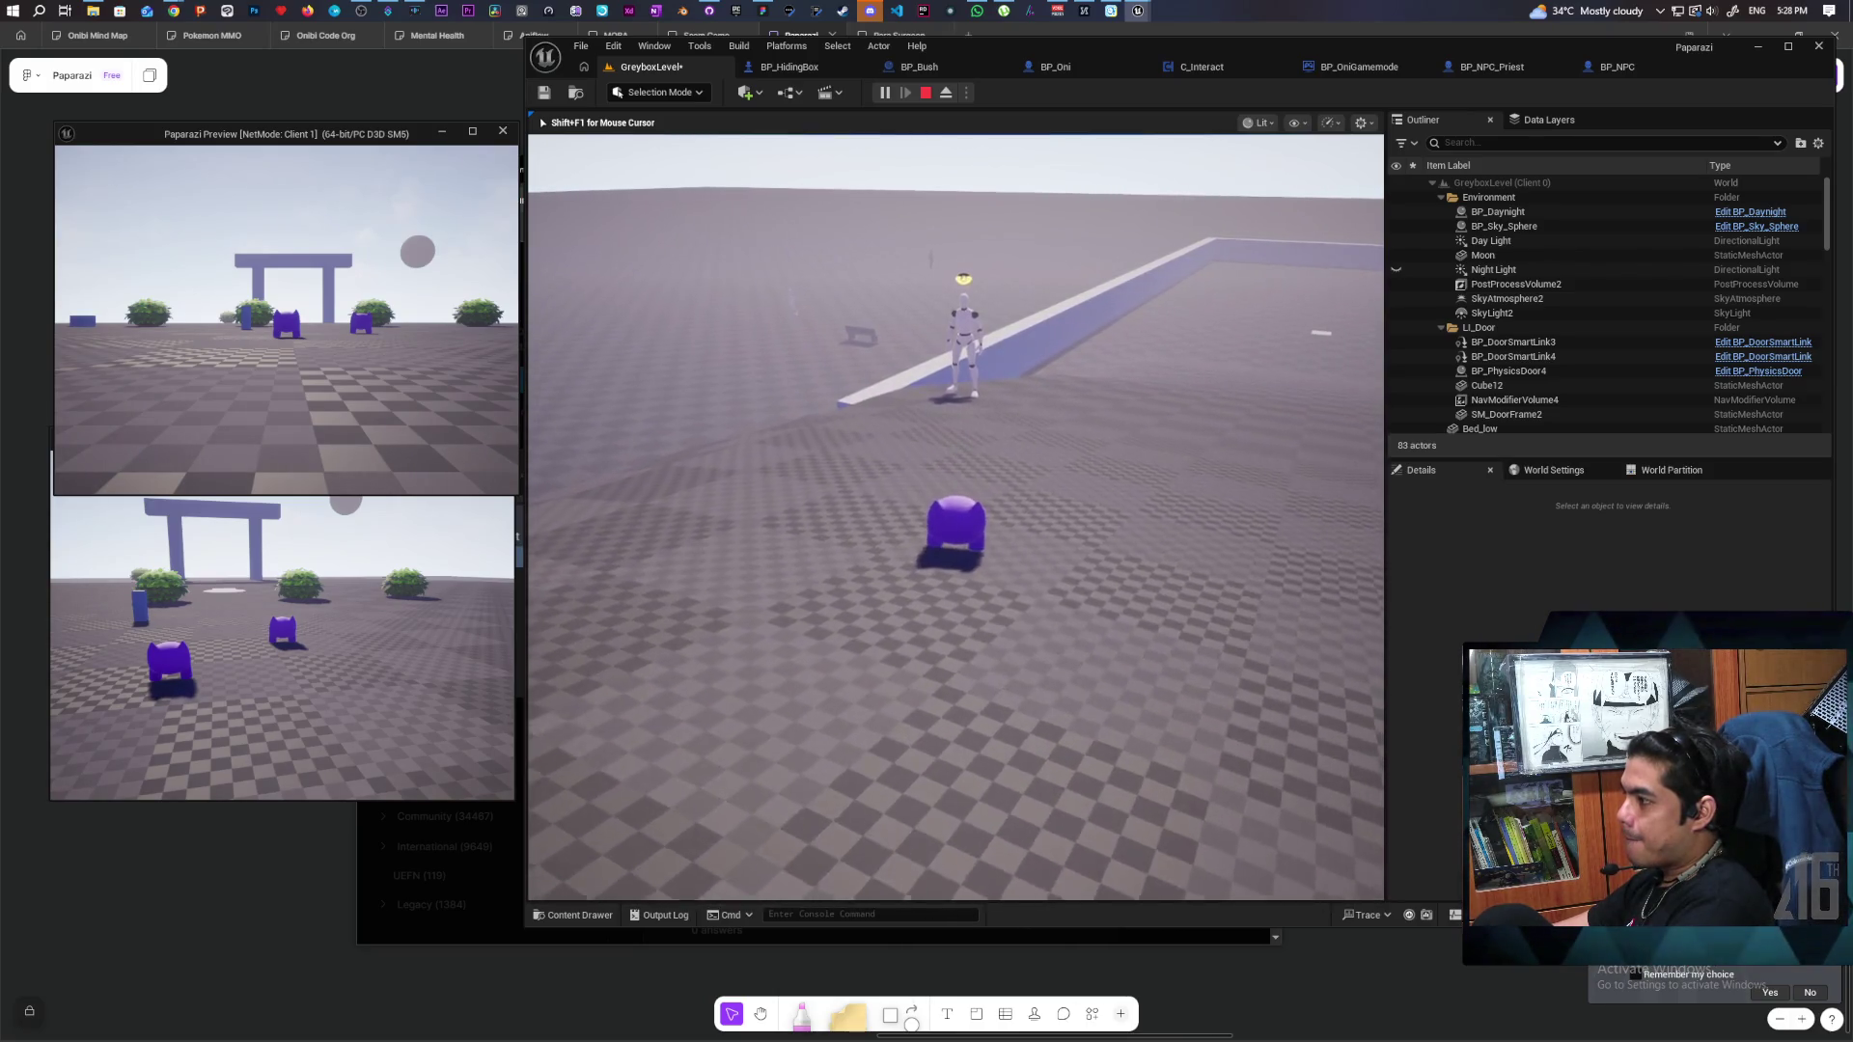
pyautogui.press('w')
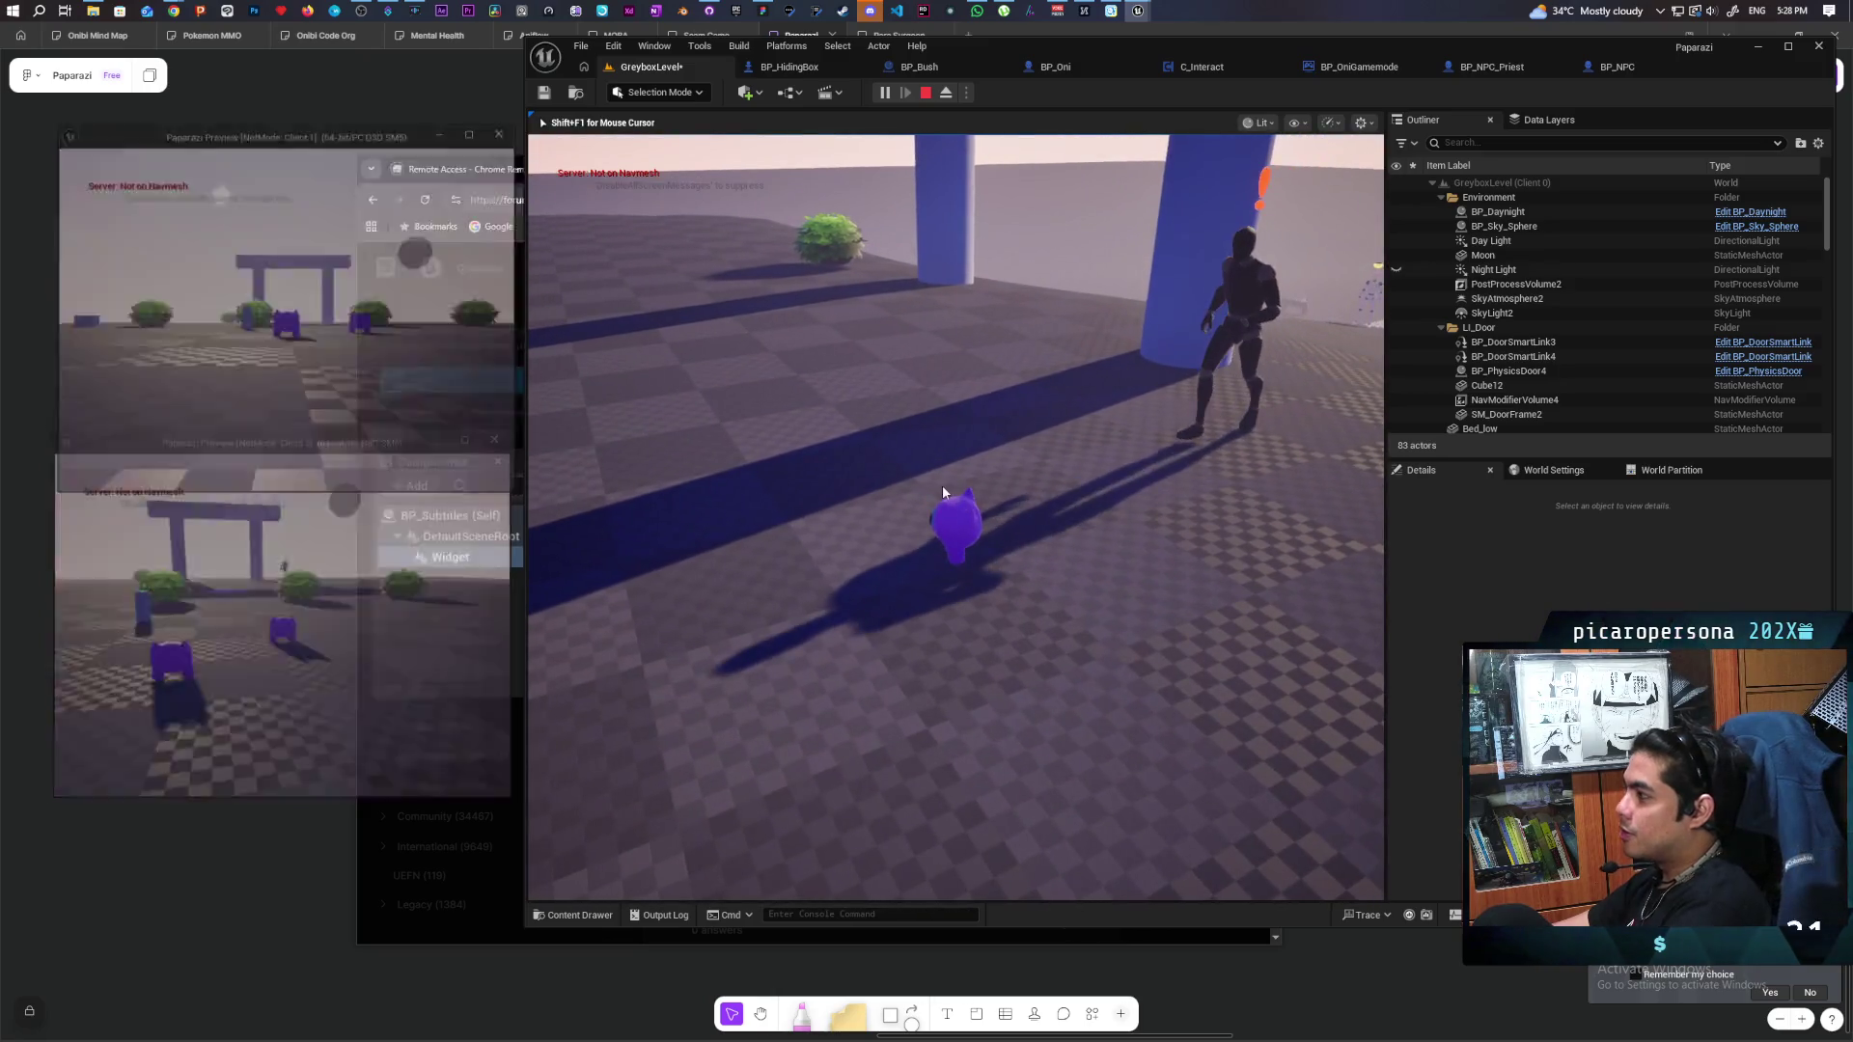
pyautogui.press('Escape')
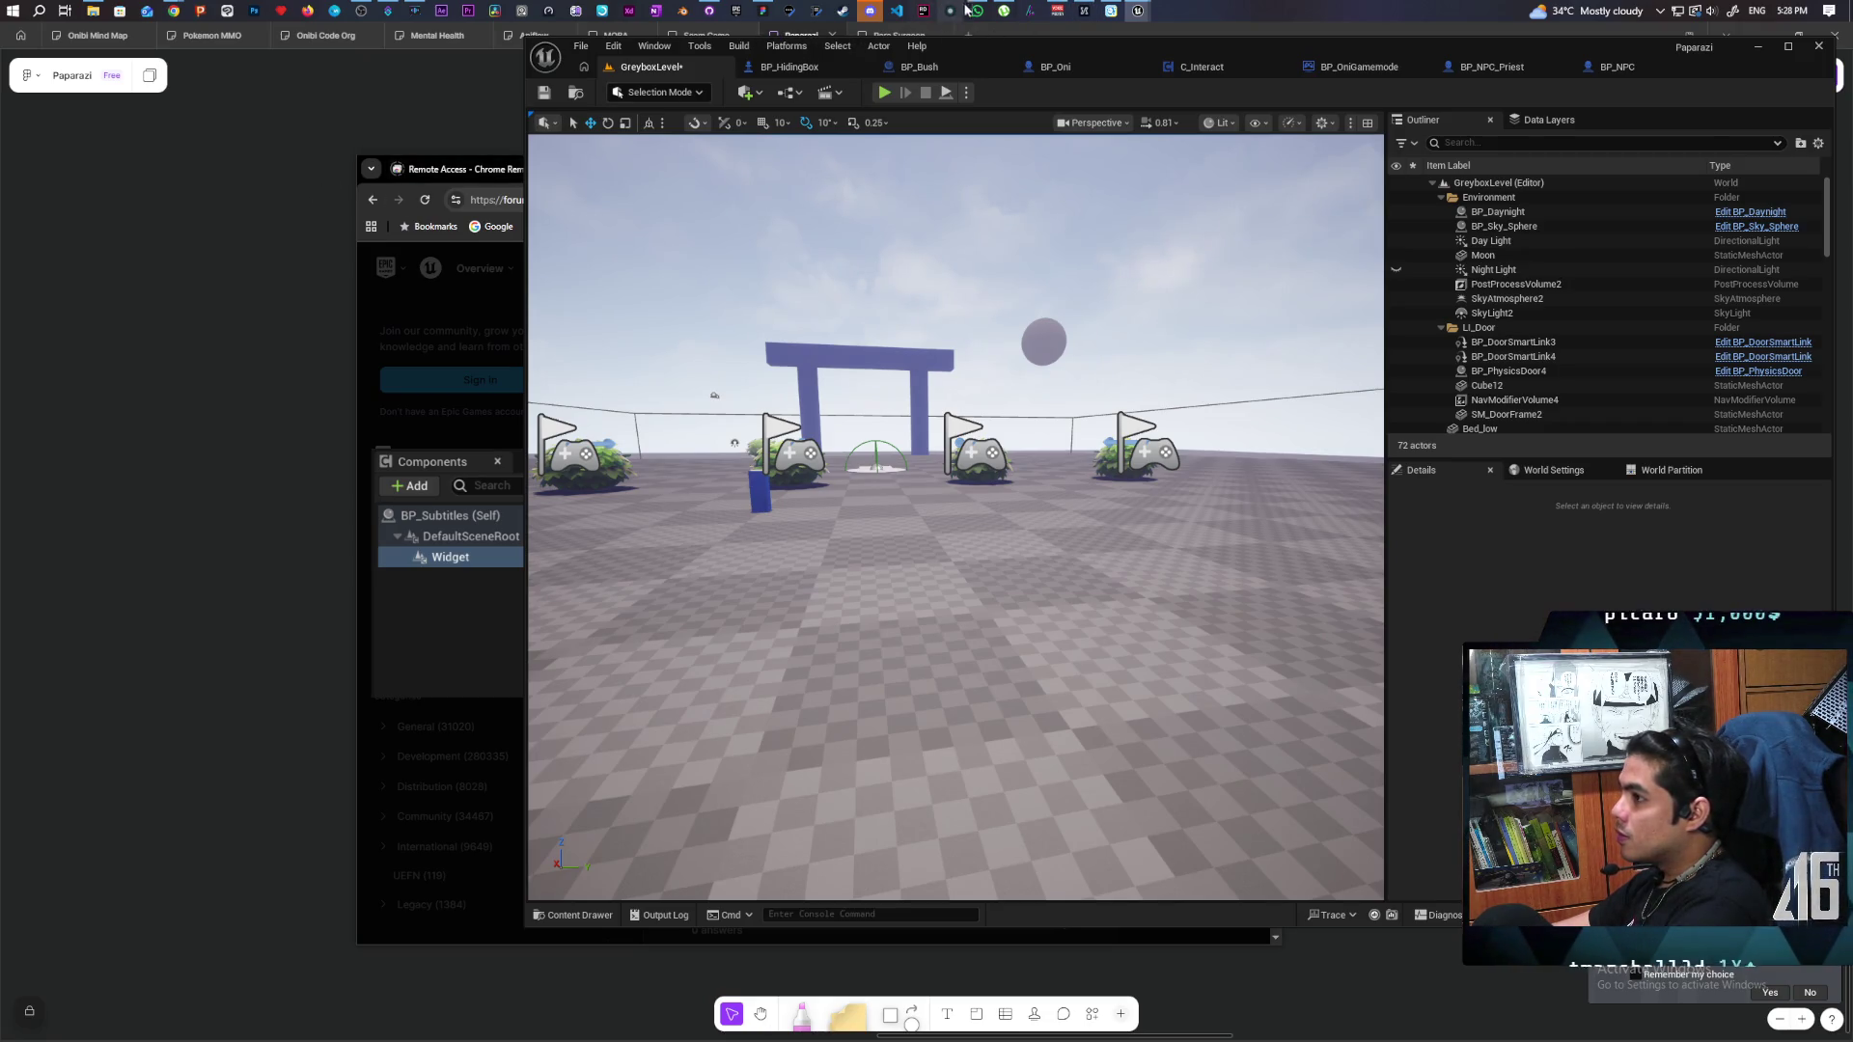
pyautogui.hotkey('alt', 'Tab')
# Add the bullet 'player when killed in bush needs to spawn essence outside' to the to-do note.
pyautogui.doubleClick(747, 725)
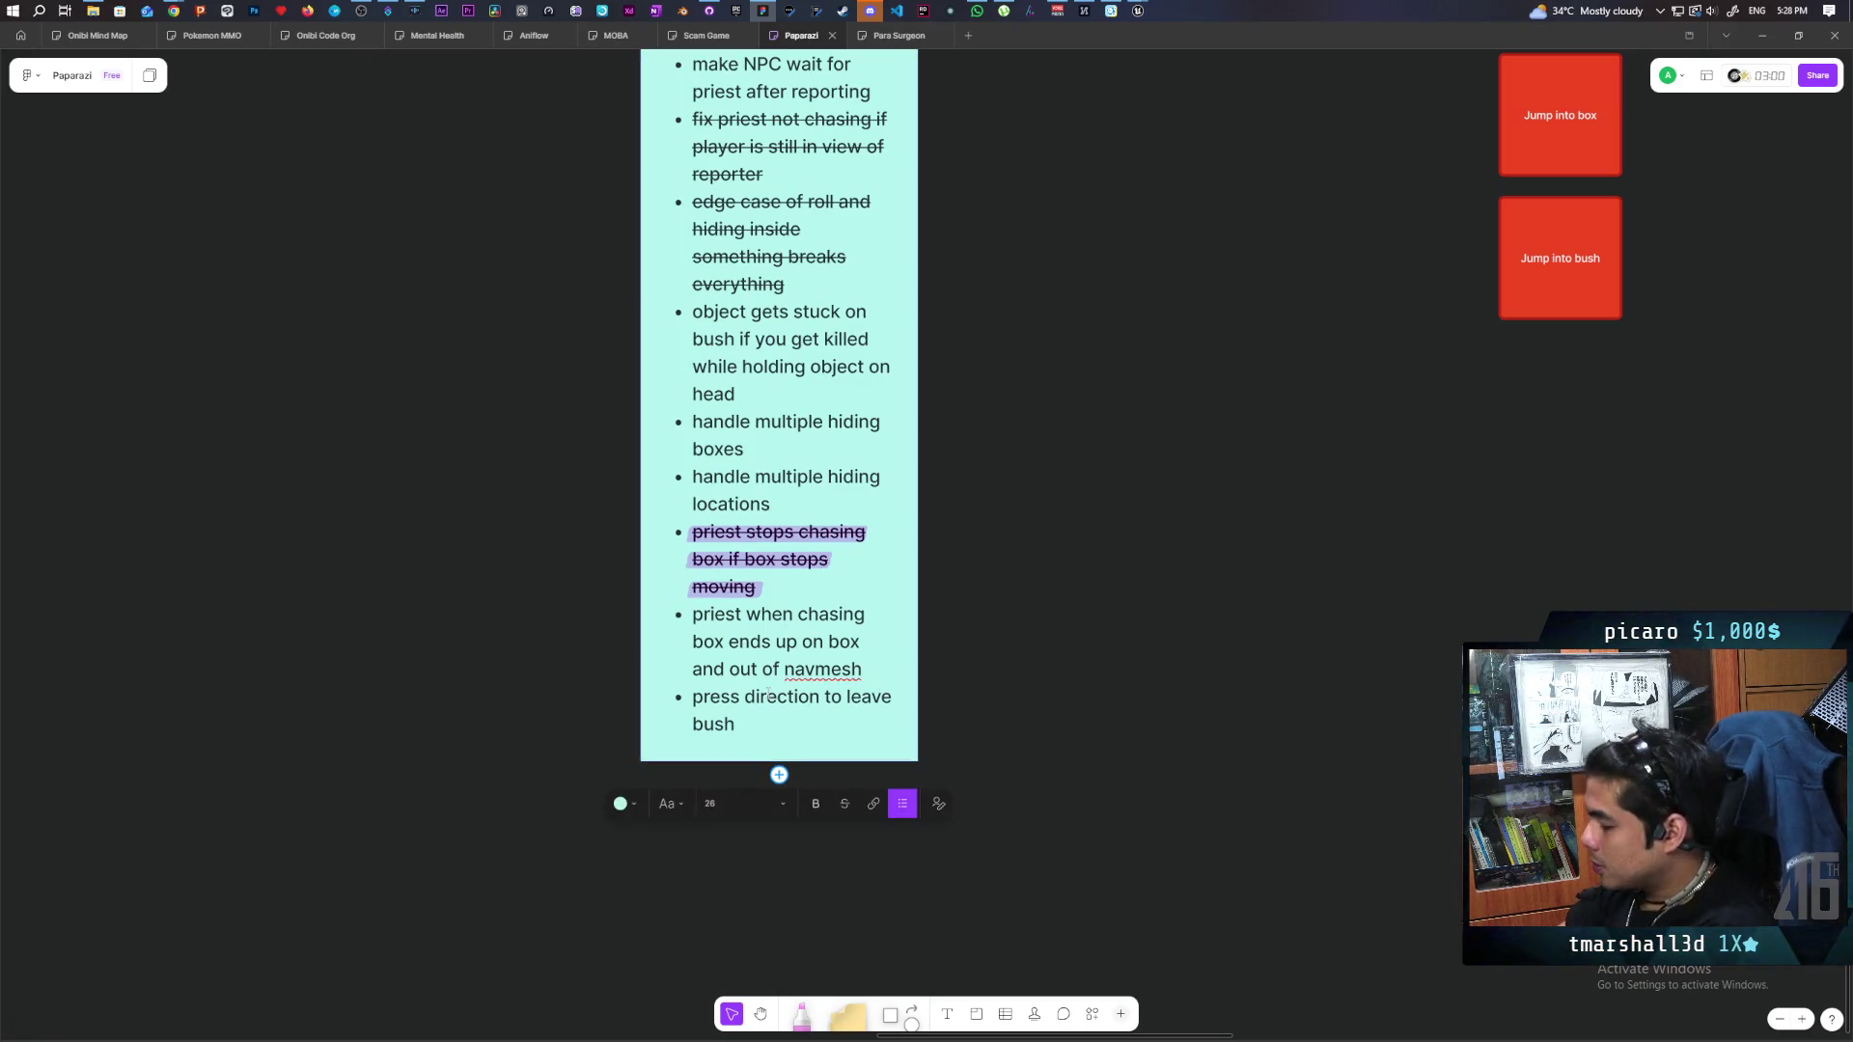
pyautogui.press('Return')
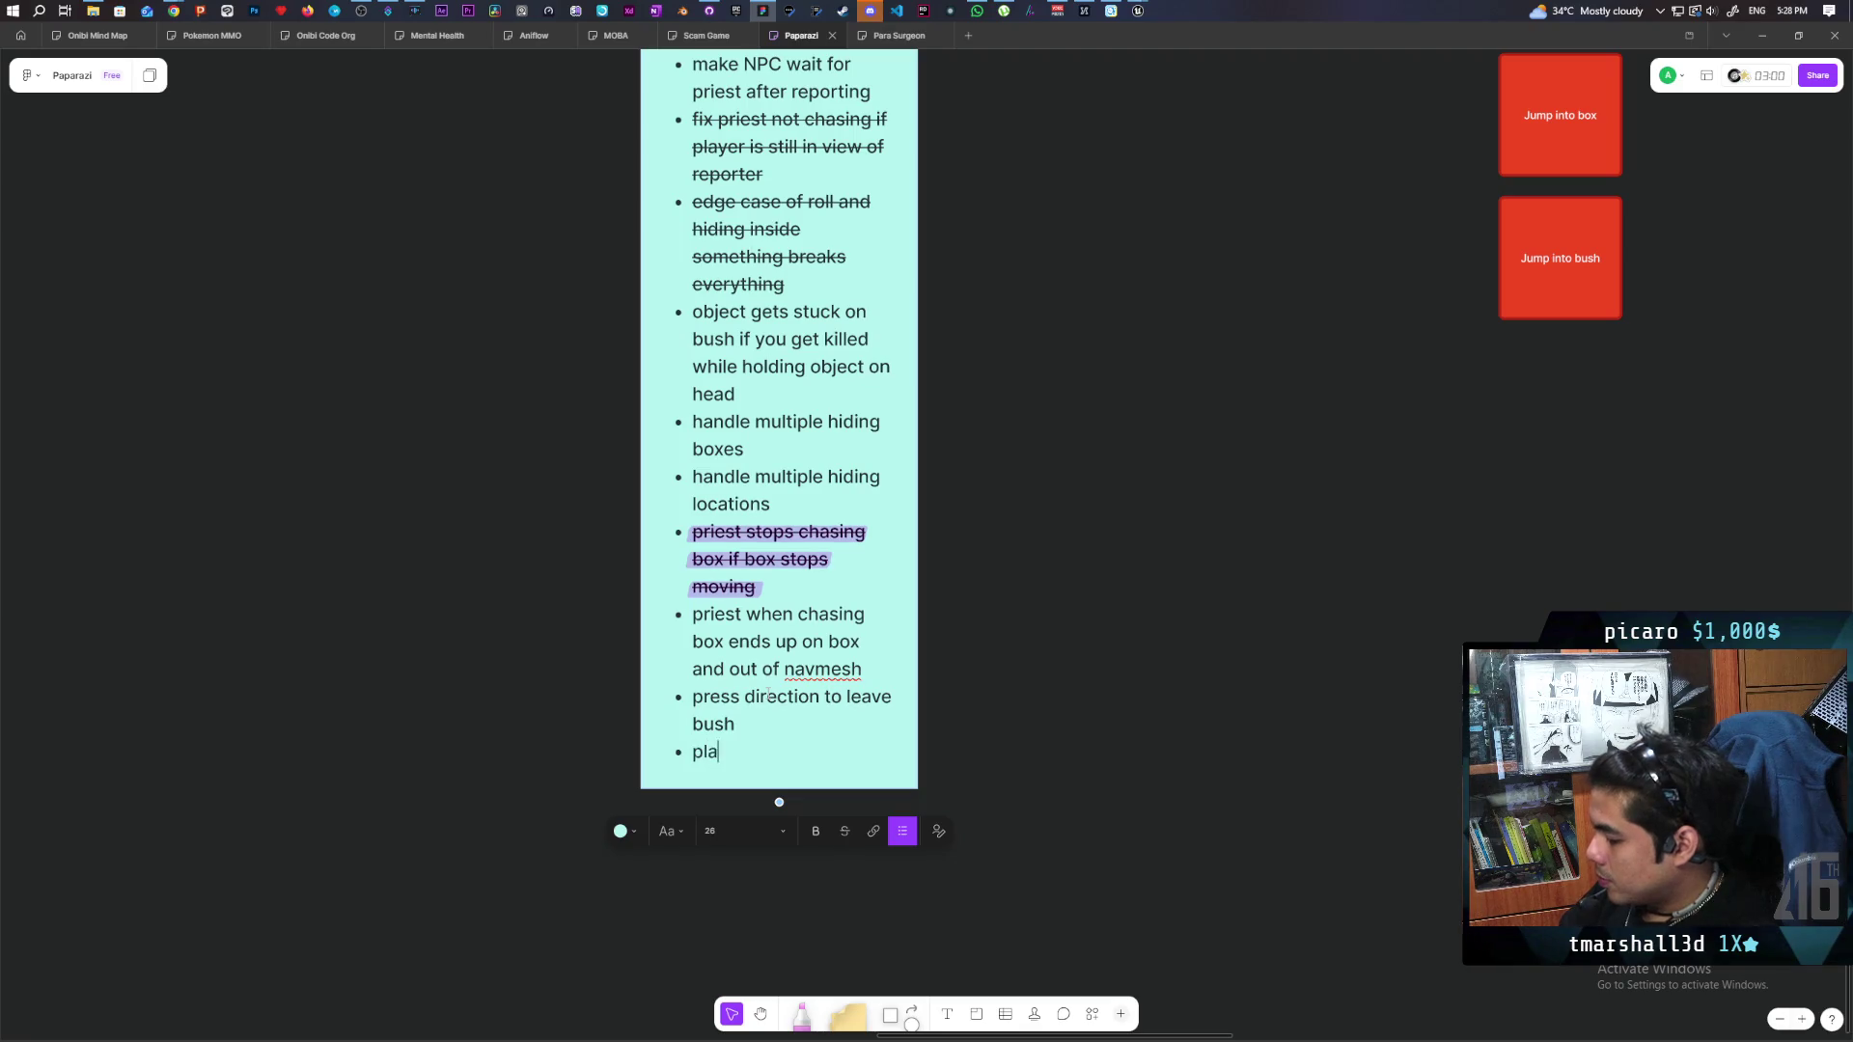
pyautogui.write('player when kille')
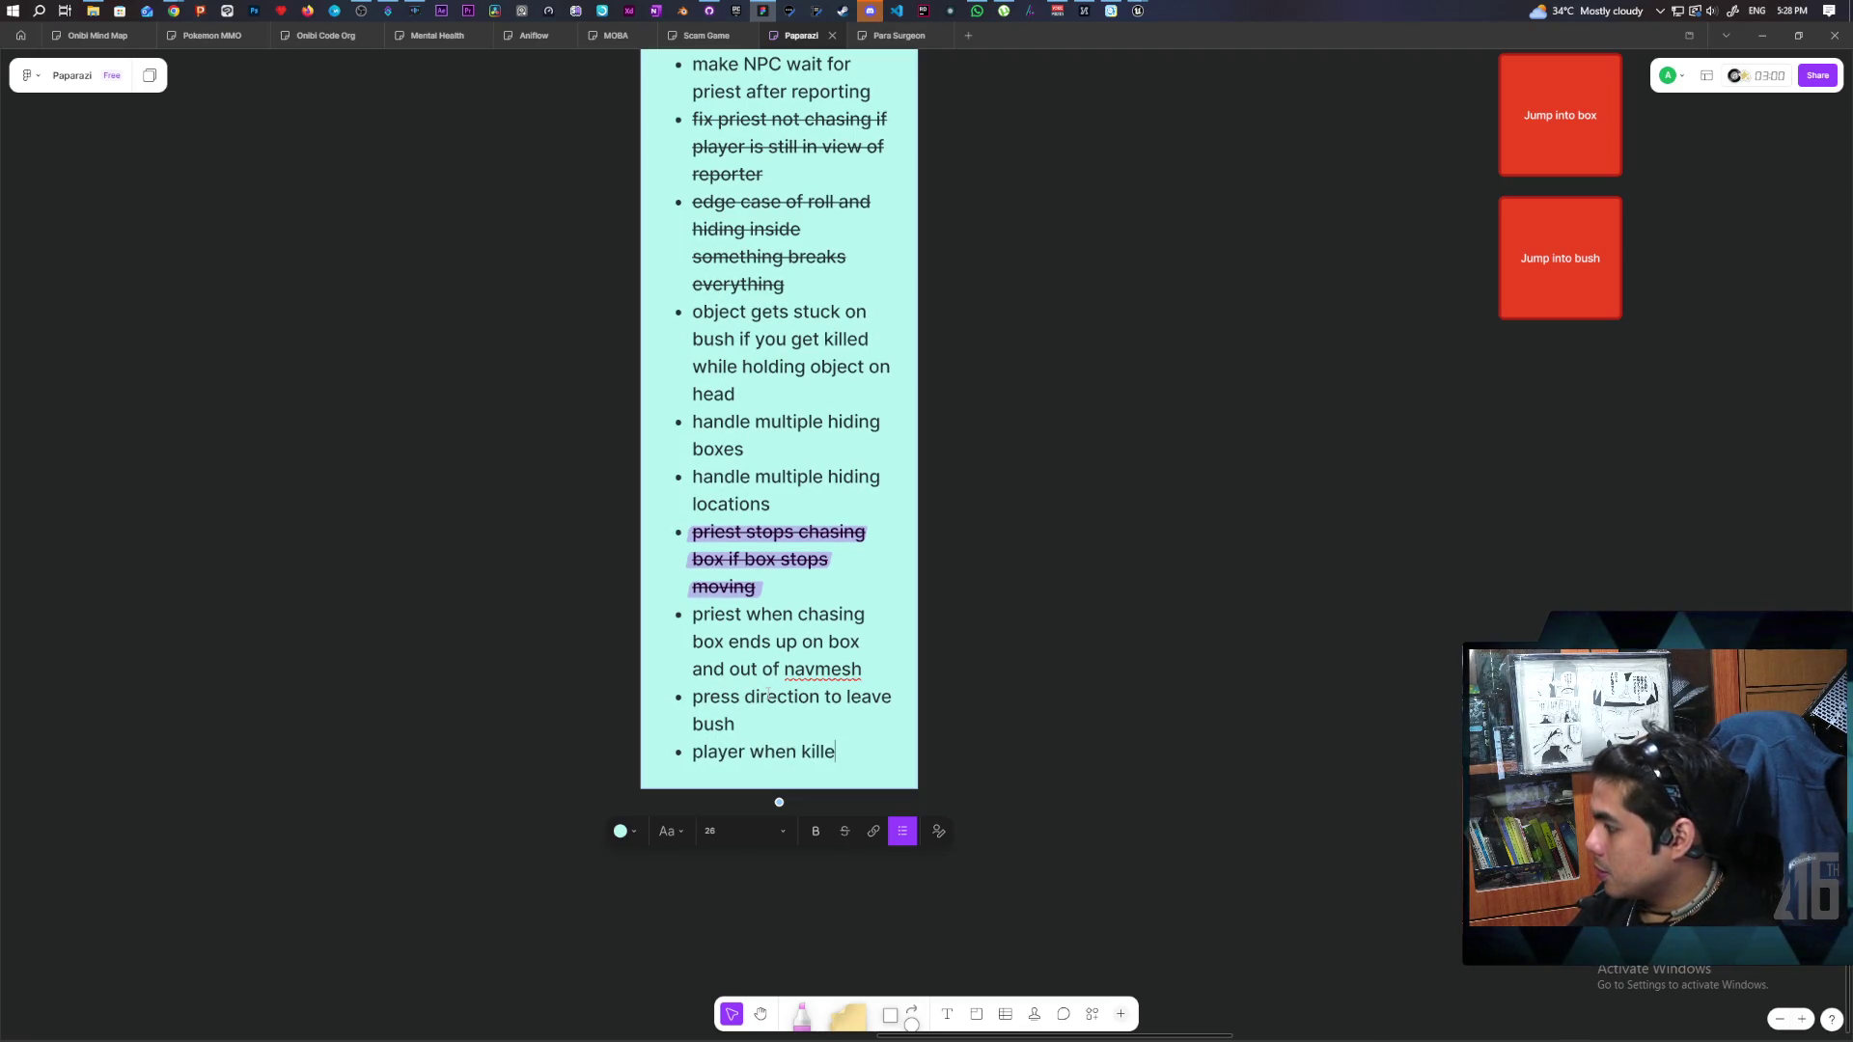
pyautogui.write('d in ')
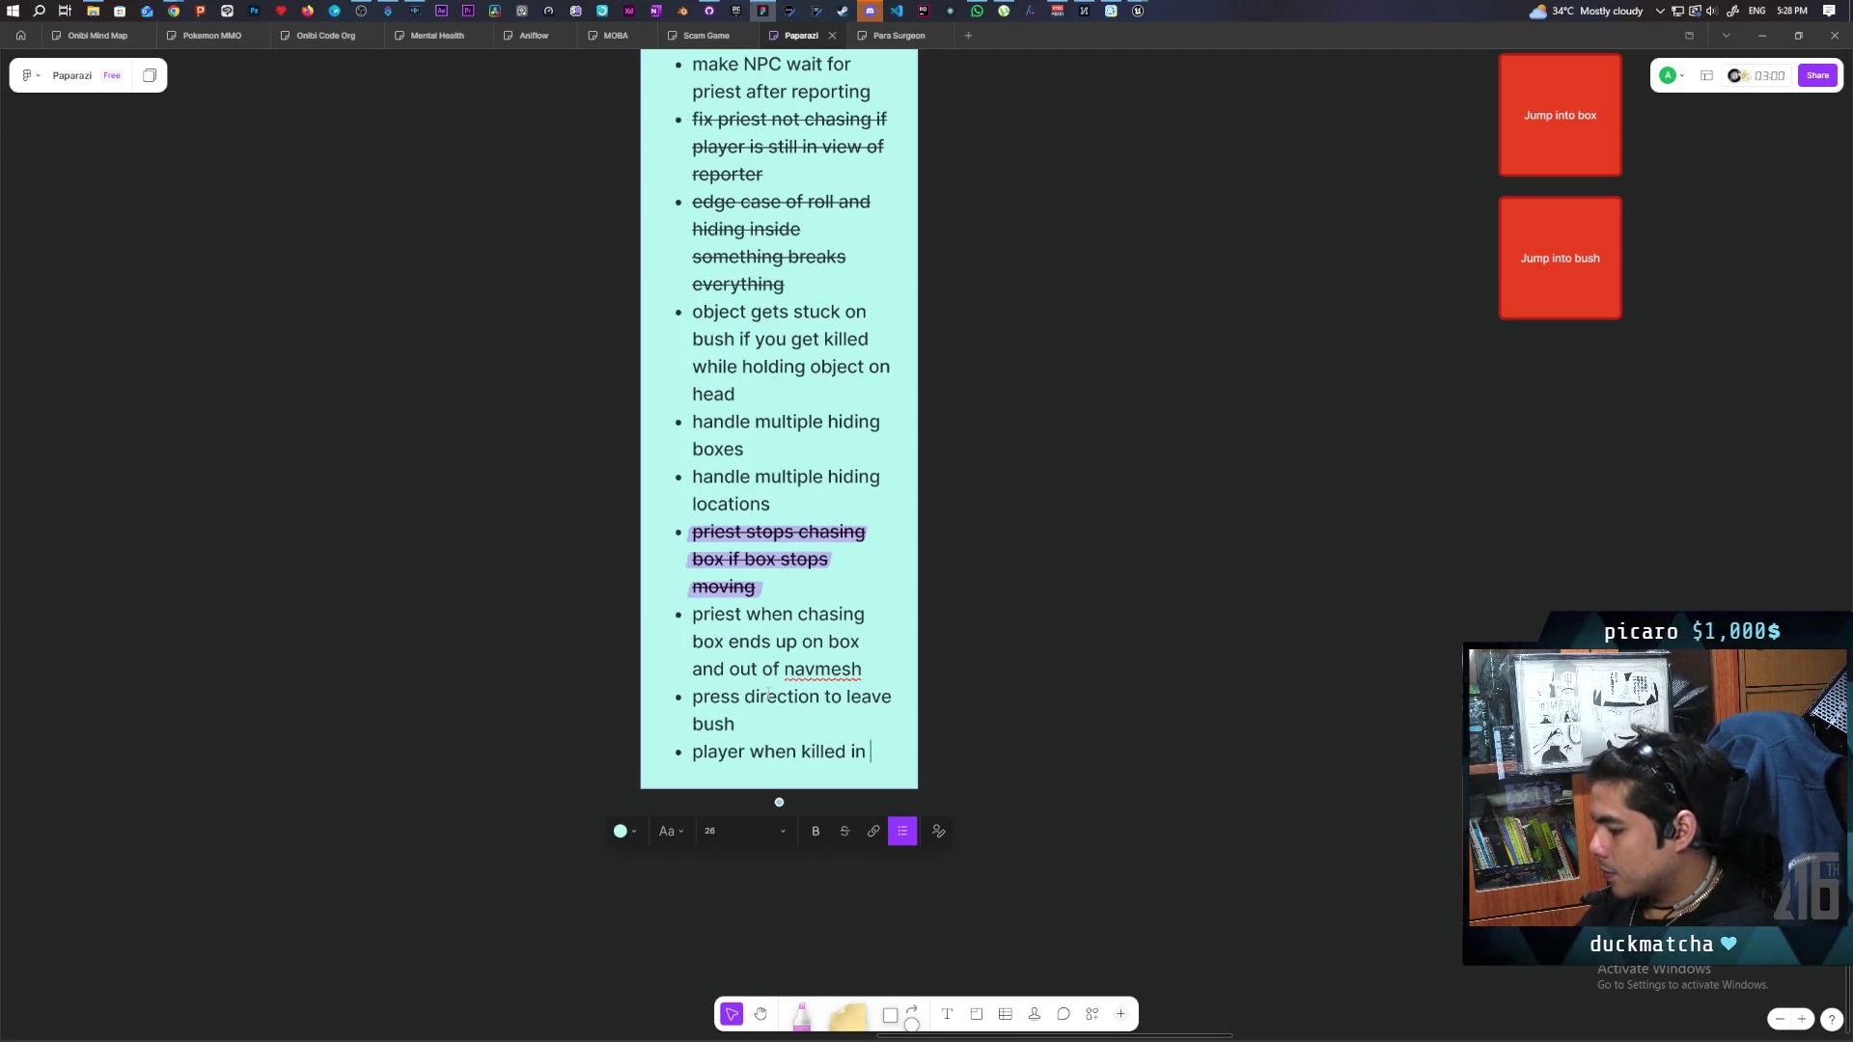
pyautogui.write('bush ')
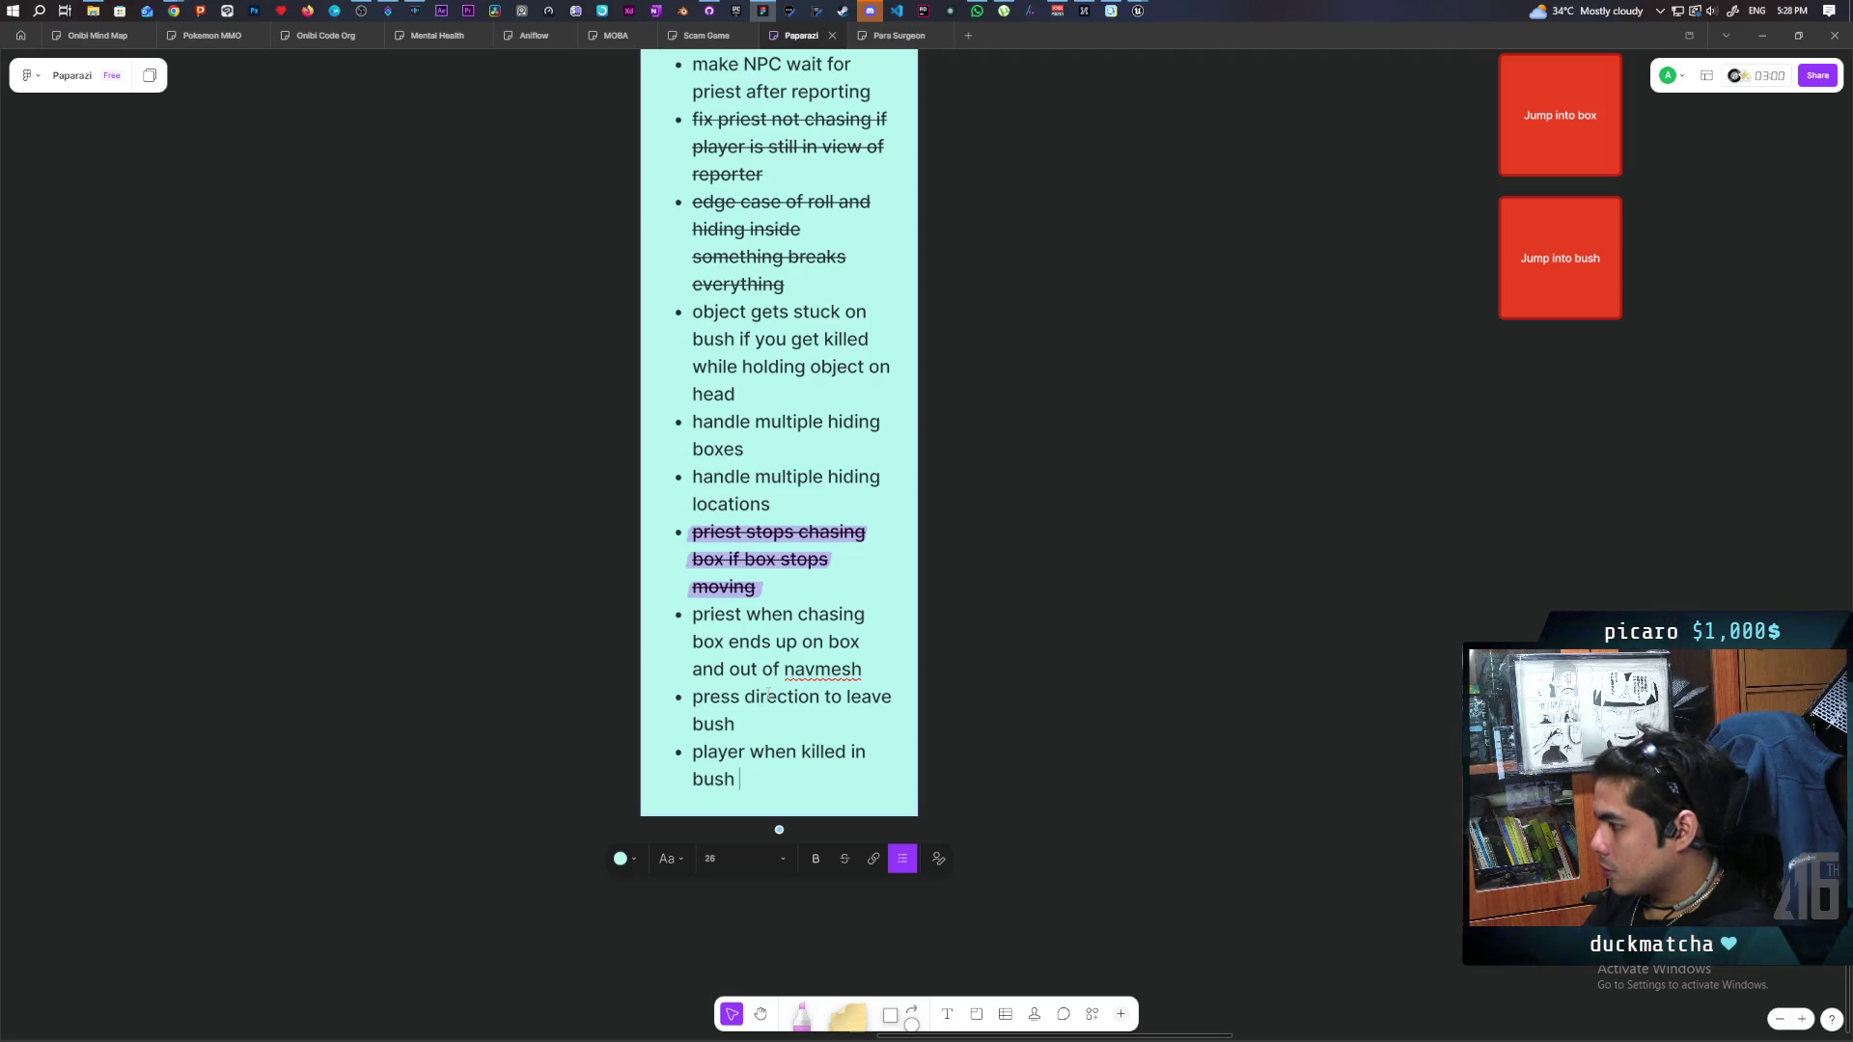
pyautogui.write('needs to spawn')
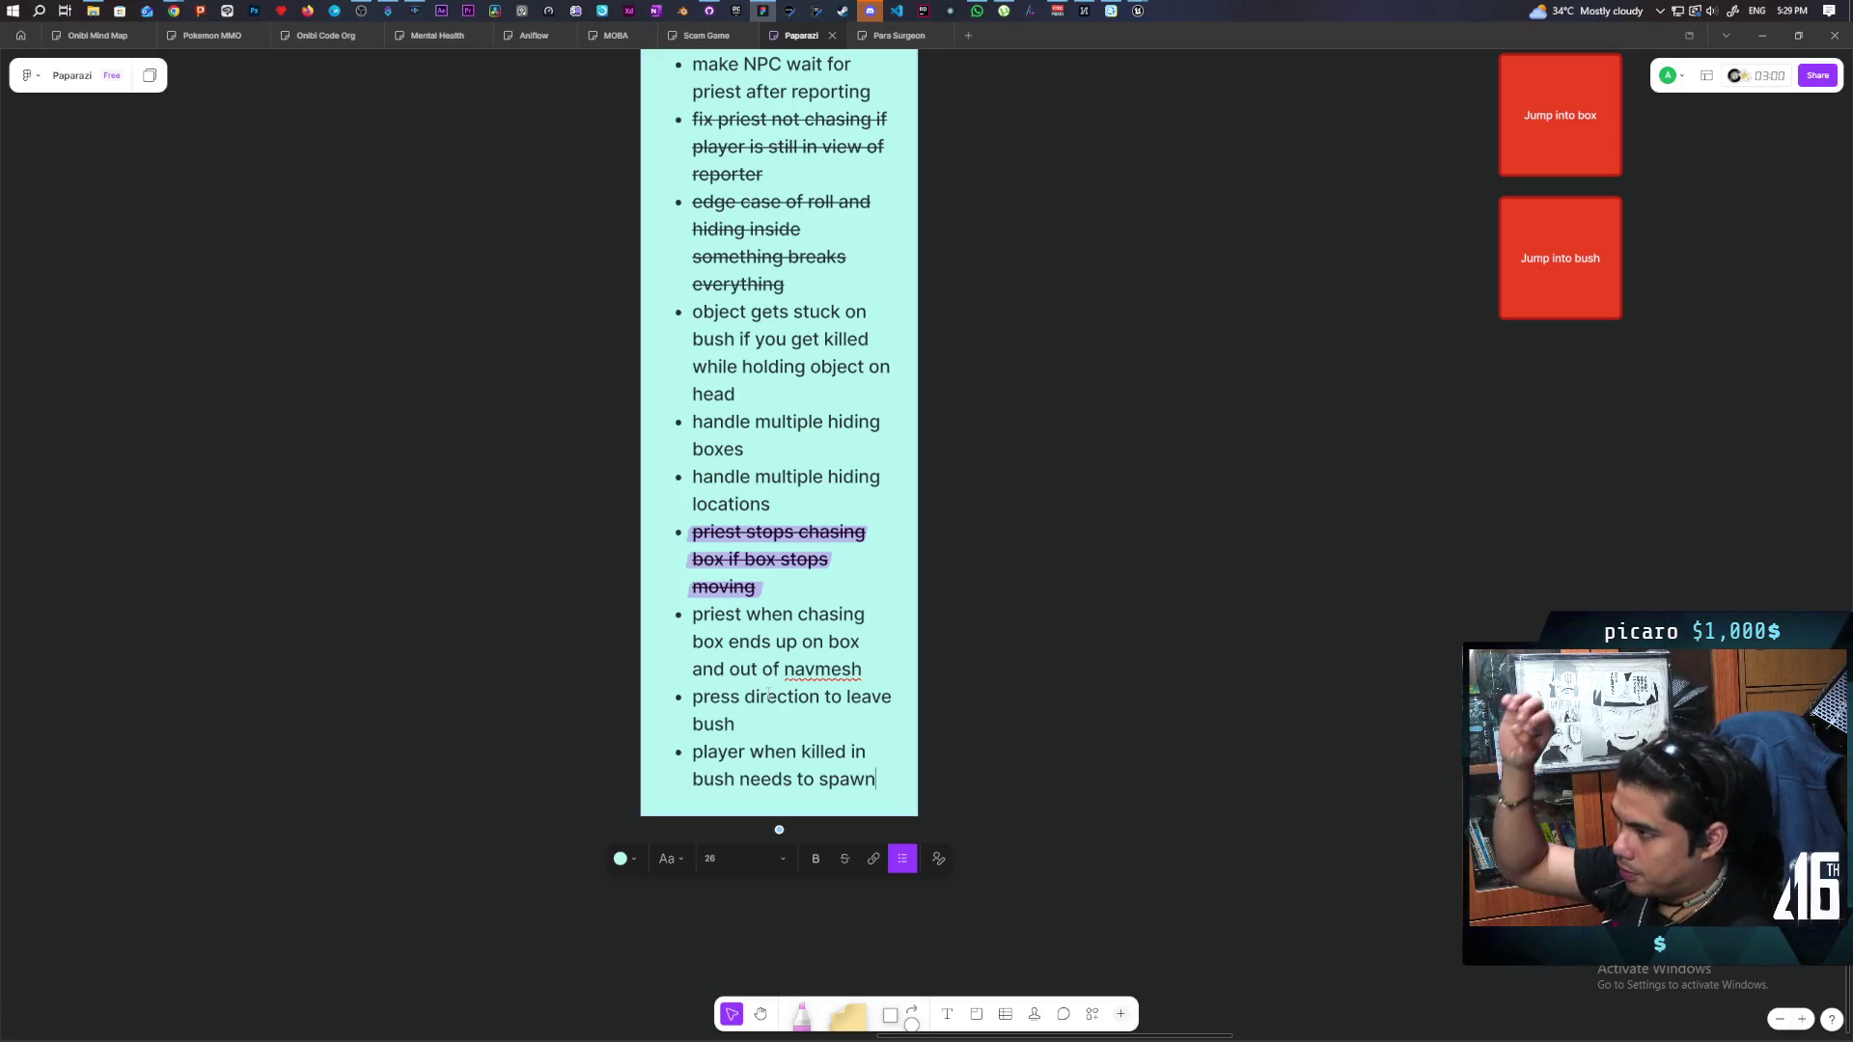
pyautogui.write('esss')
pyautogui.press('BackSpace')
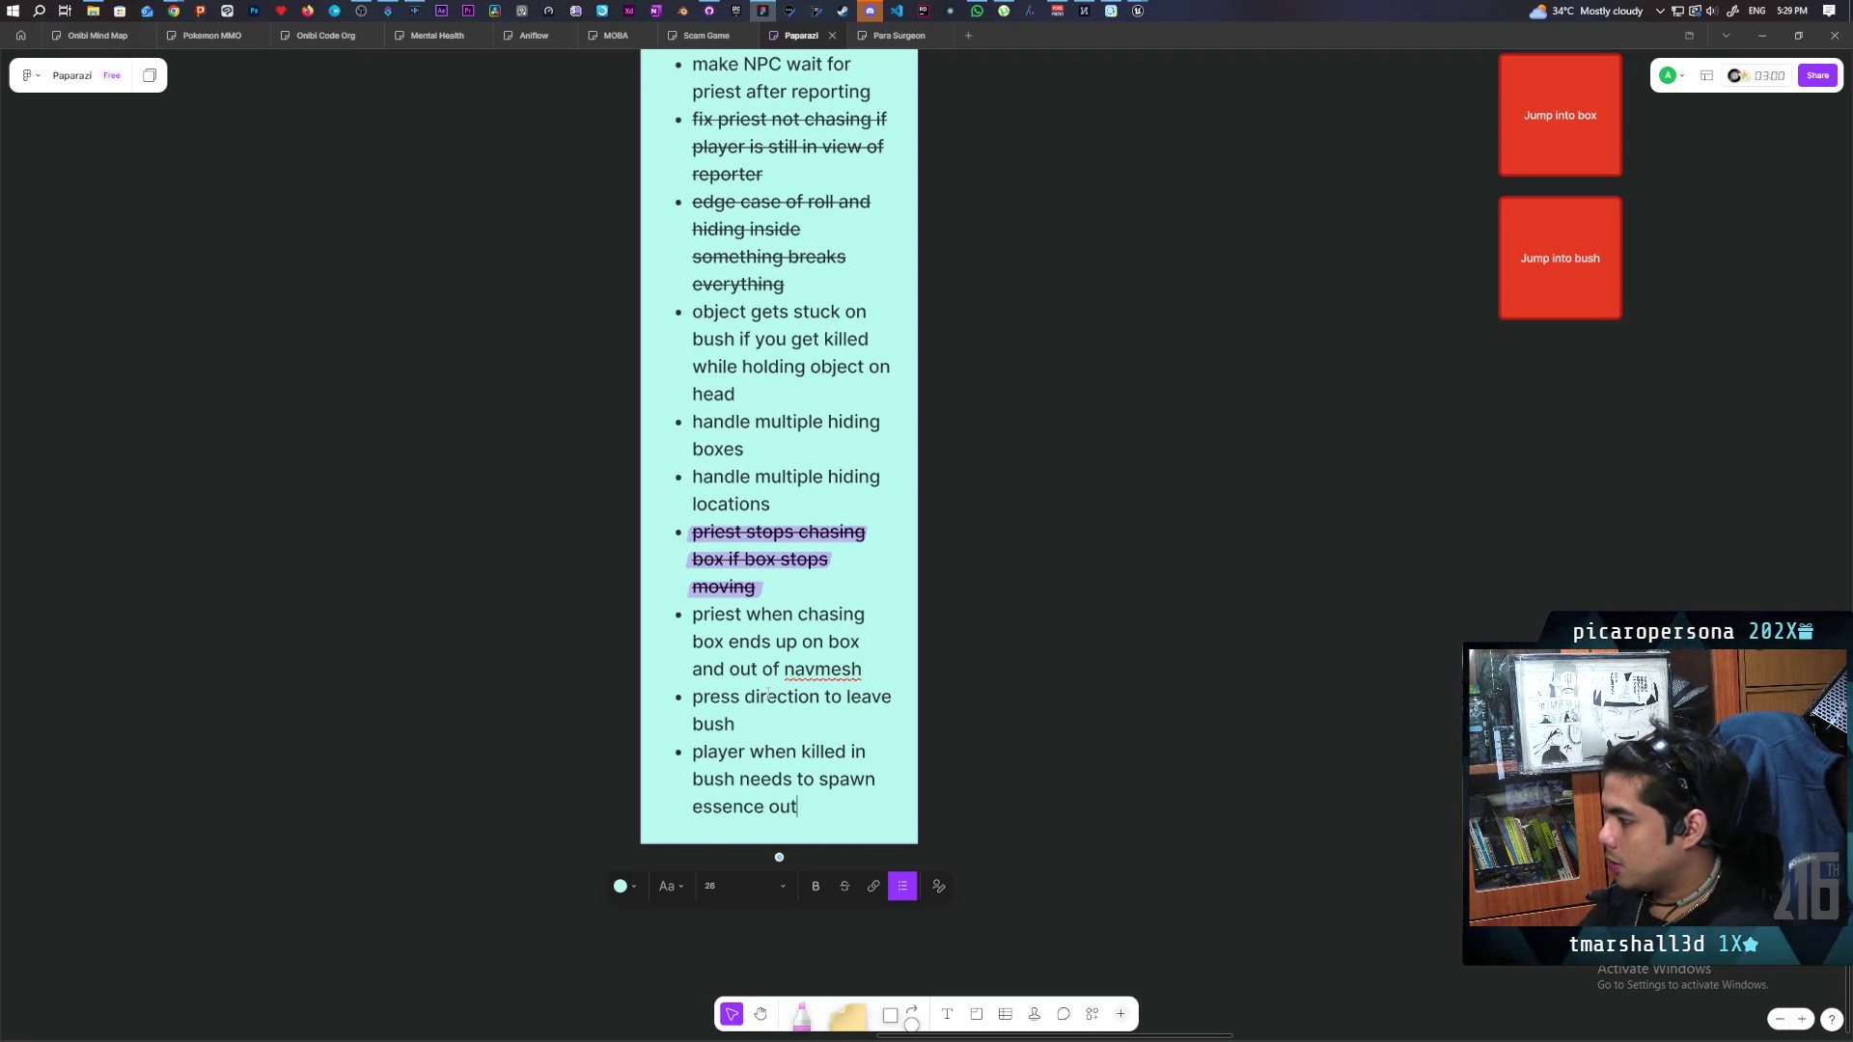
pyautogui.click(1213, 547)
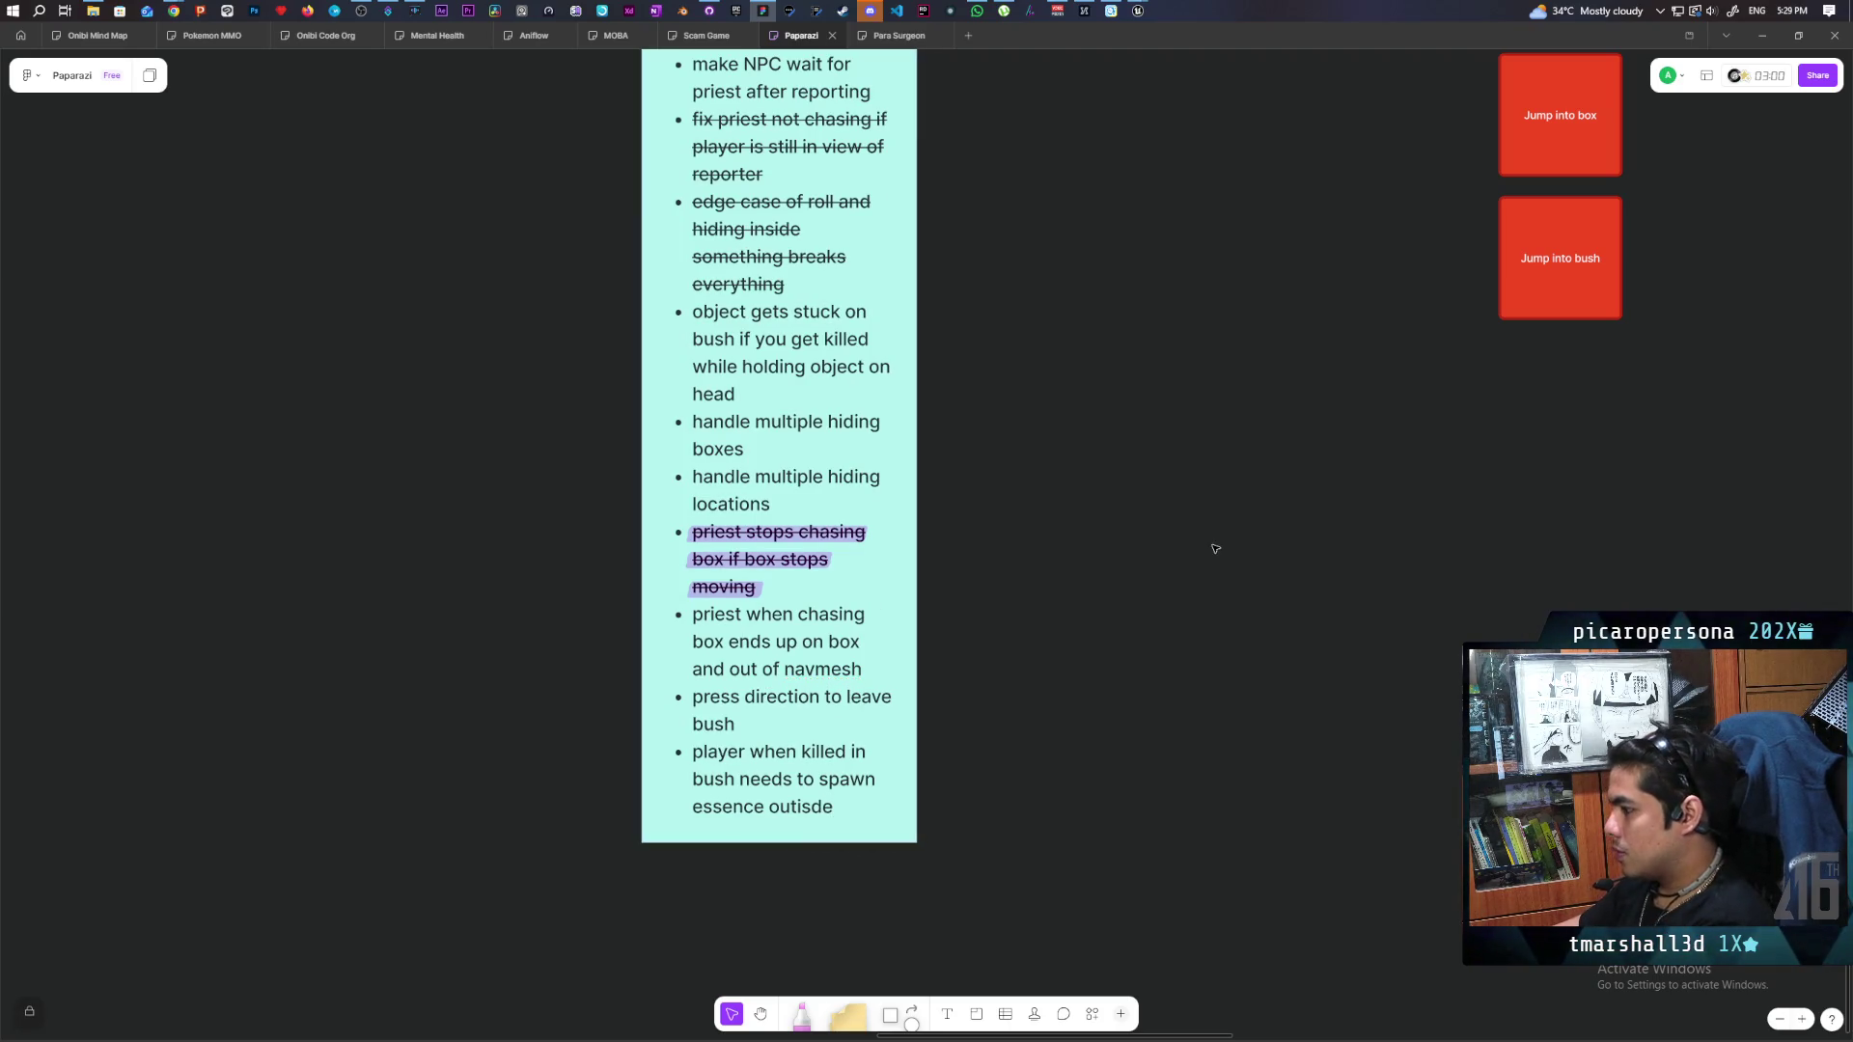
# Correct the 'outisde' typo to 'outside' and switch back to the Unreal editor.
pyautogui.click(808, 808)
pyautogui.click(811, 807)
pyautogui.press('BackSpace')
pyautogui.press('BackSpace')
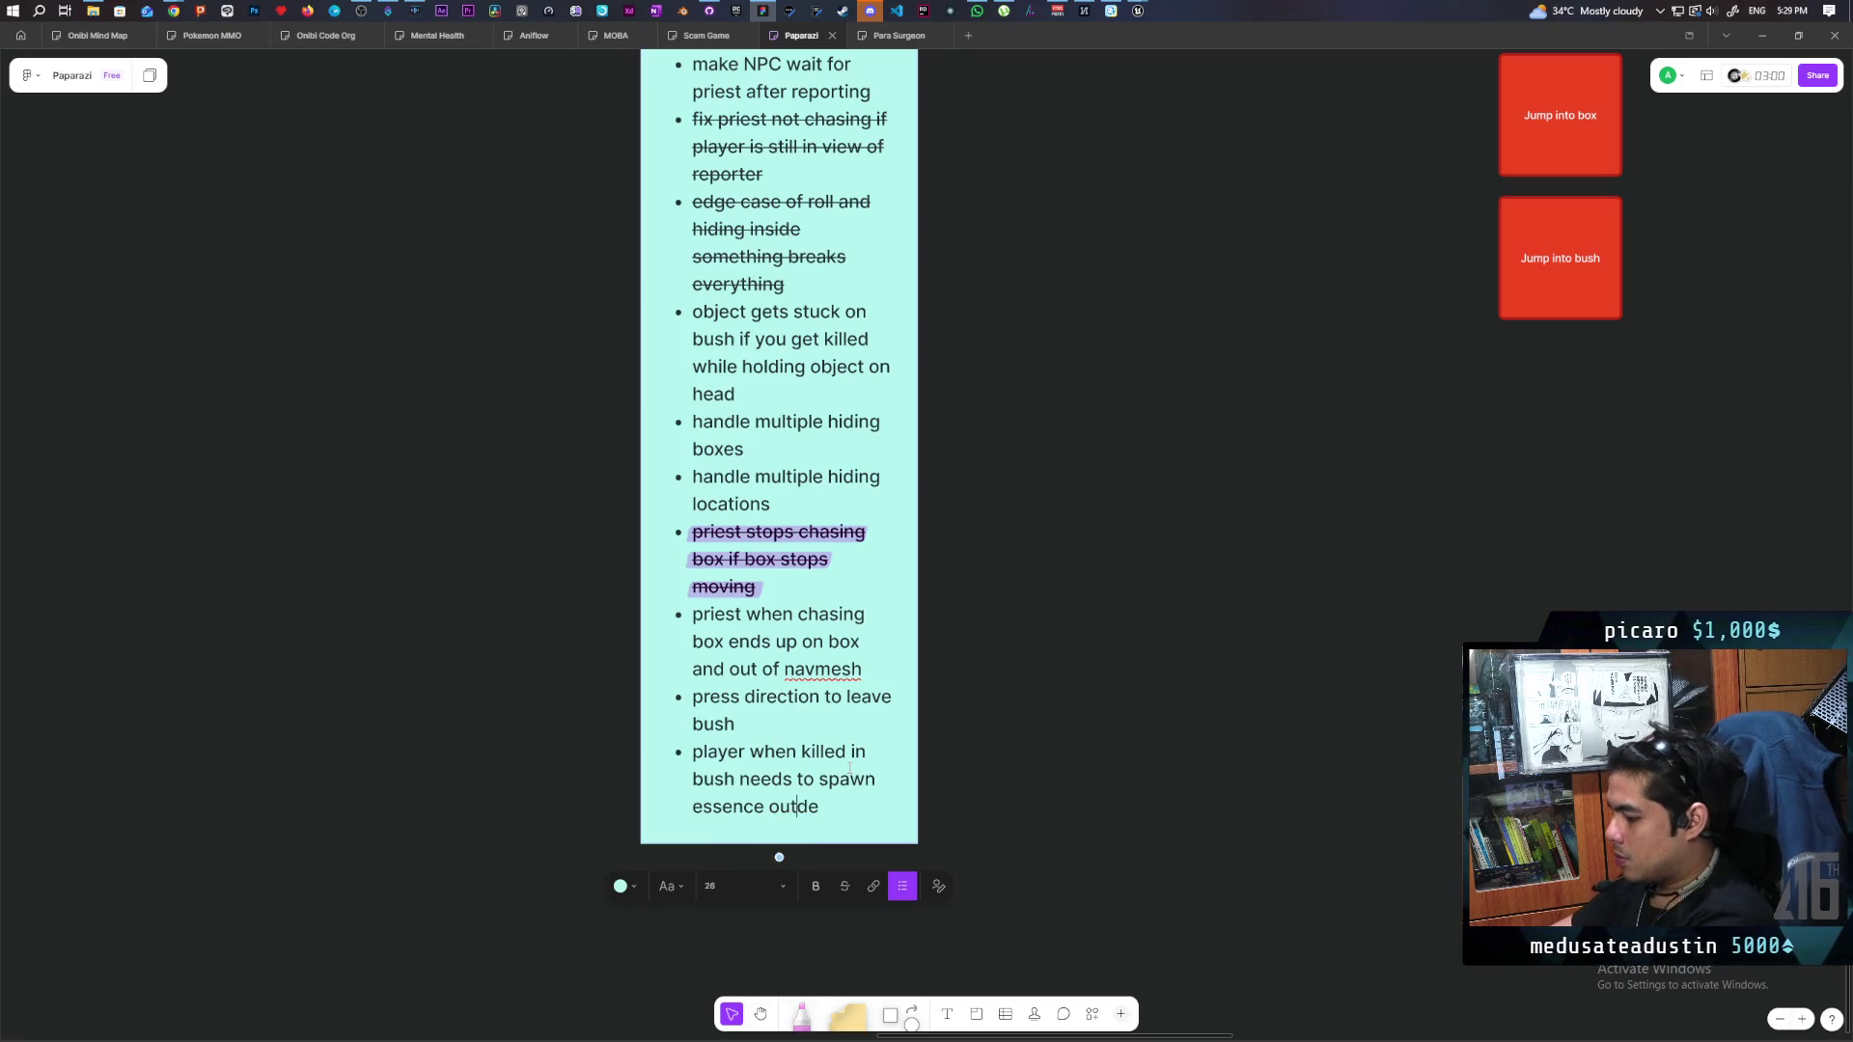
pyautogui.write('si')
pyautogui.click(1085, 635)
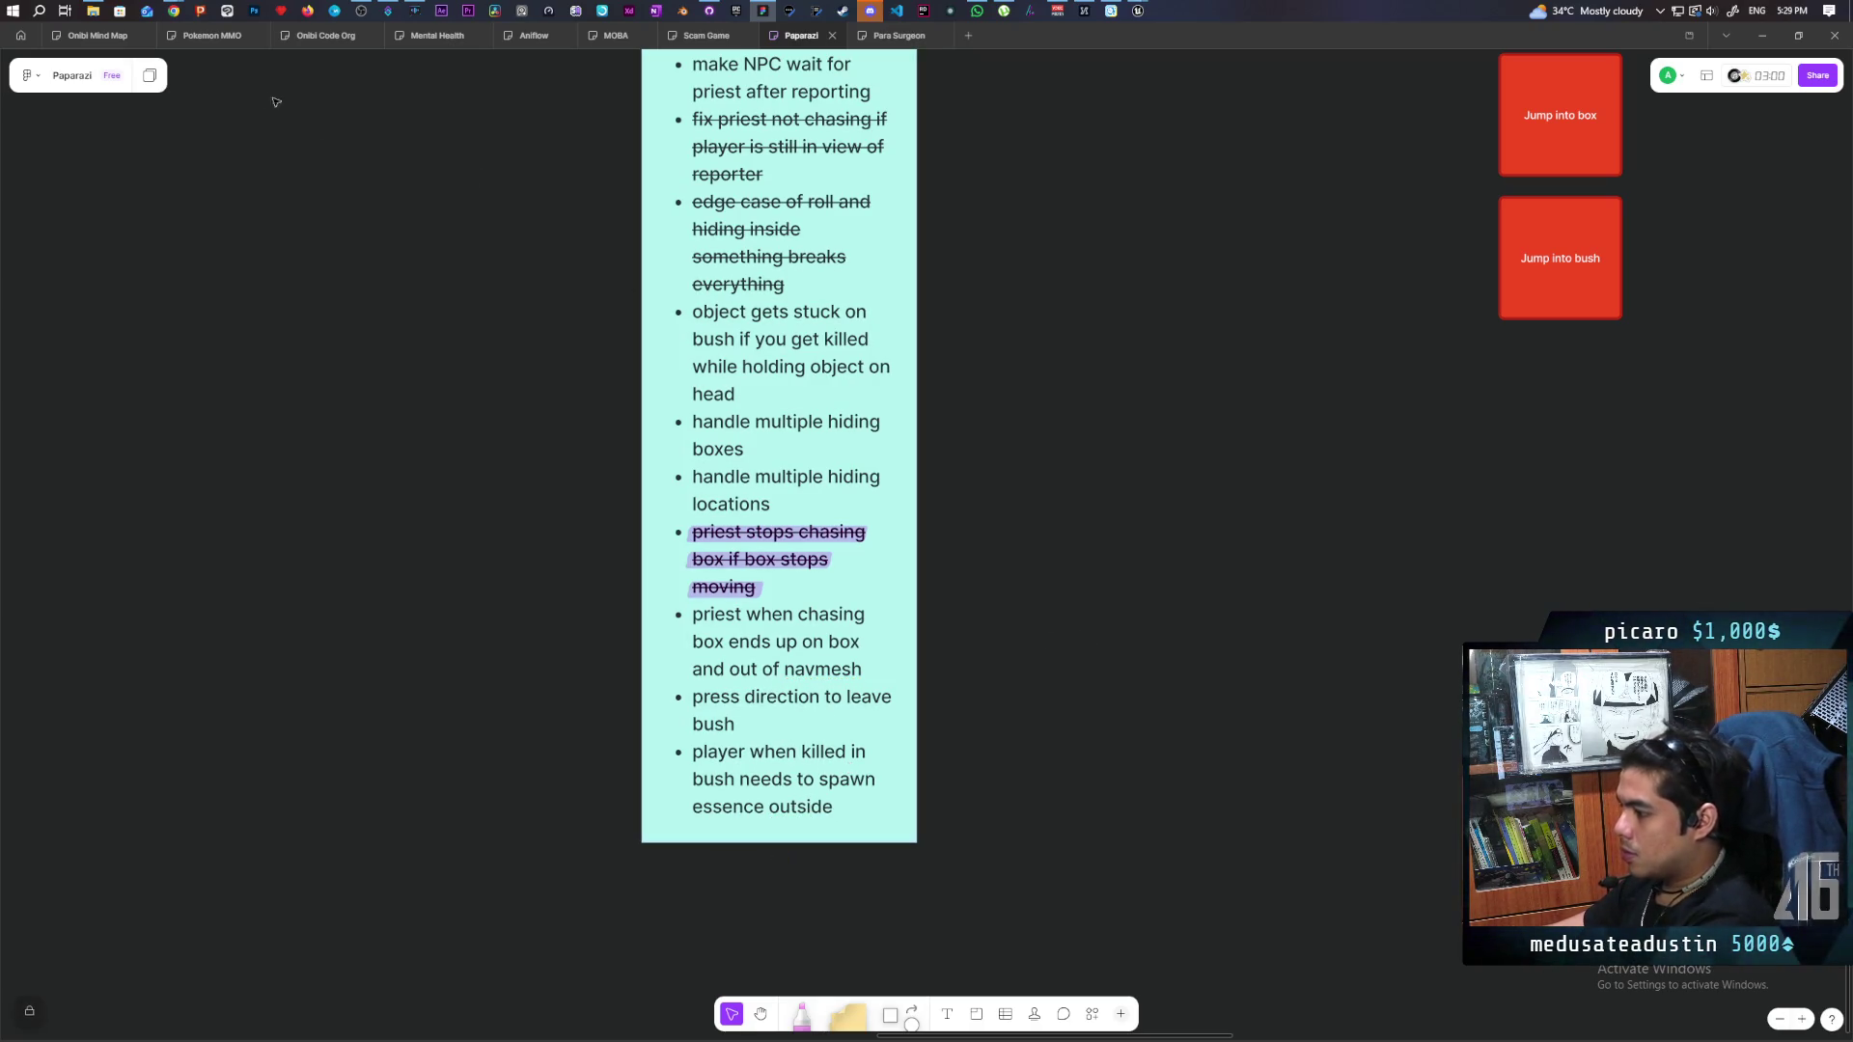
pyautogui.moveTo(1138, 8)
pyautogui.click(1038, 81)
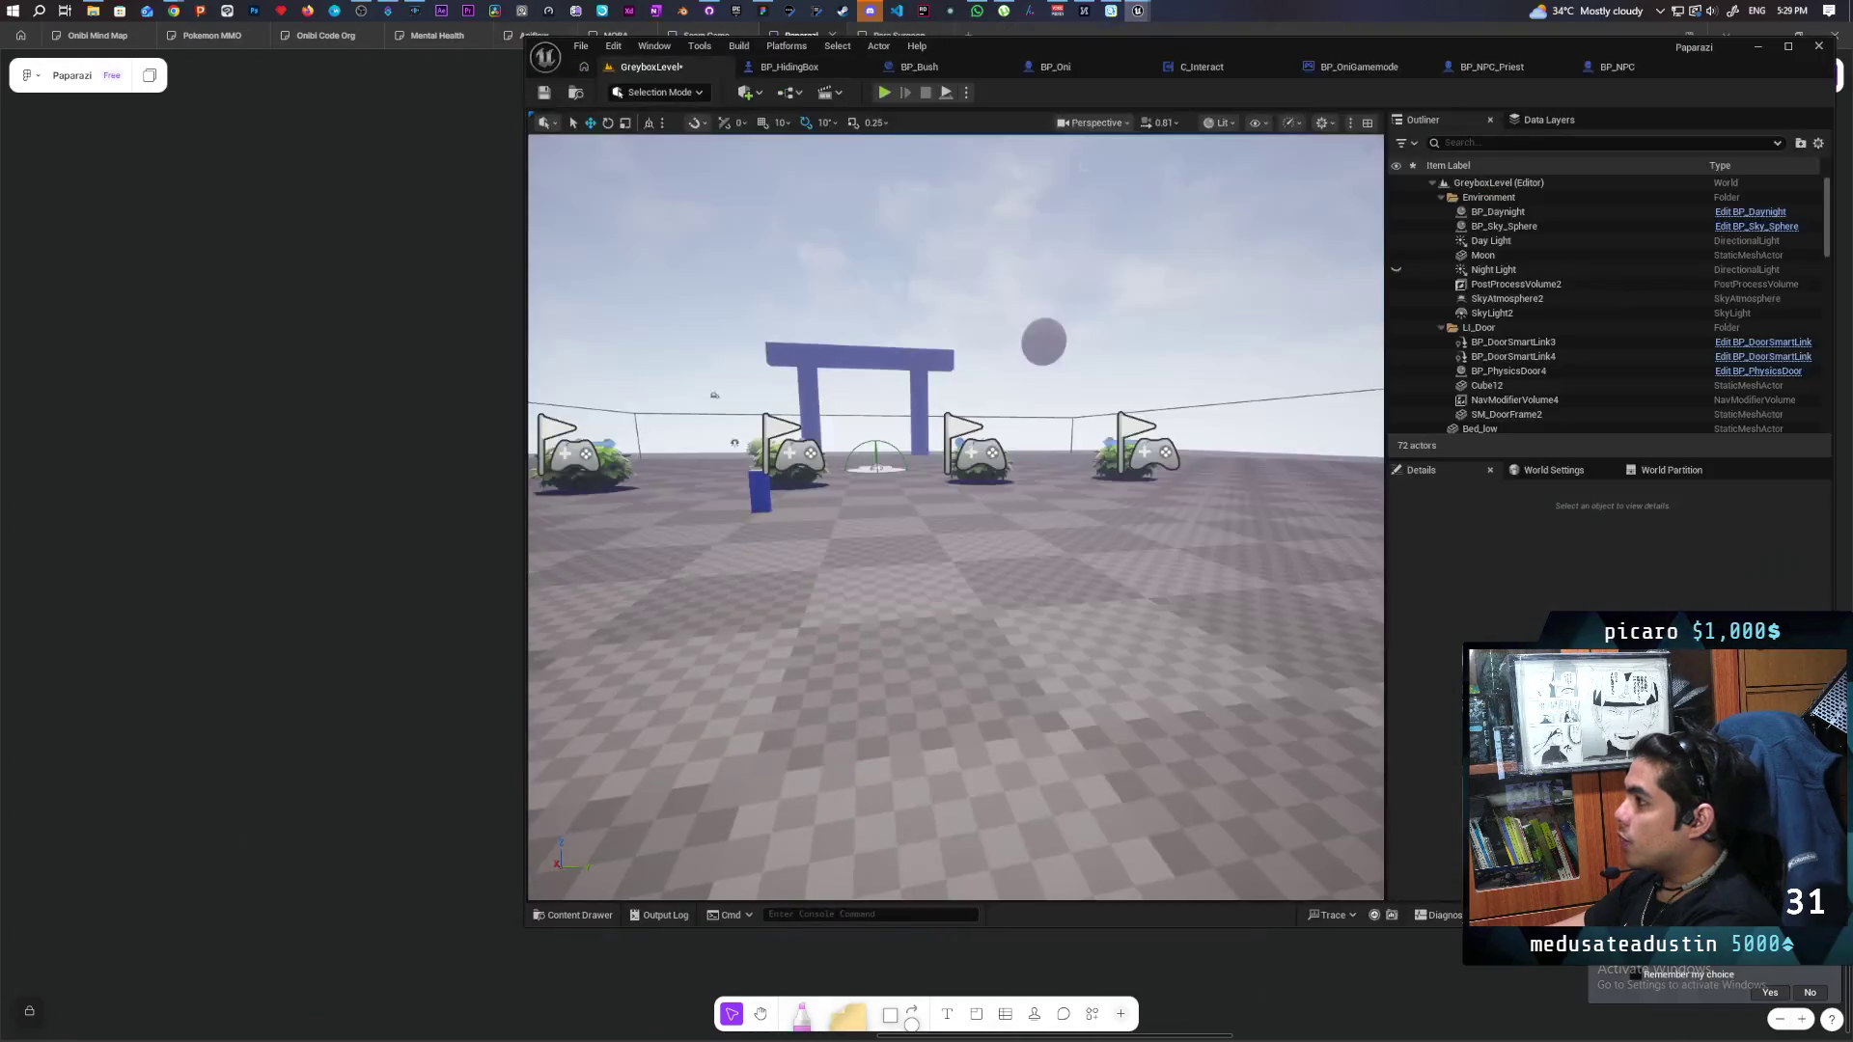
# Open BP_Oni's Event Graph framed on the Possess and SpawnActor BP Spirit Essence nodes.
pyautogui.click(1072, 75)
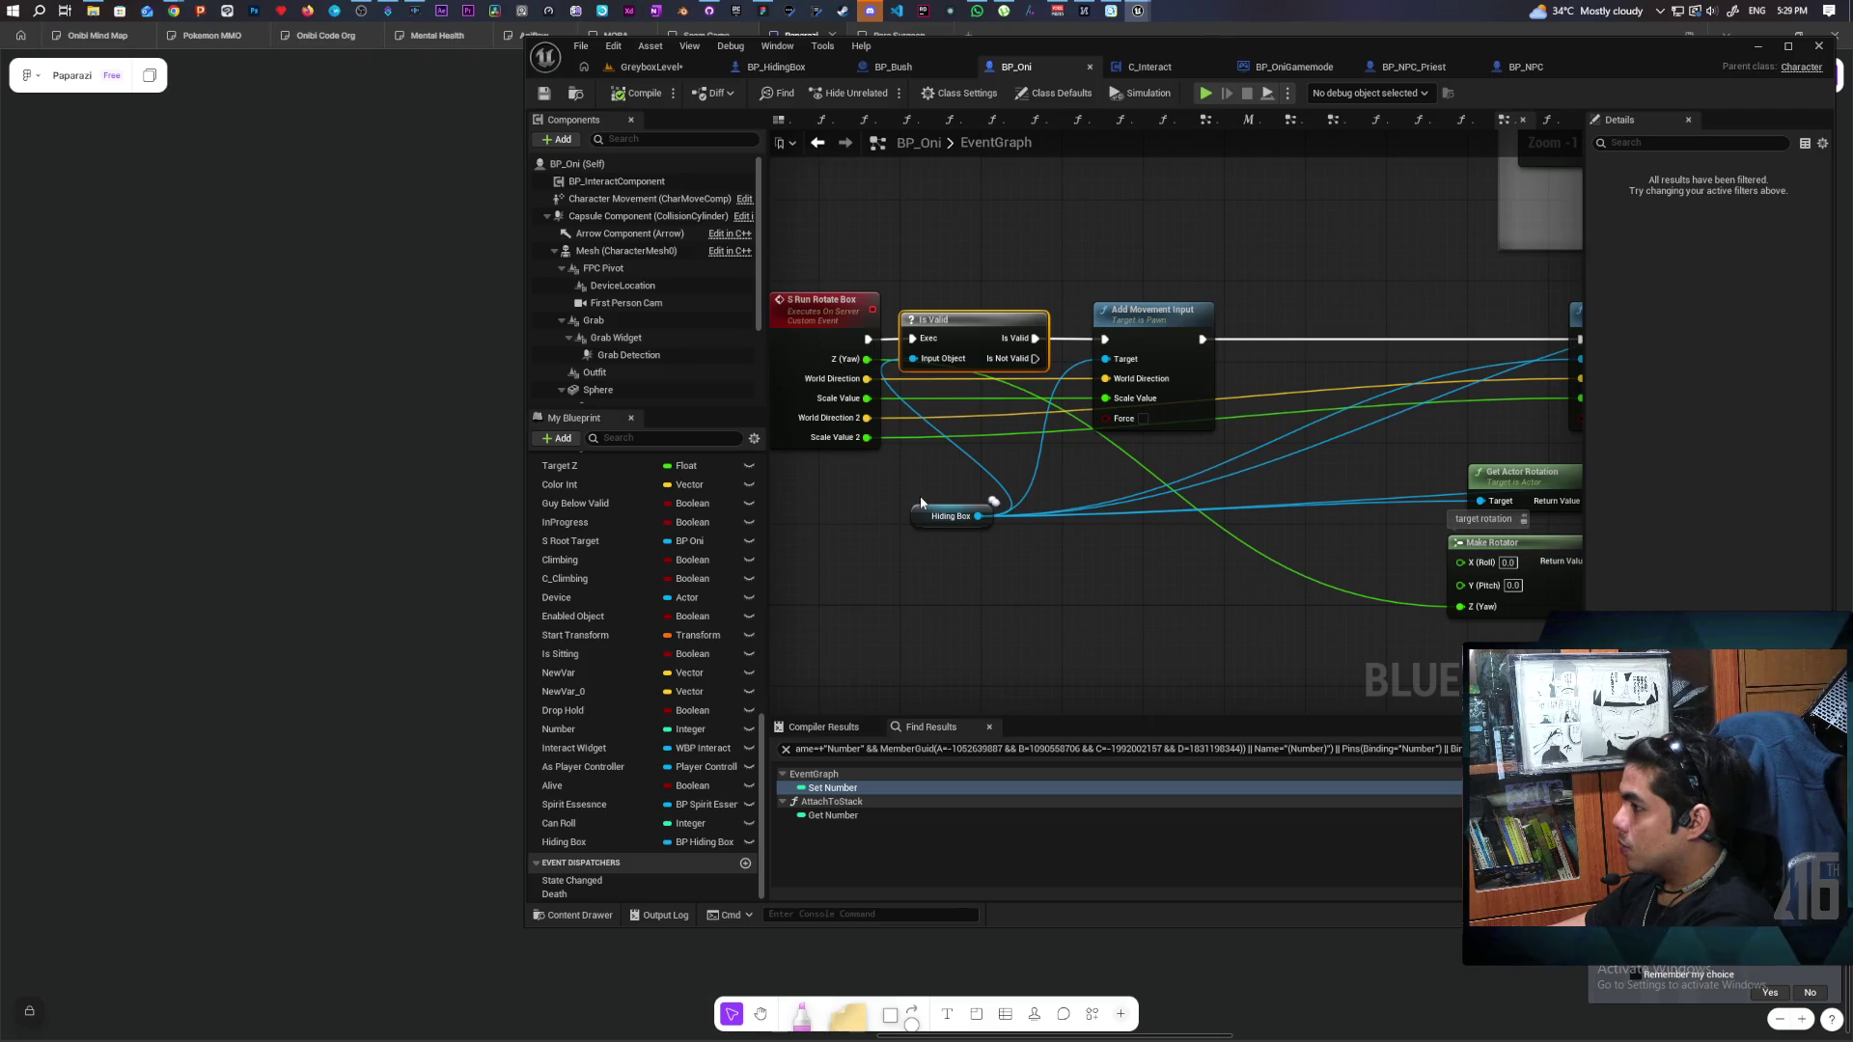
pyautogui.scroll(-6, 1041, 529)
pyautogui.scroll(-5, 1096, 531)
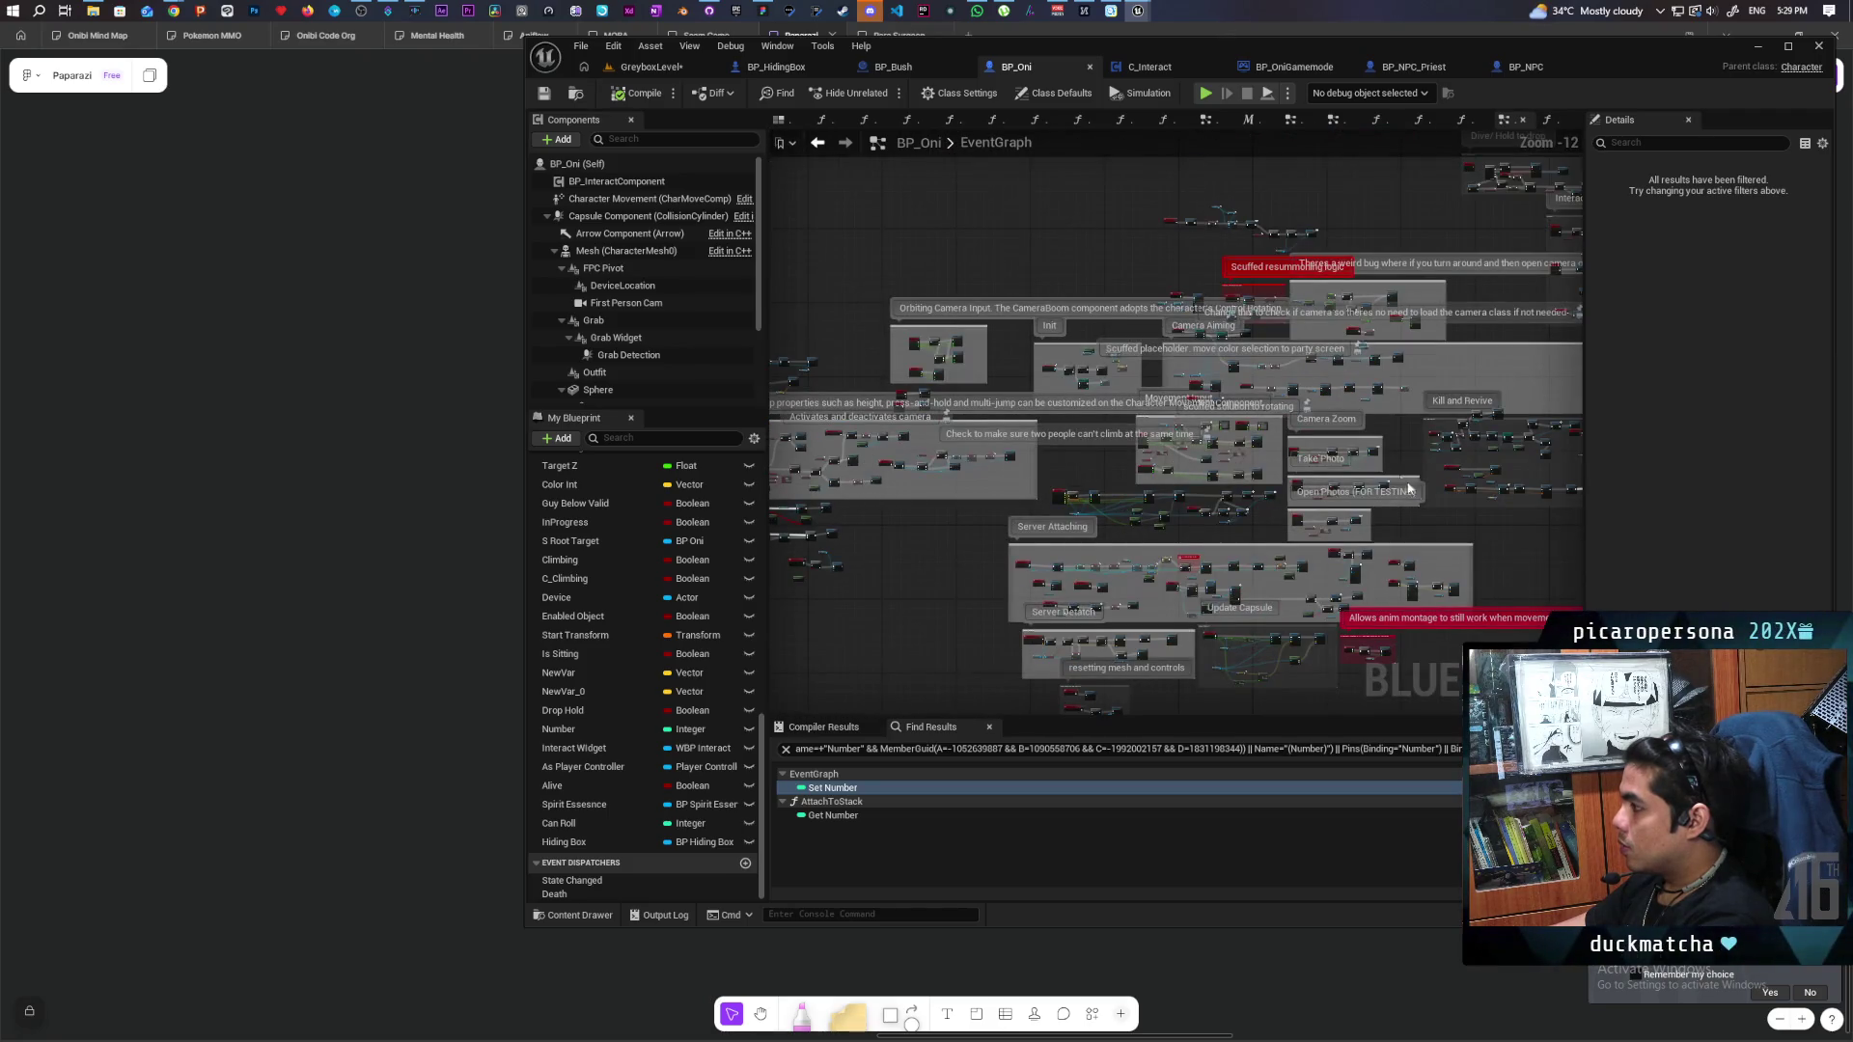
pyautogui.scroll(12, 1177, 498)
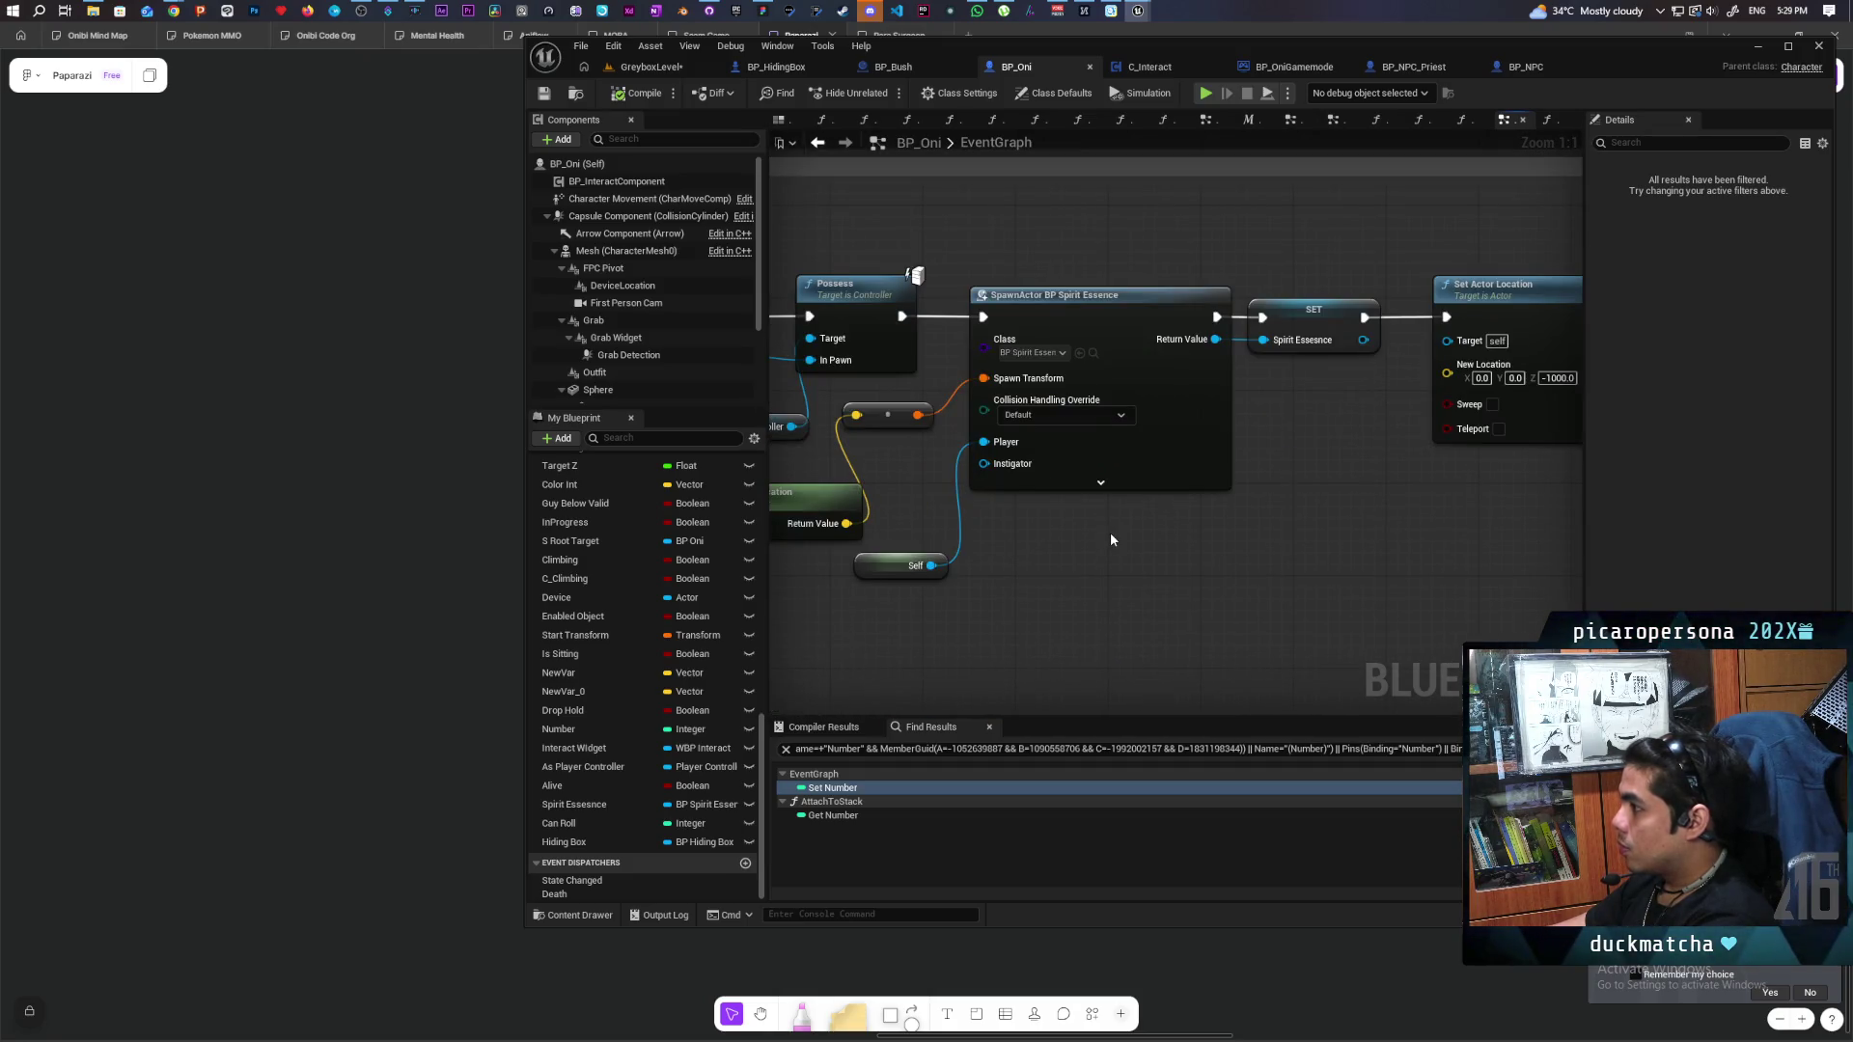
pyautogui.moveTo(1067, 546); pyautogui.dragTo(1300, 534)
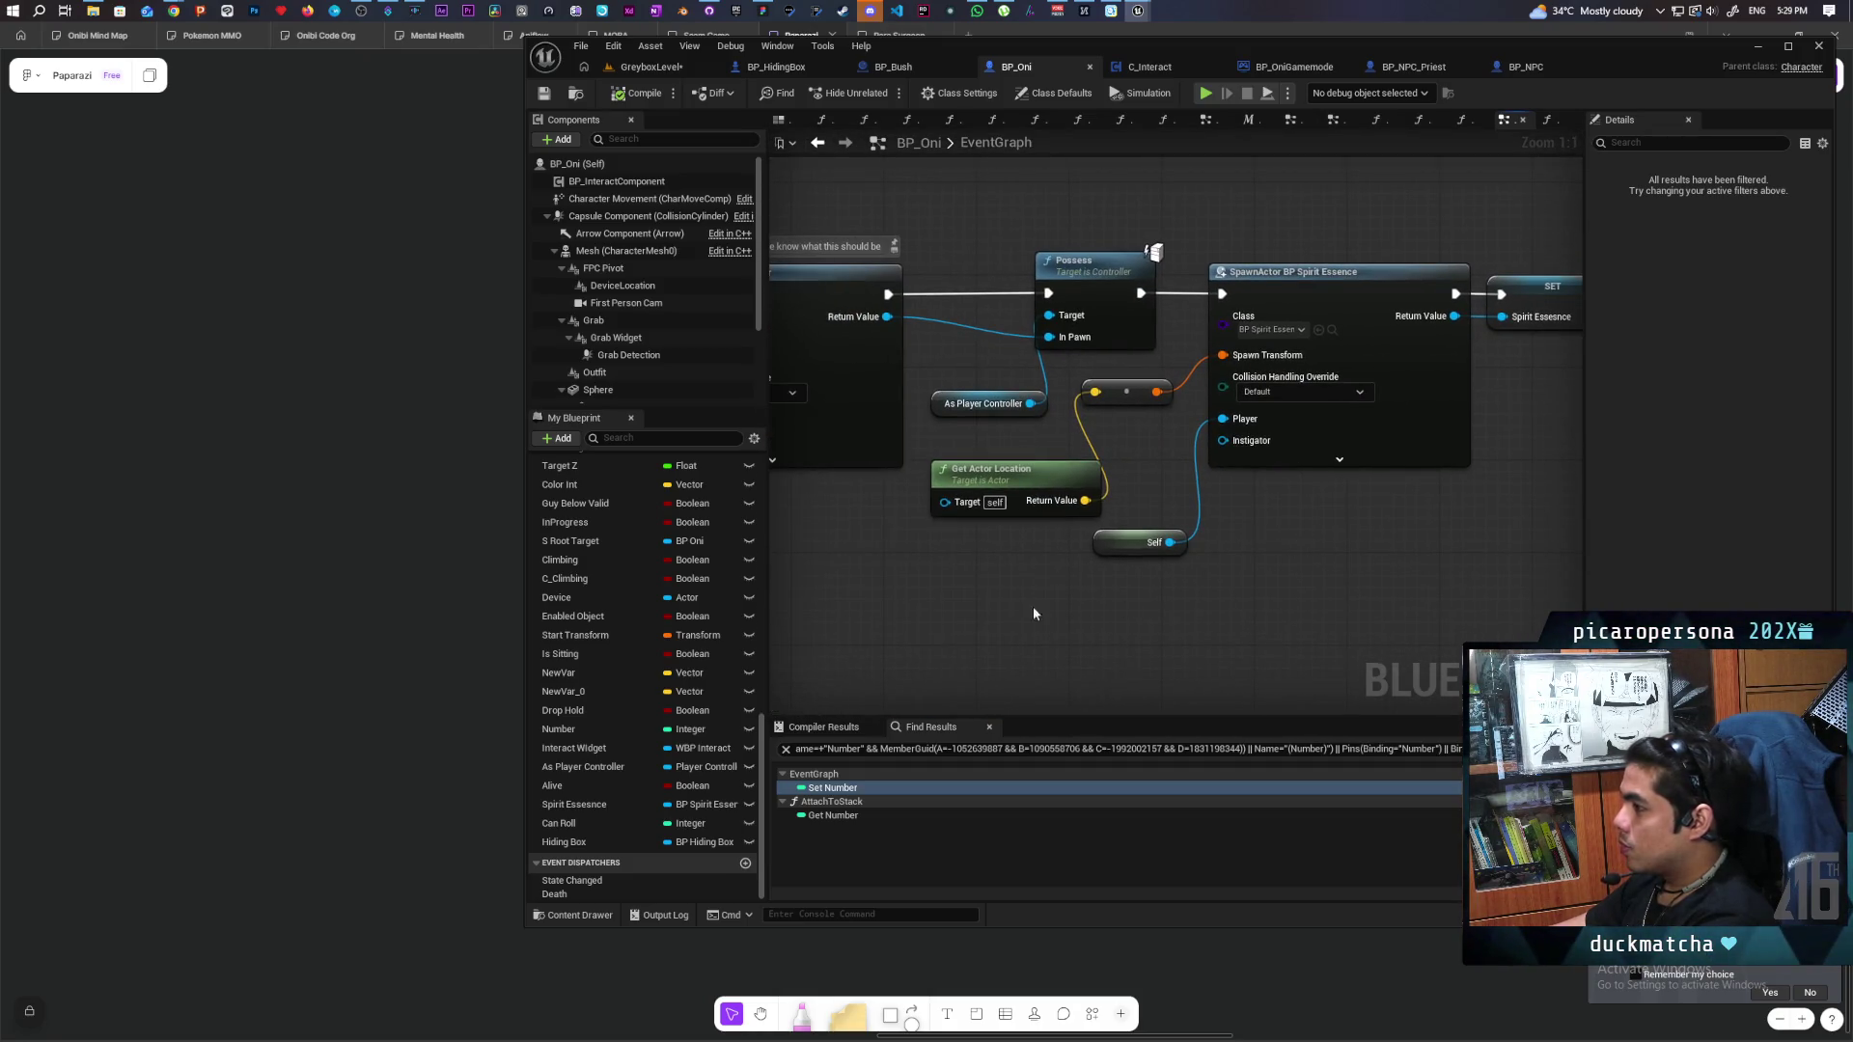
pyautogui.scroll(-3, 1044, 614)
pyautogui.moveTo(965, 612)
pyautogui.mouseDown()
pyautogui.moveTo(1293, 509)
pyautogui.moveTo(1422, 552)
pyautogui.moveTo(1095, 574)
pyautogui.mouseUp()
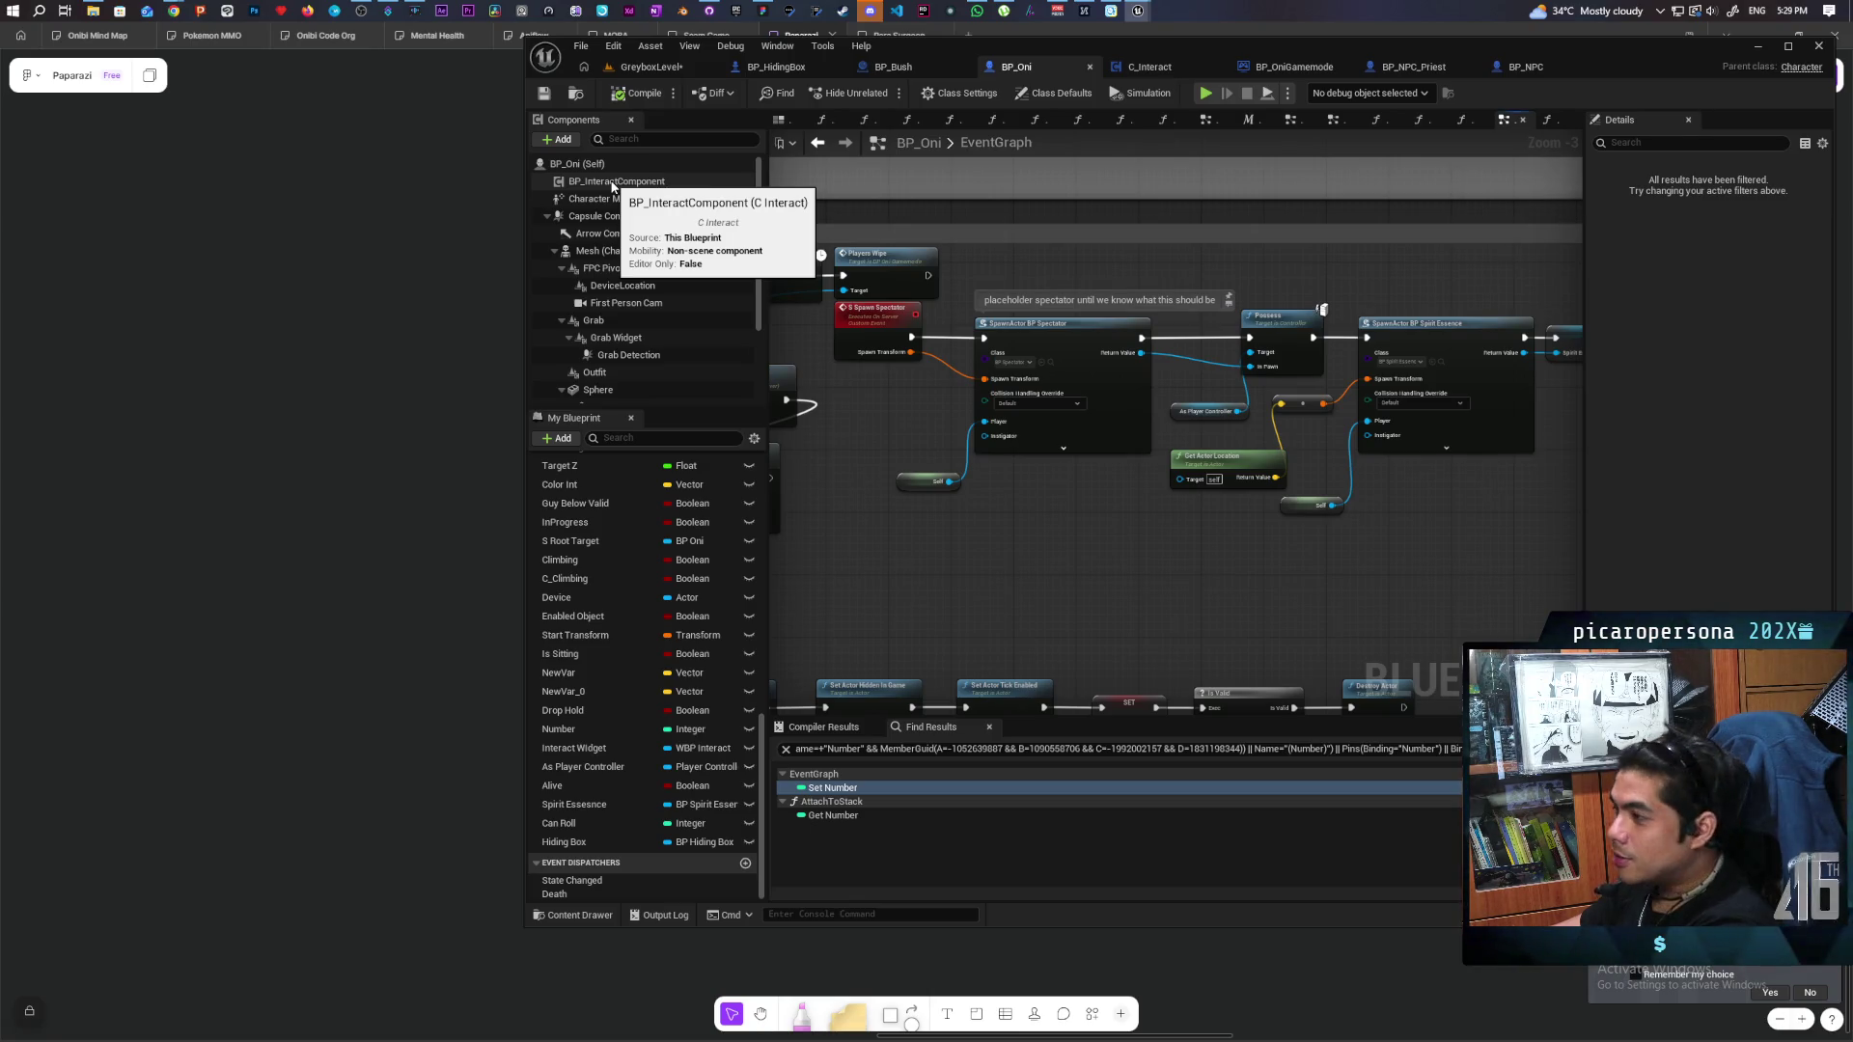
# Get As Hiding from a BP_InteractComponent reference and check it with an Is Valid node.
pyautogui.moveTo(611, 187)
pyautogui.mouseDown()
pyautogui.moveTo(1056, 374)
pyautogui.moveTo(1031, 545)
pyautogui.moveTo(1102, 554)
pyautogui.moveTo(1128, 584)
pyautogui.mouseUp()
pyautogui.scroll(3, 1102, 554)
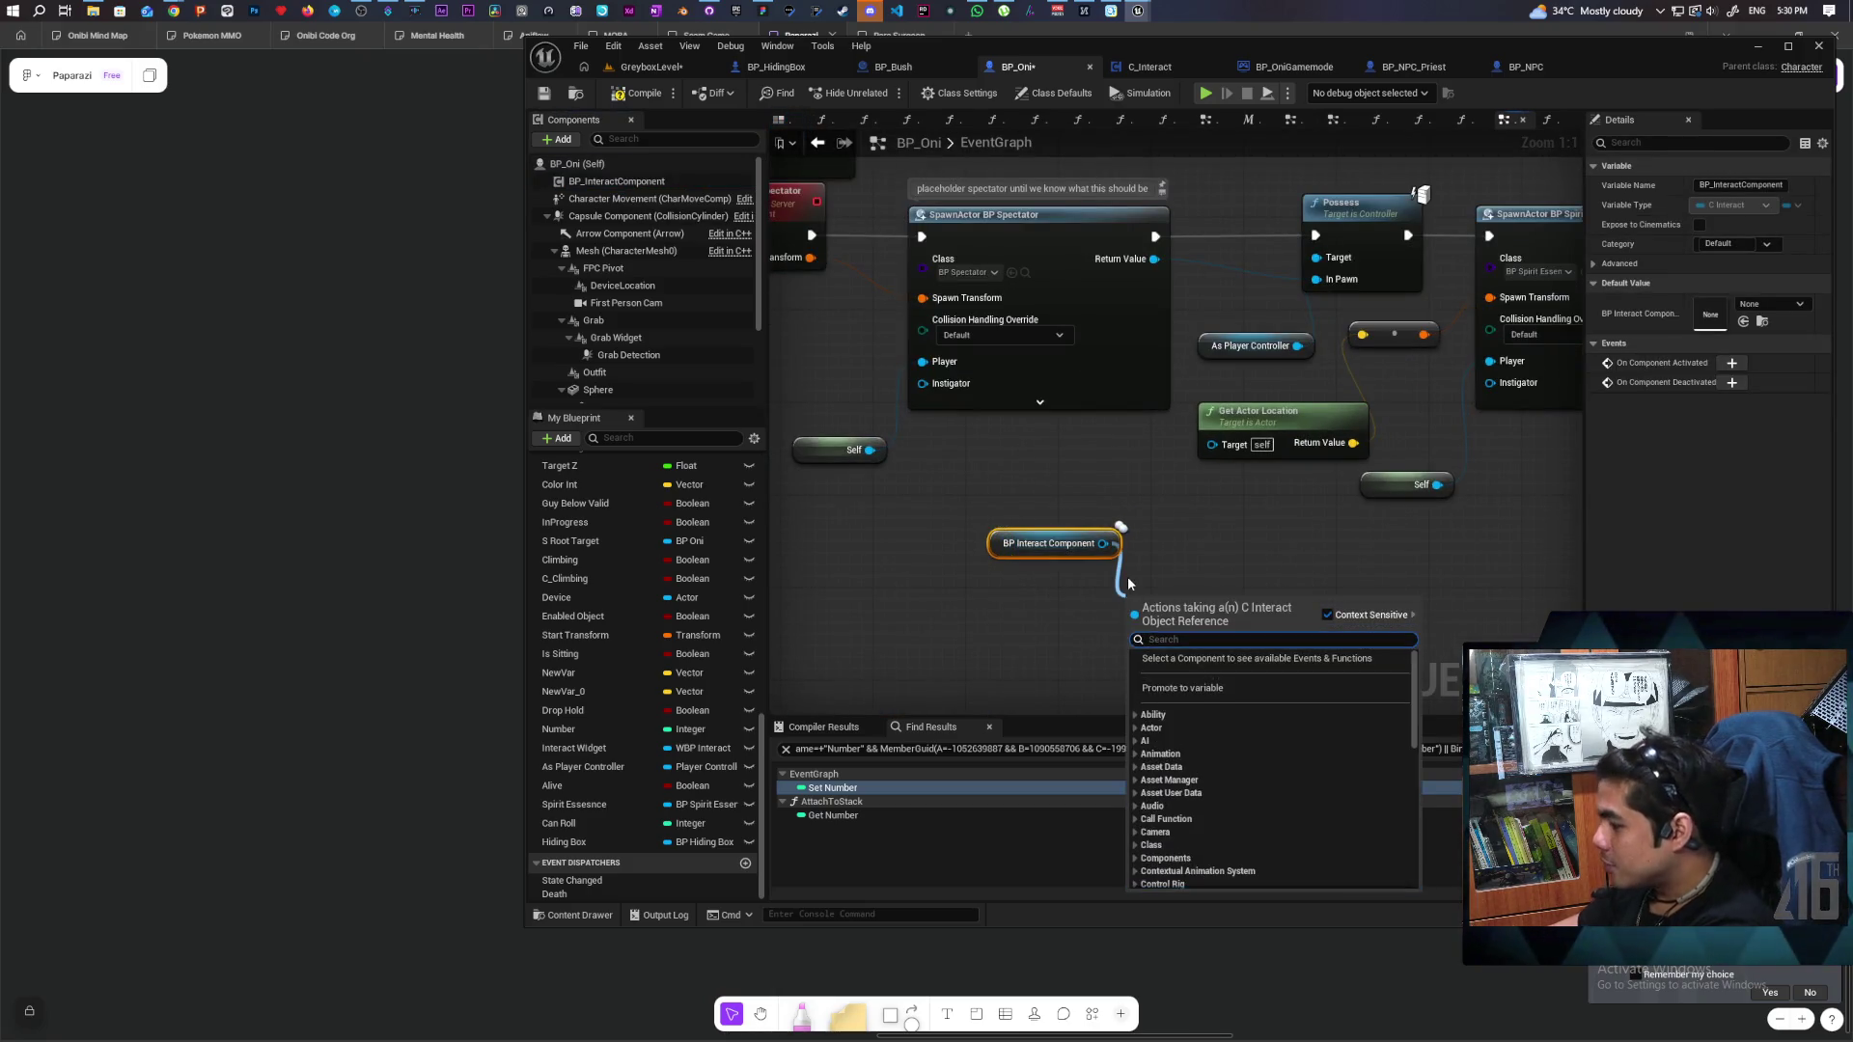
pyautogui.write('hidin')
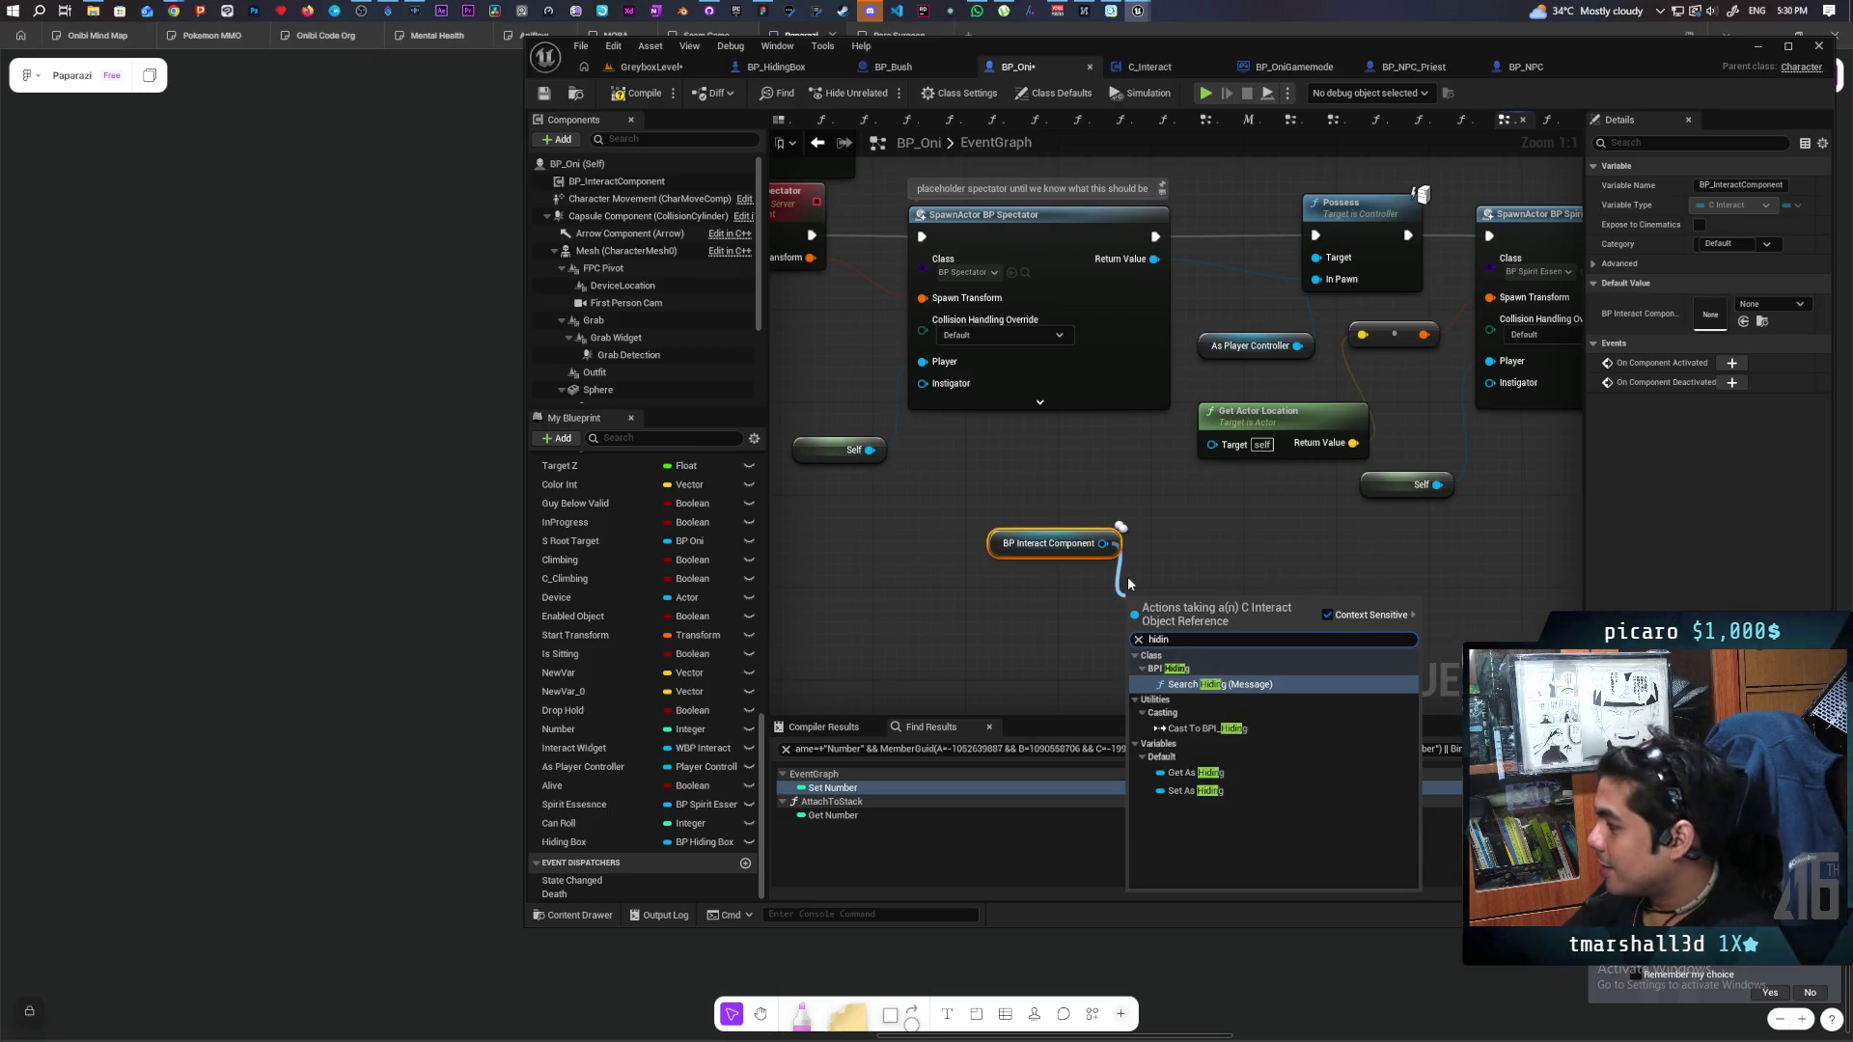
pyautogui.click(1197, 773)
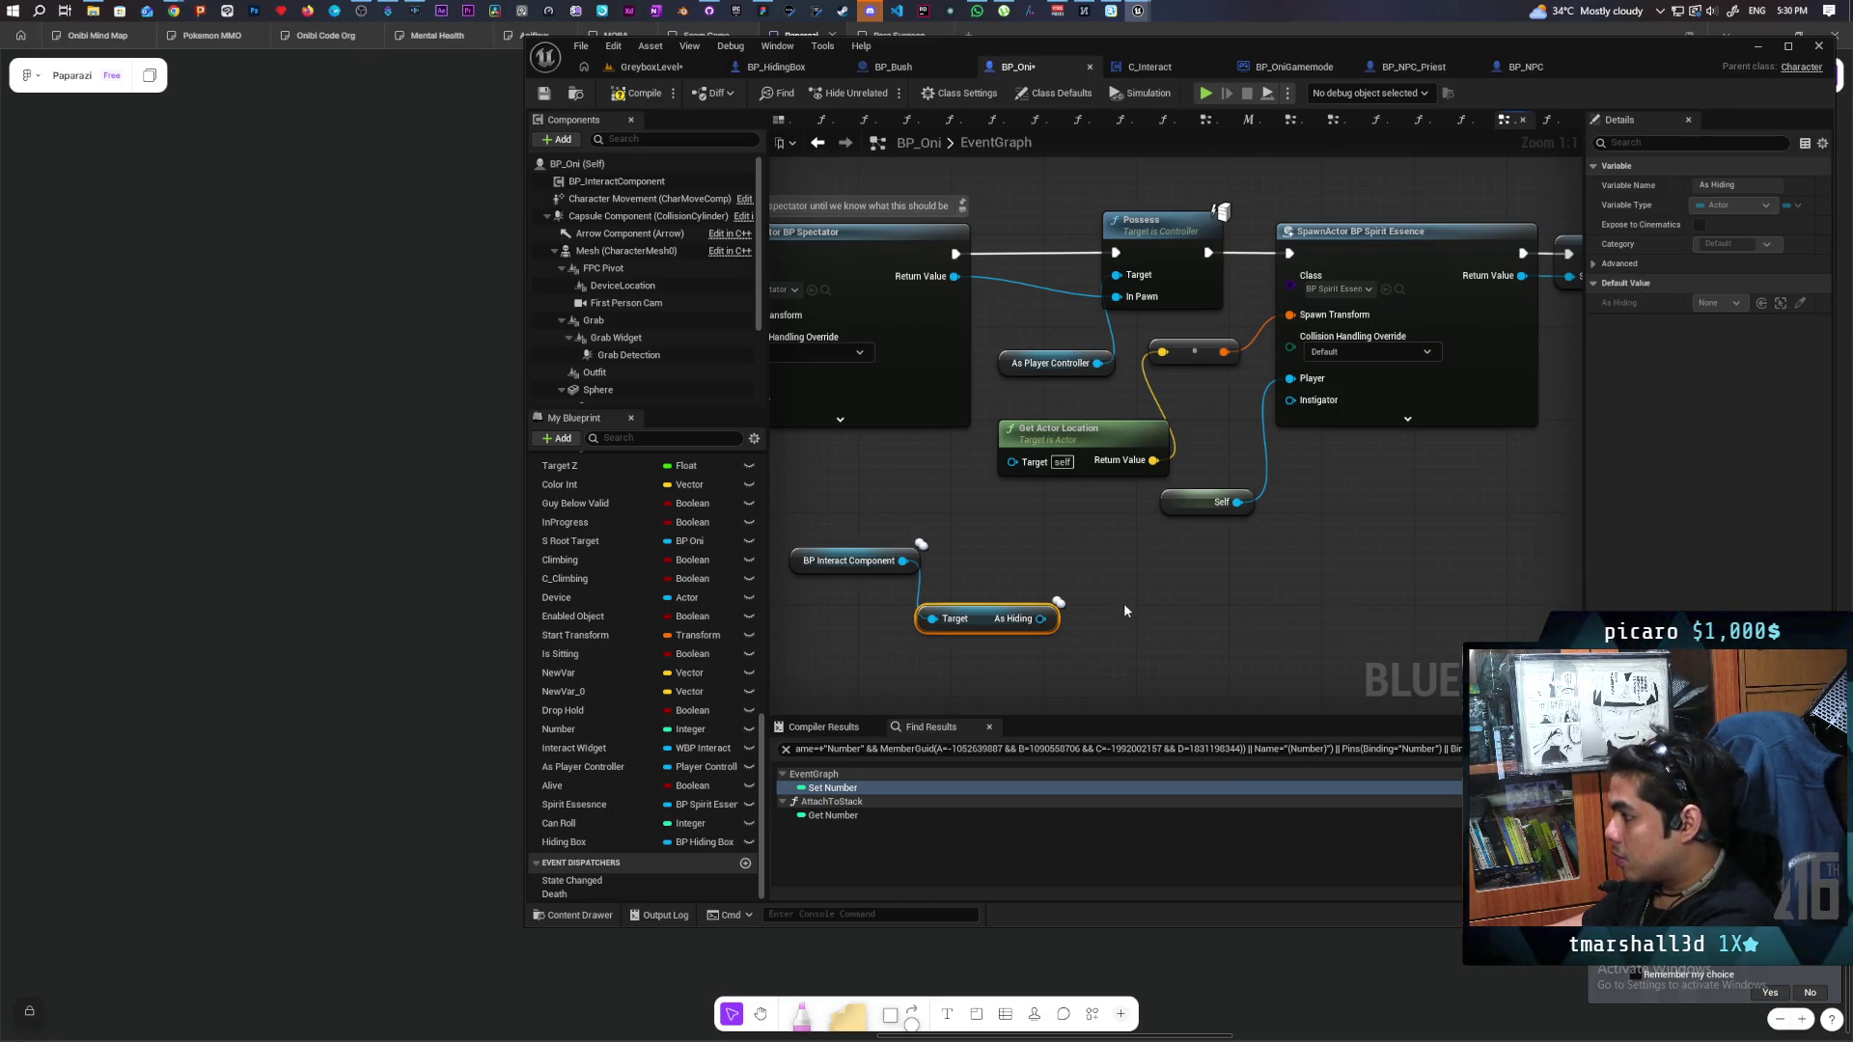
pyautogui.click(1117, 568)
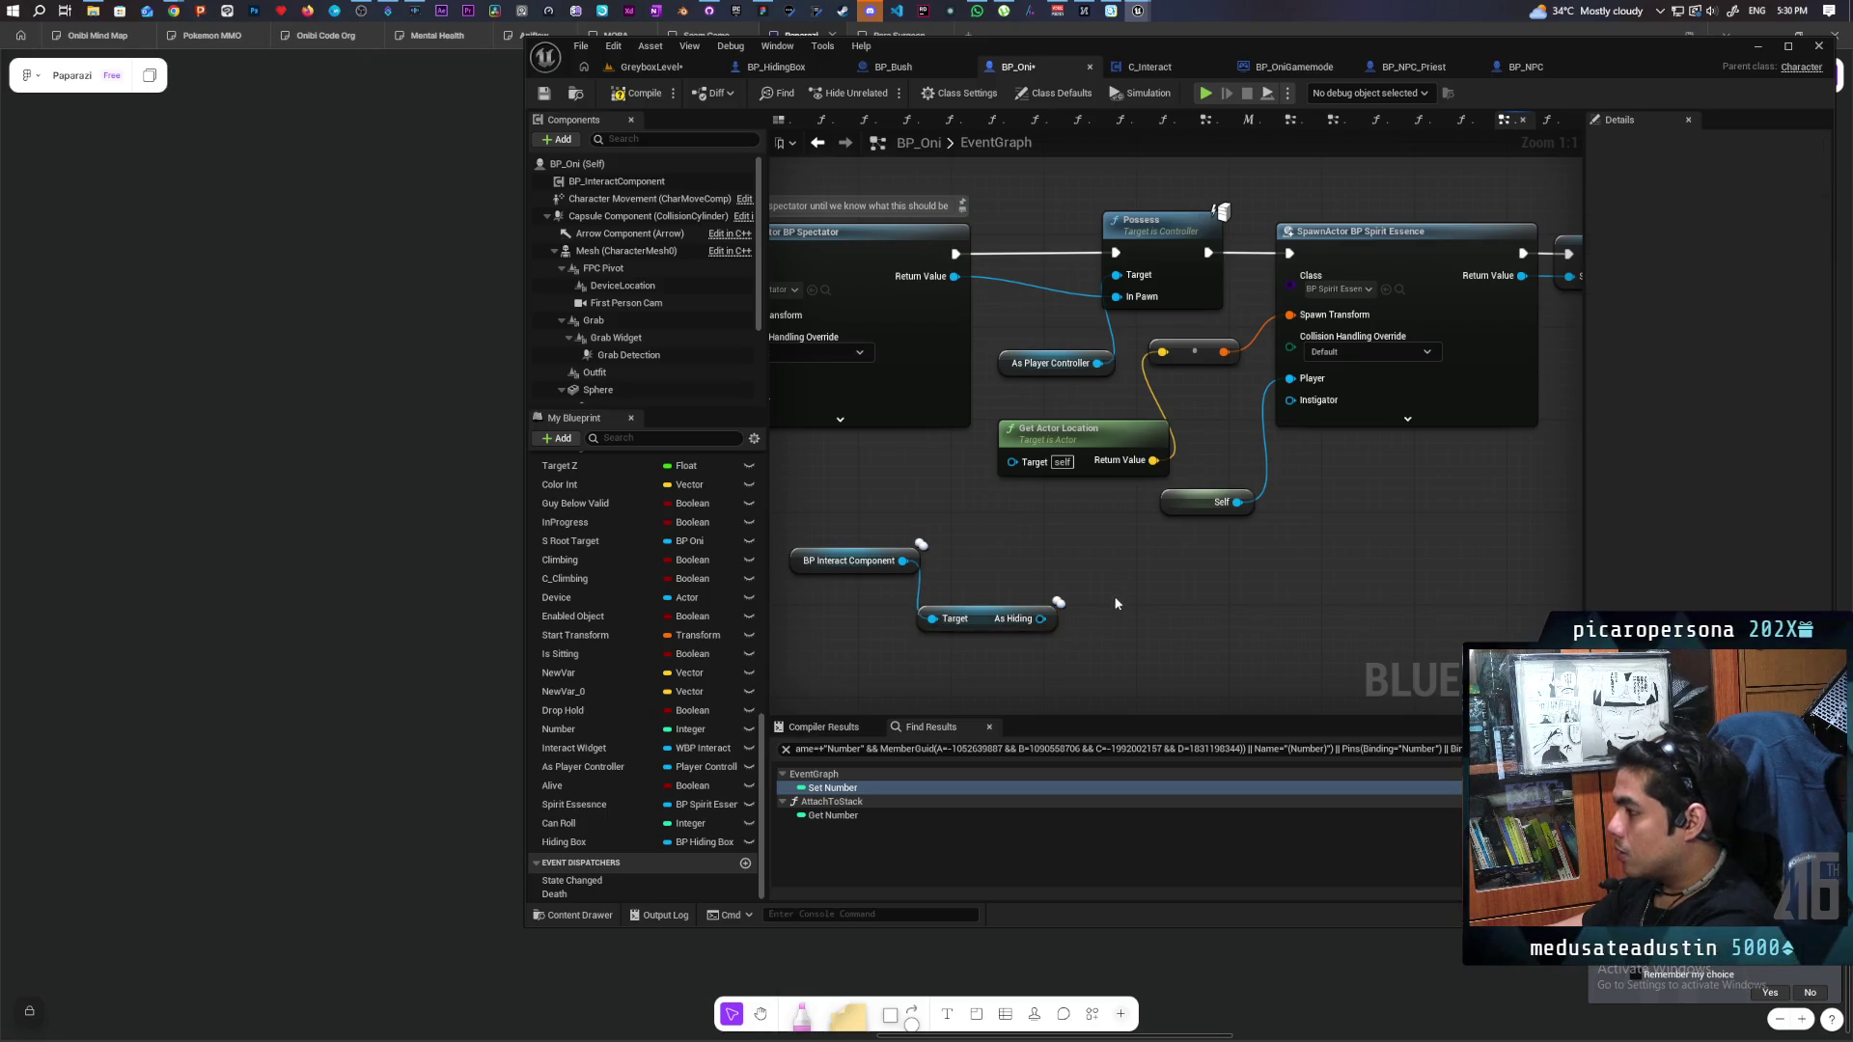
pyautogui.hotkey('ctrl', 'v')
pyautogui.moveTo(1041, 619); pyautogui.dragTo(1128, 612)
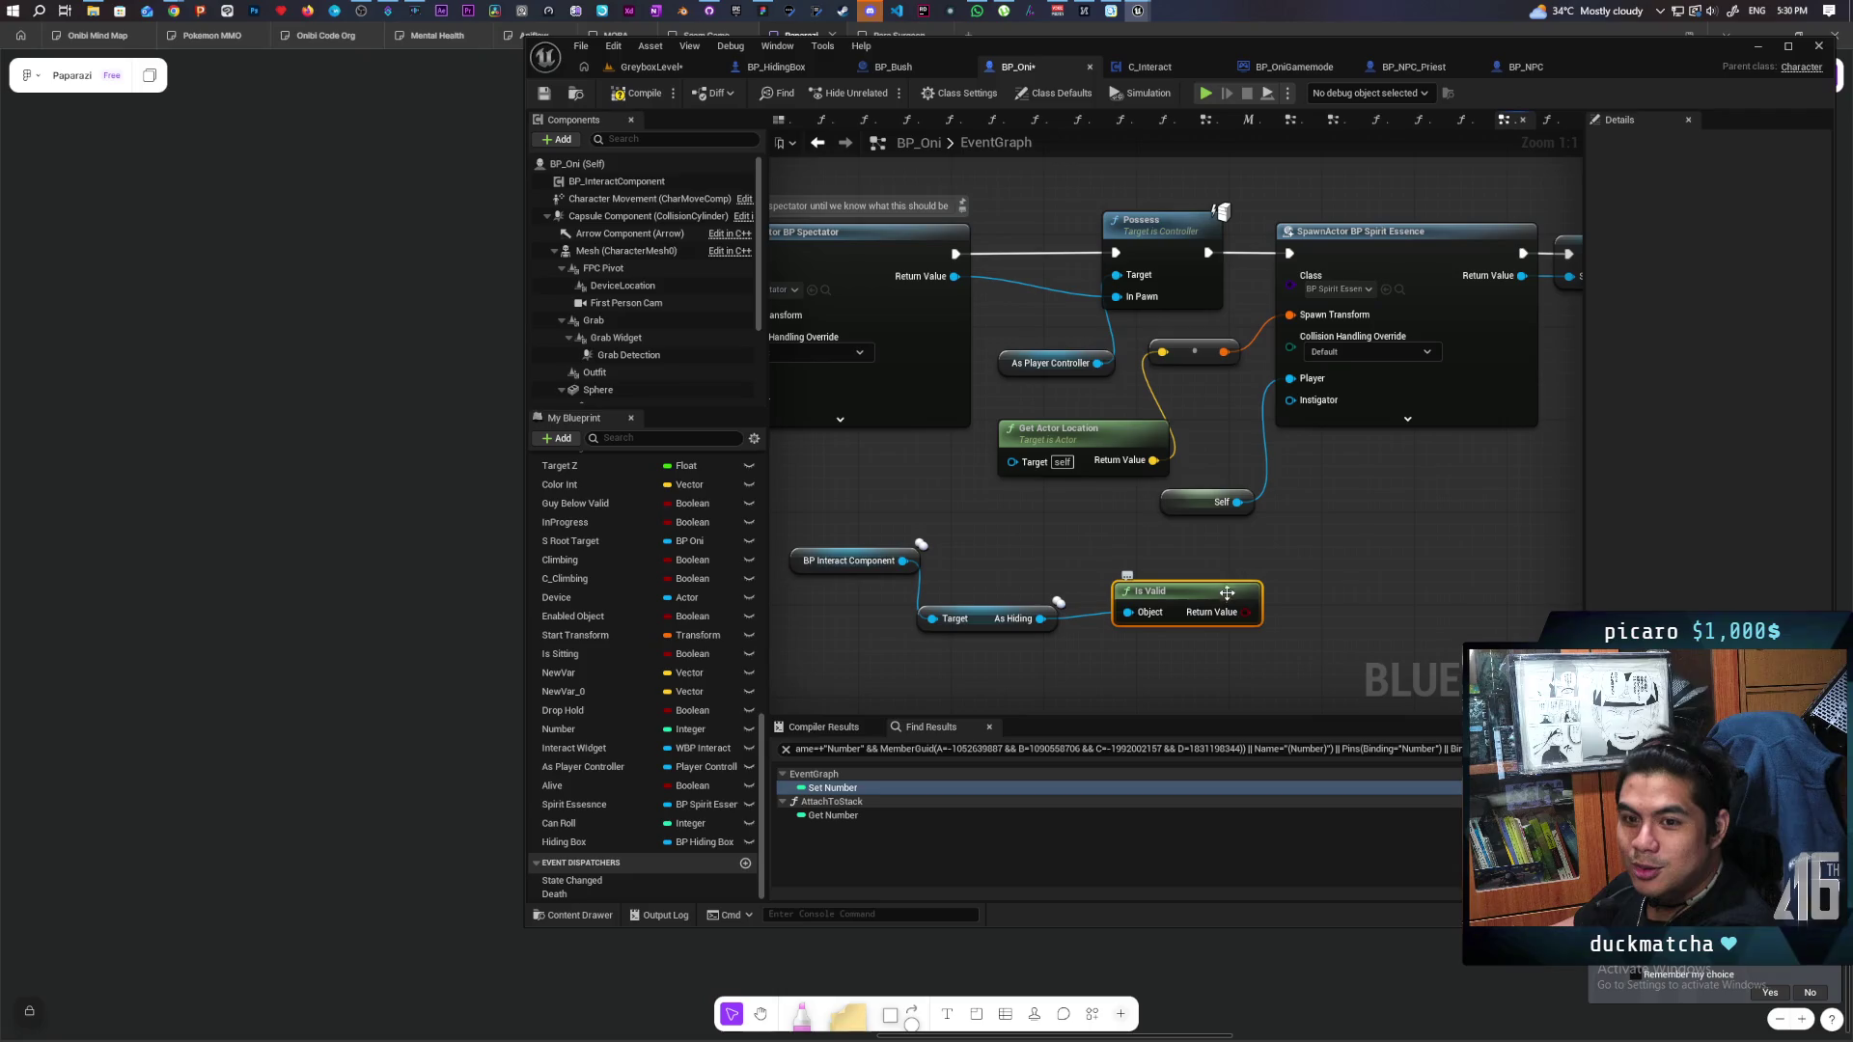
pyautogui.moveTo(1182, 594); pyautogui.dragTo(1150, 599)
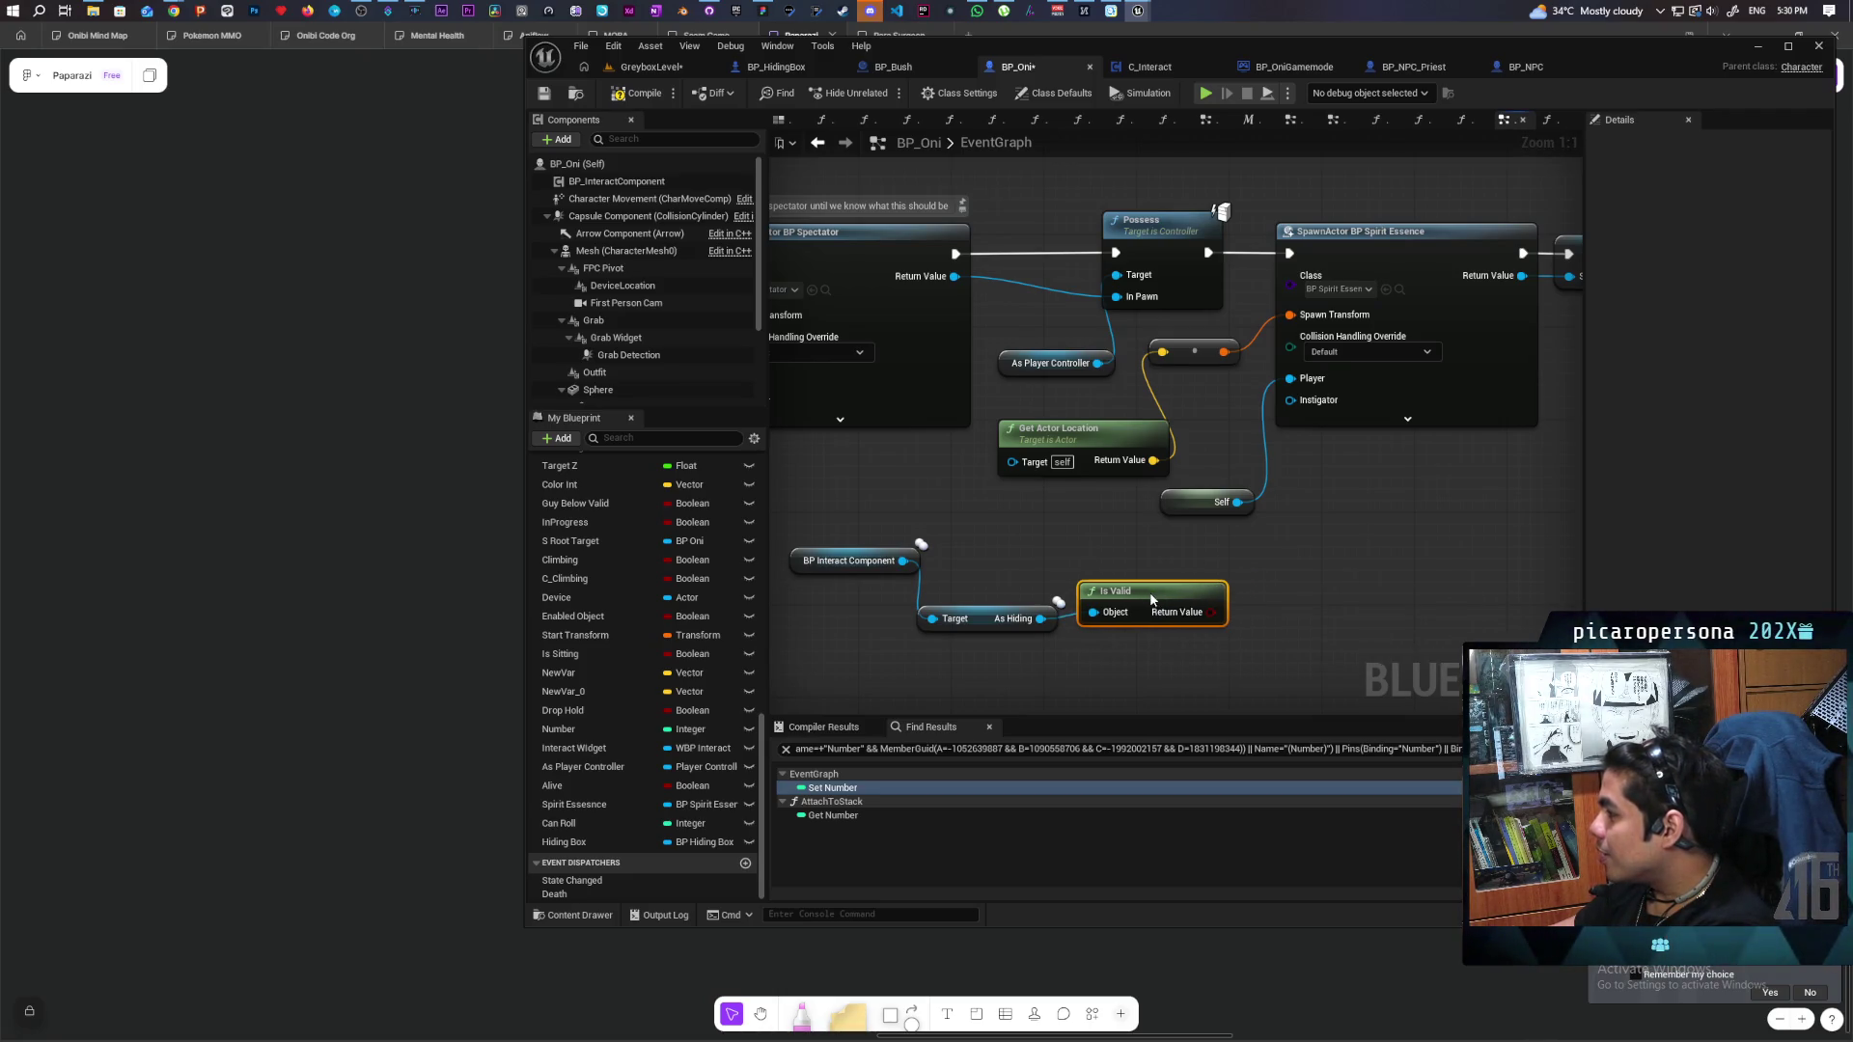
pyautogui.moveTo(1211, 503); pyautogui.dragTo(1514, 515)
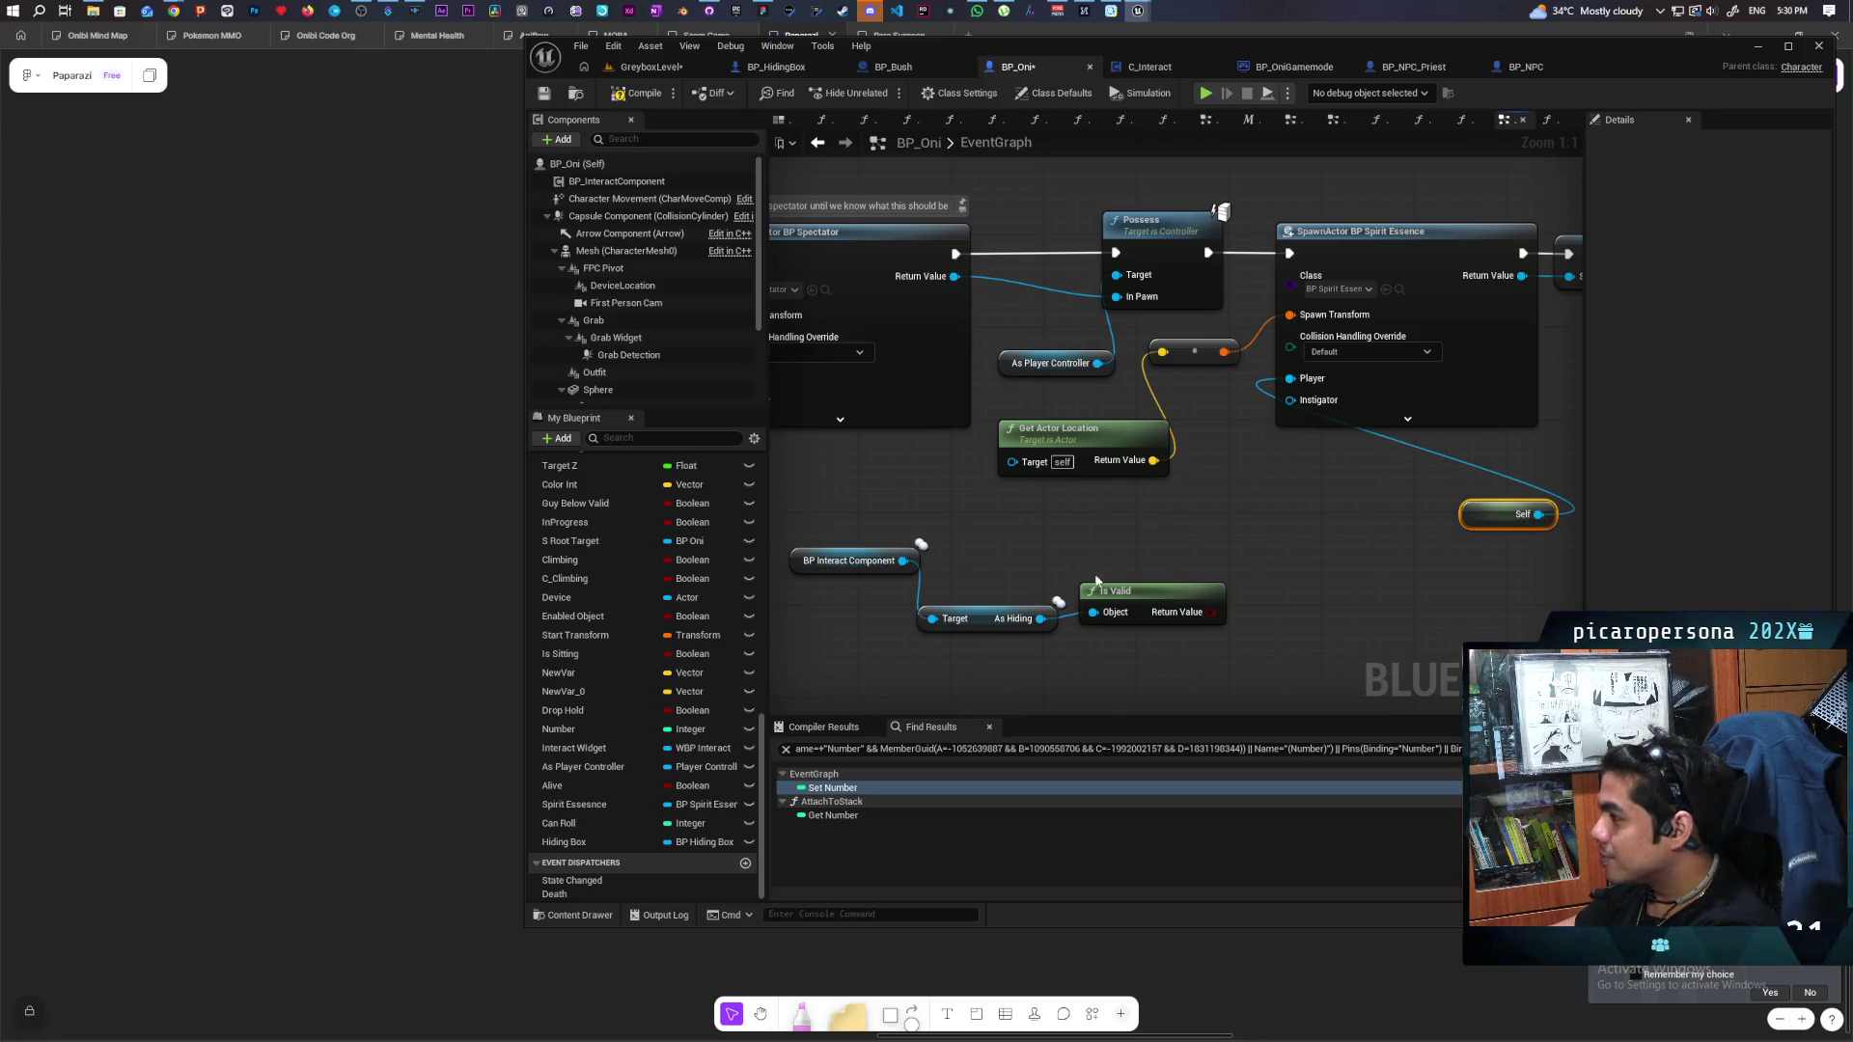
# Add a vector + node off Get Actor Location's output and tidy the surrounding nodes.
pyautogui.moveTo(1153, 461); pyautogui.dragTo(1218, 502)
pyautogui.write('+')
pyautogui.press('Return')
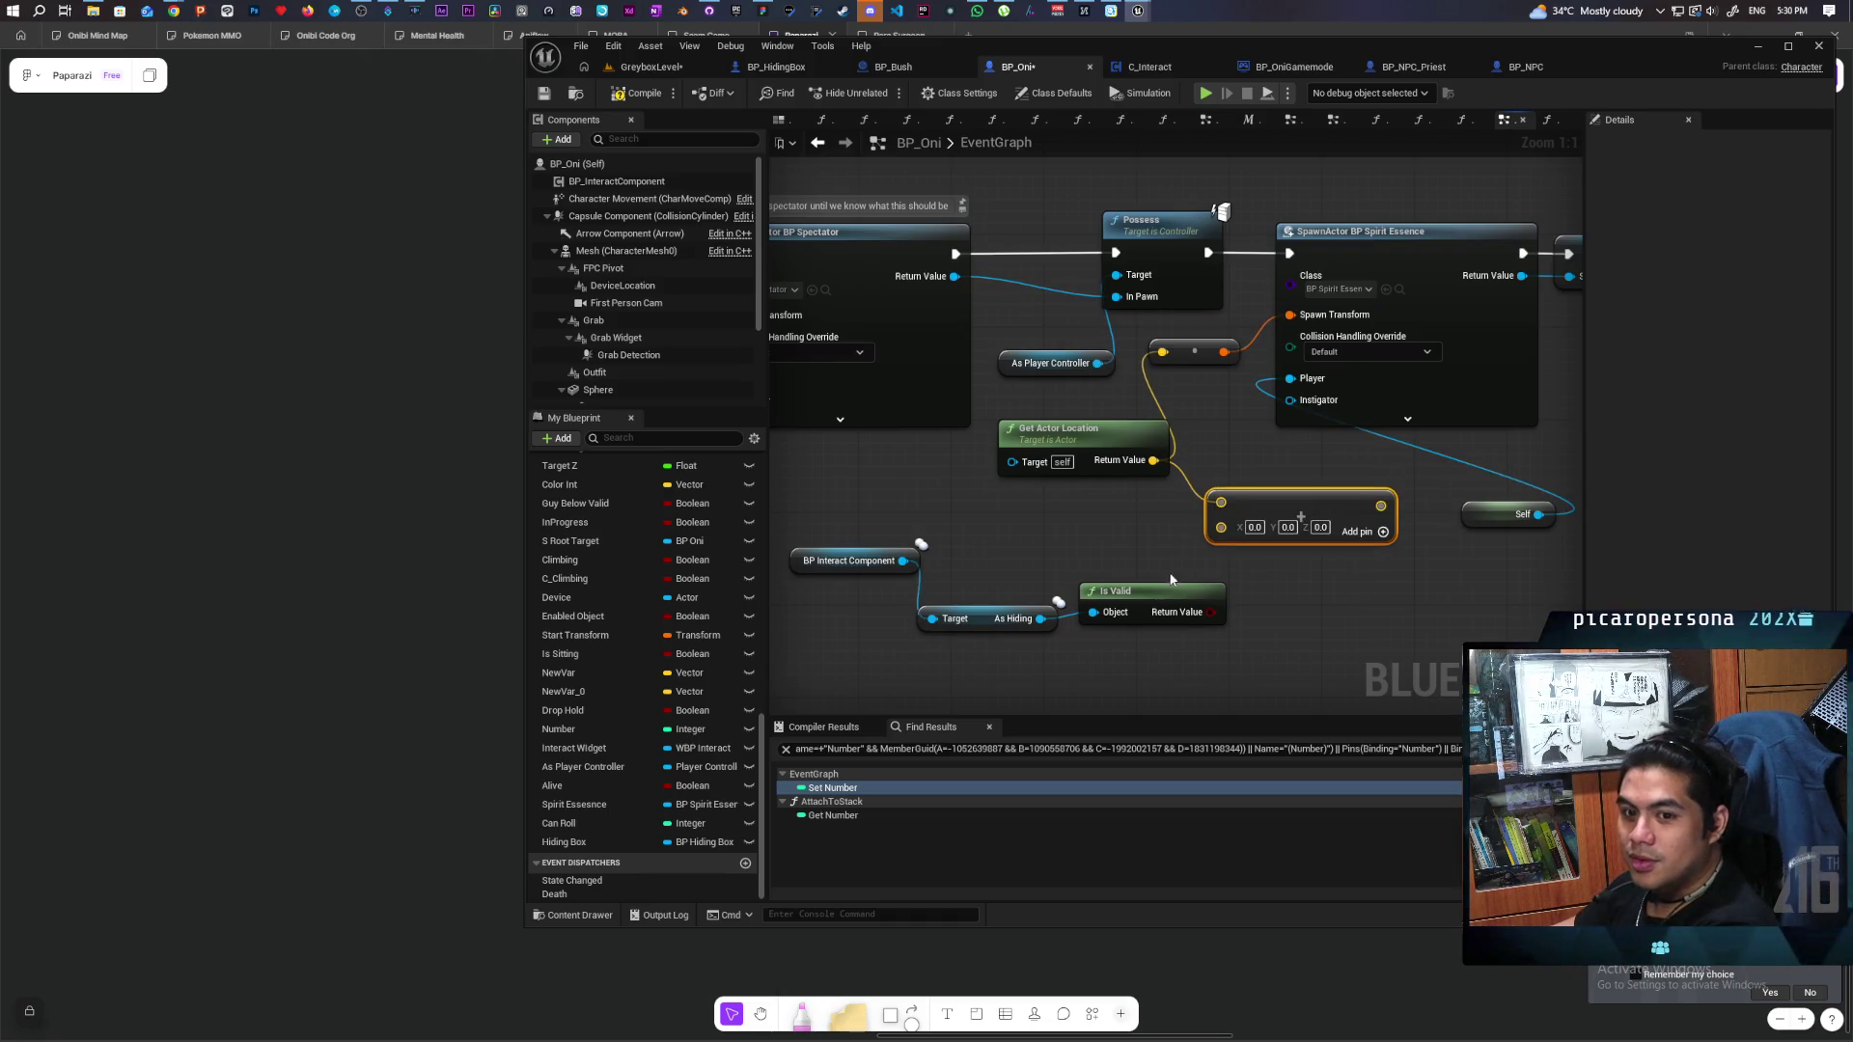
pyautogui.click(994, 620)
pyautogui.moveTo(994, 620); pyautogui.dragTo(891, 625)
pyautogui.moveTo(1154, 584); pyautogui.dragTo(1119, 629)
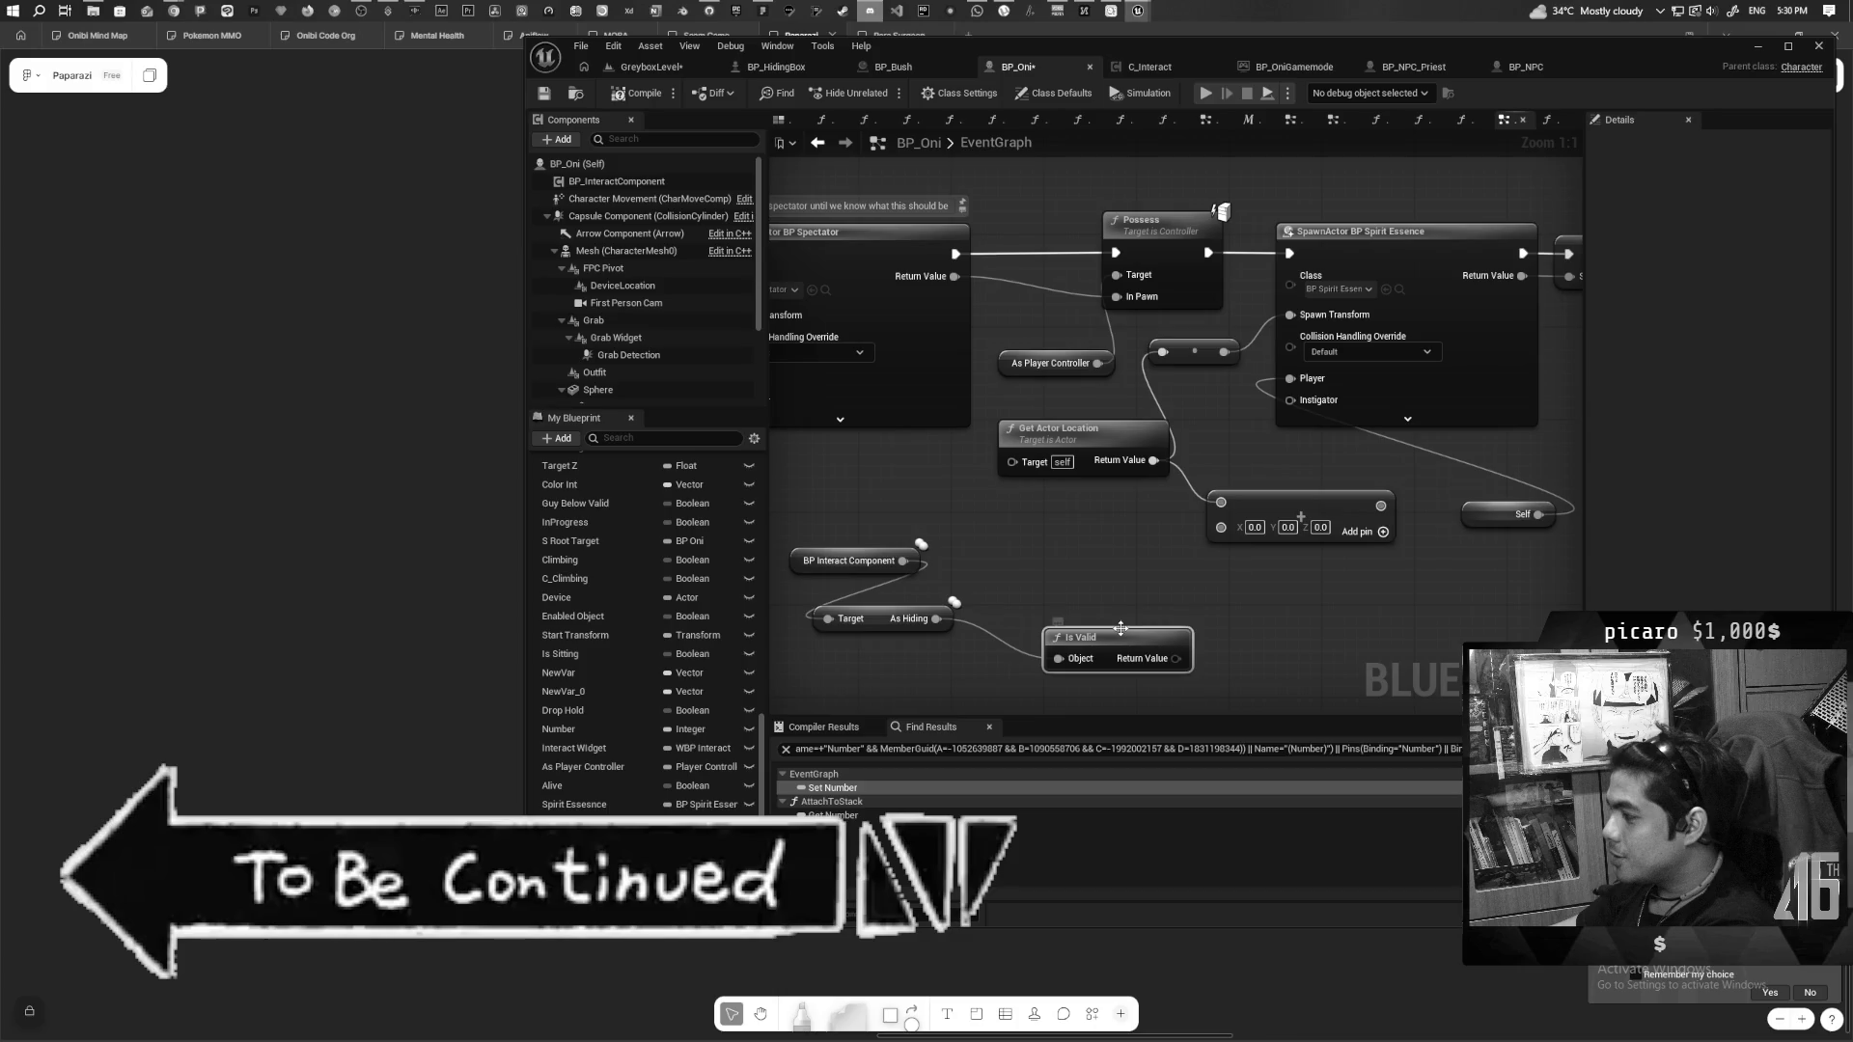
# Feed a Select Vector with A X of 100 into the add node, then open BP_Bush.
pyautogui.moveTo(1221, 529); pyautogui.dragTo(1168, 593)
pyautogui.write('sele')
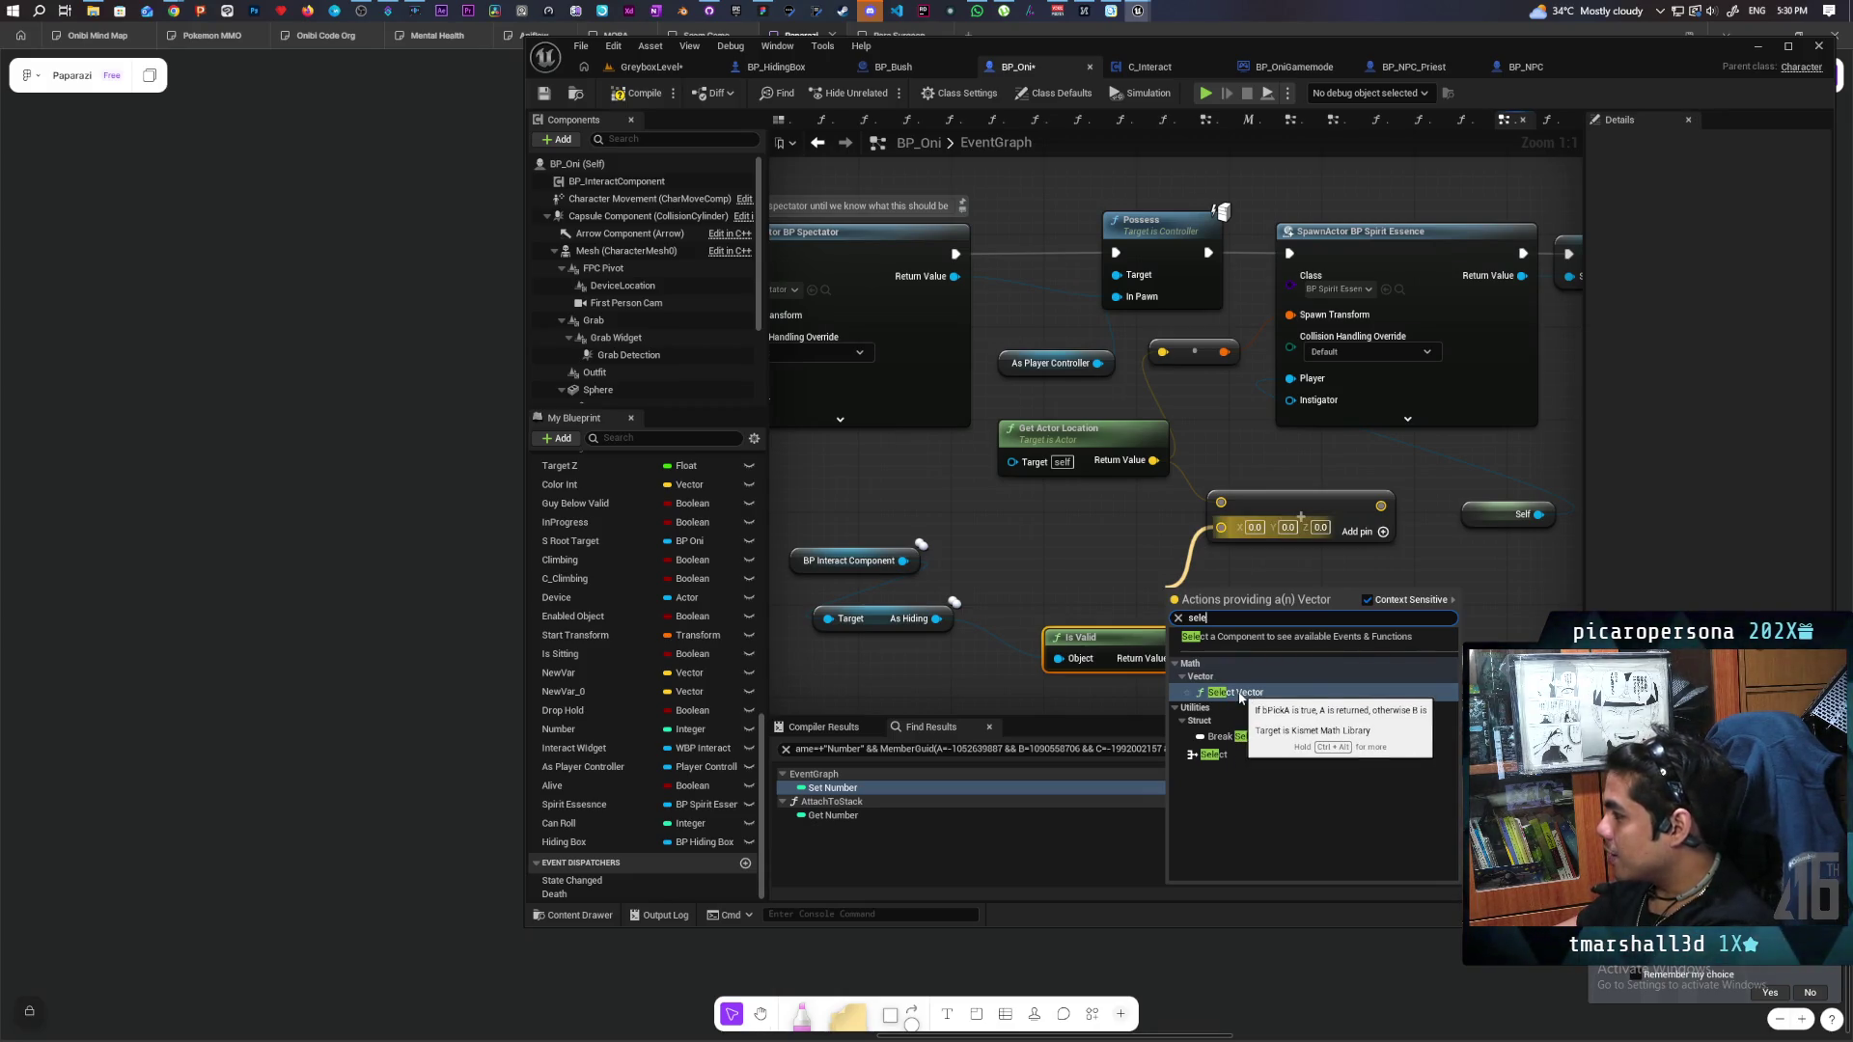
pyautogui.click(1239, 693)
pyautogui.moveTo(1157, 664)
pyautogui.mouseDown()
pyautogui.moveTo(1029, 676)
pyautogui.moveTo(1175, 668)
pyautogui.mouseUp()
pyautogui.moveTo(1291, 502)
pyautogui.mouseDown()
pyautogui.moveTo(1196, 362)
pyautogui.moveTo(1162, 351)
pyautogui.mouseUp()
pyautogui.moveTo(1105, 436); pyautogui.dragTo(1091, 437)
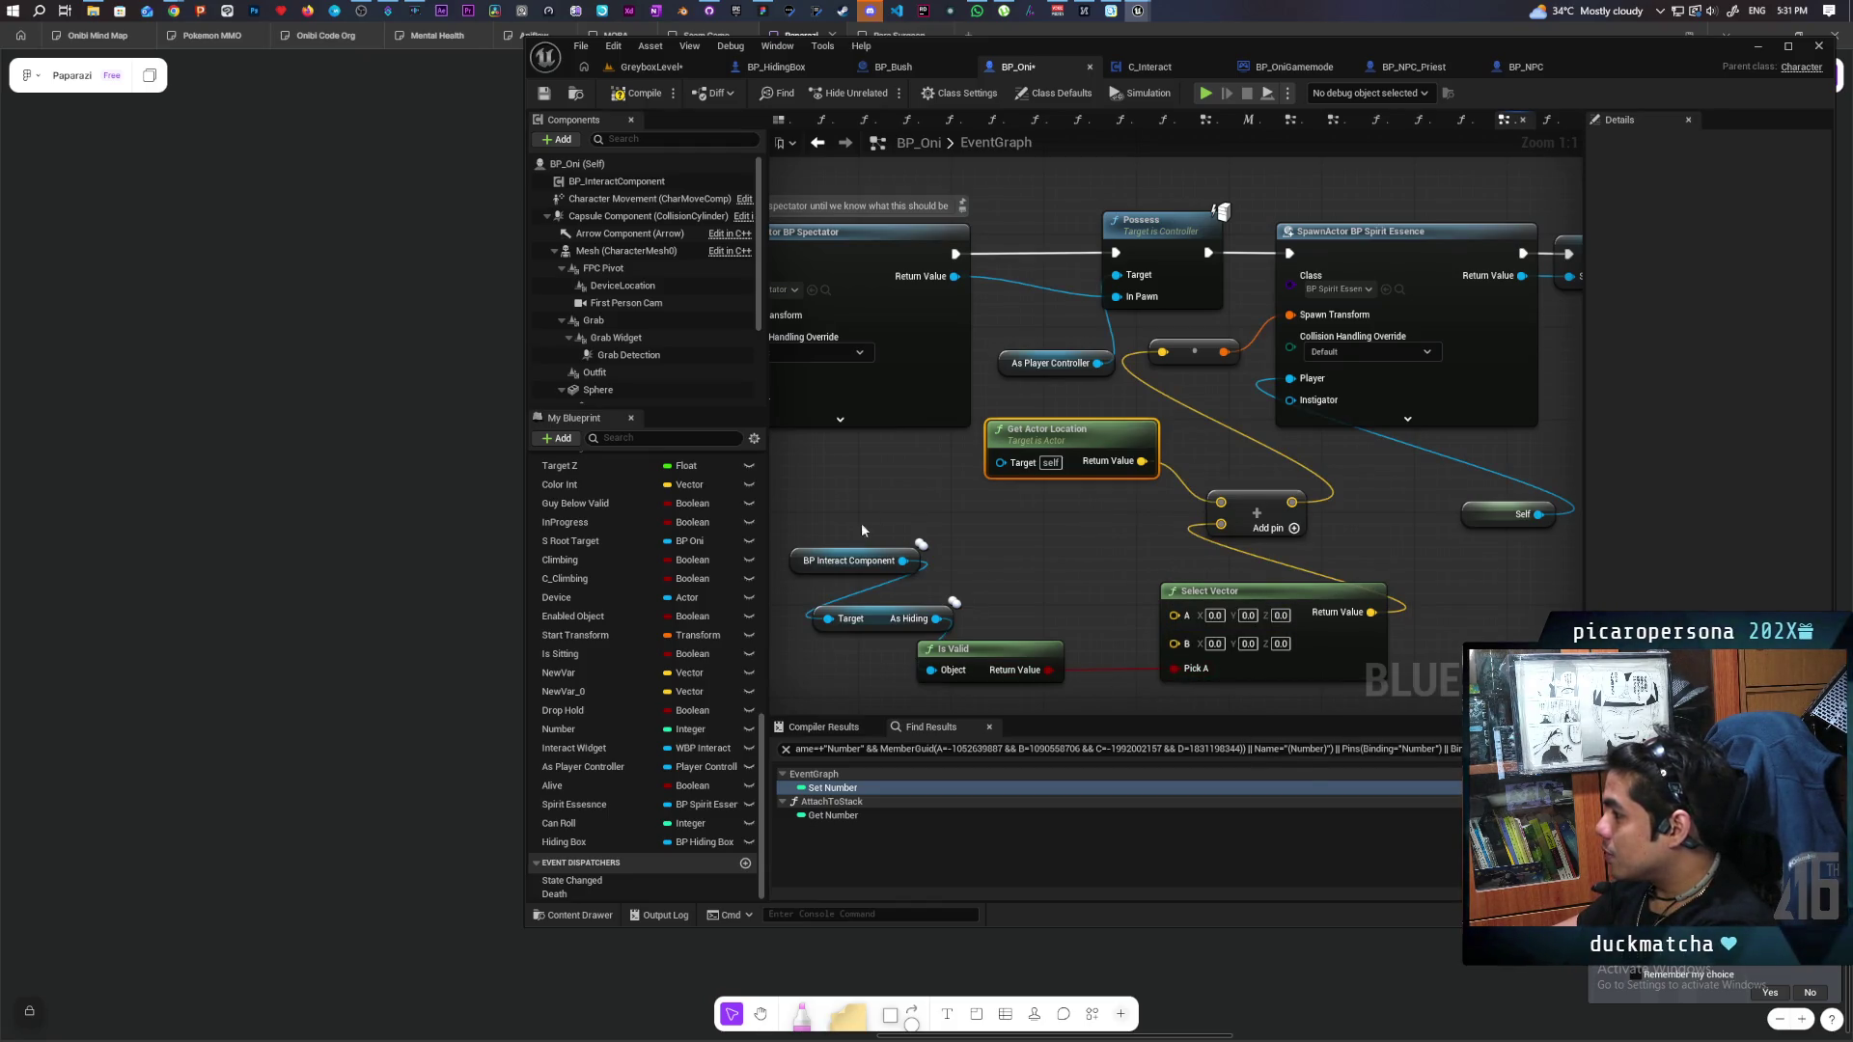
pyautogui.click(1214, 615)
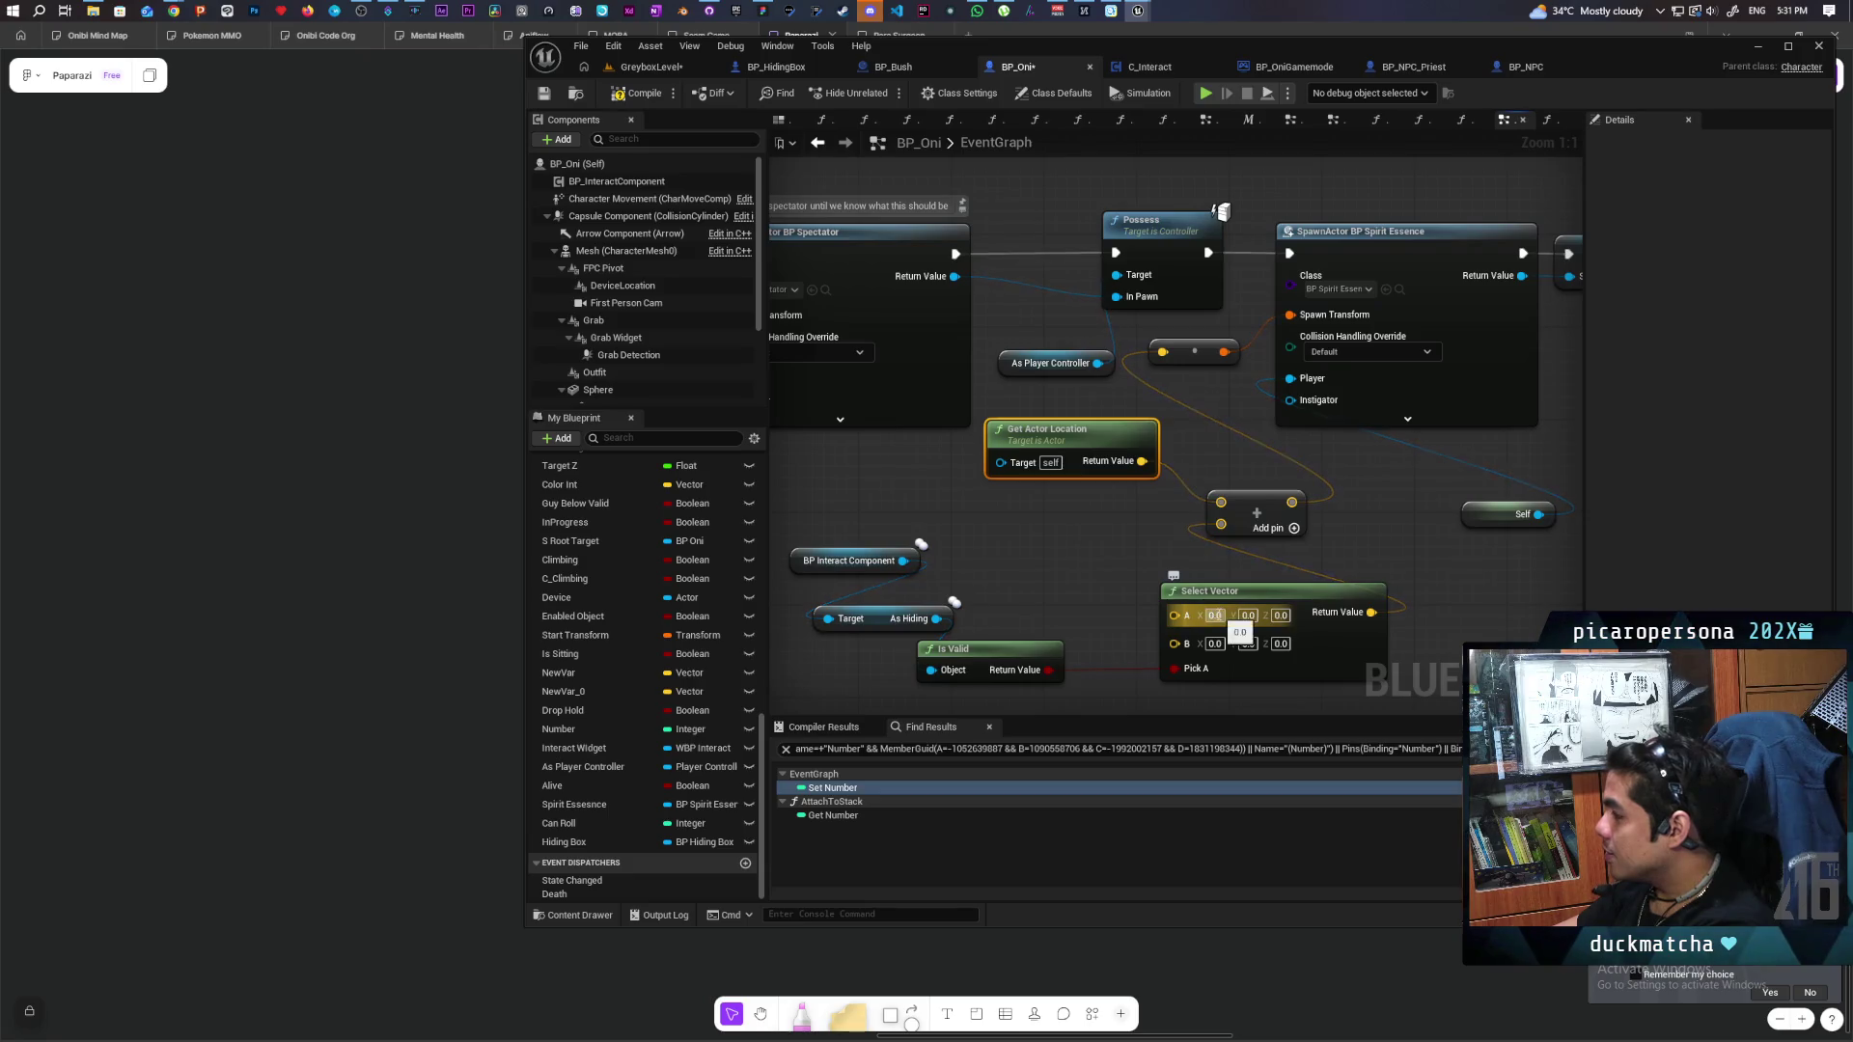
pyautogui.write('10')
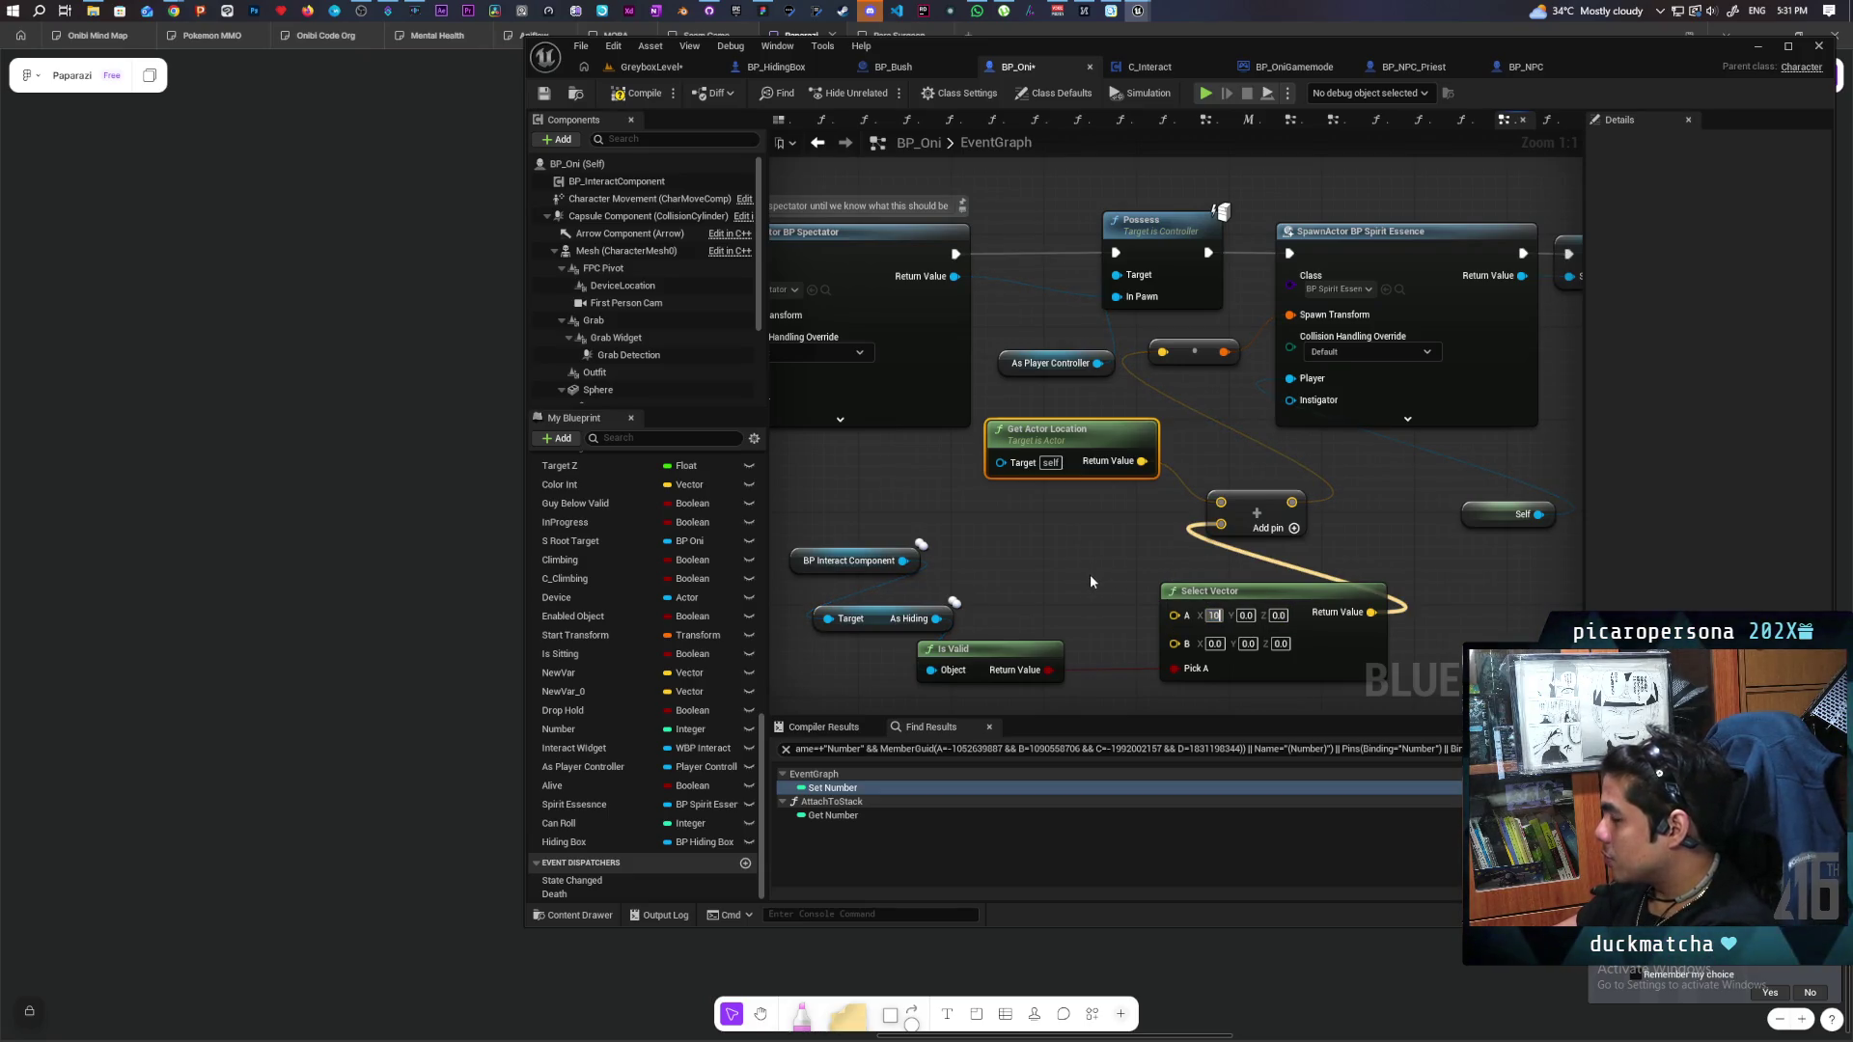
pyautogui.write('0')
pyautogui.press('Return')
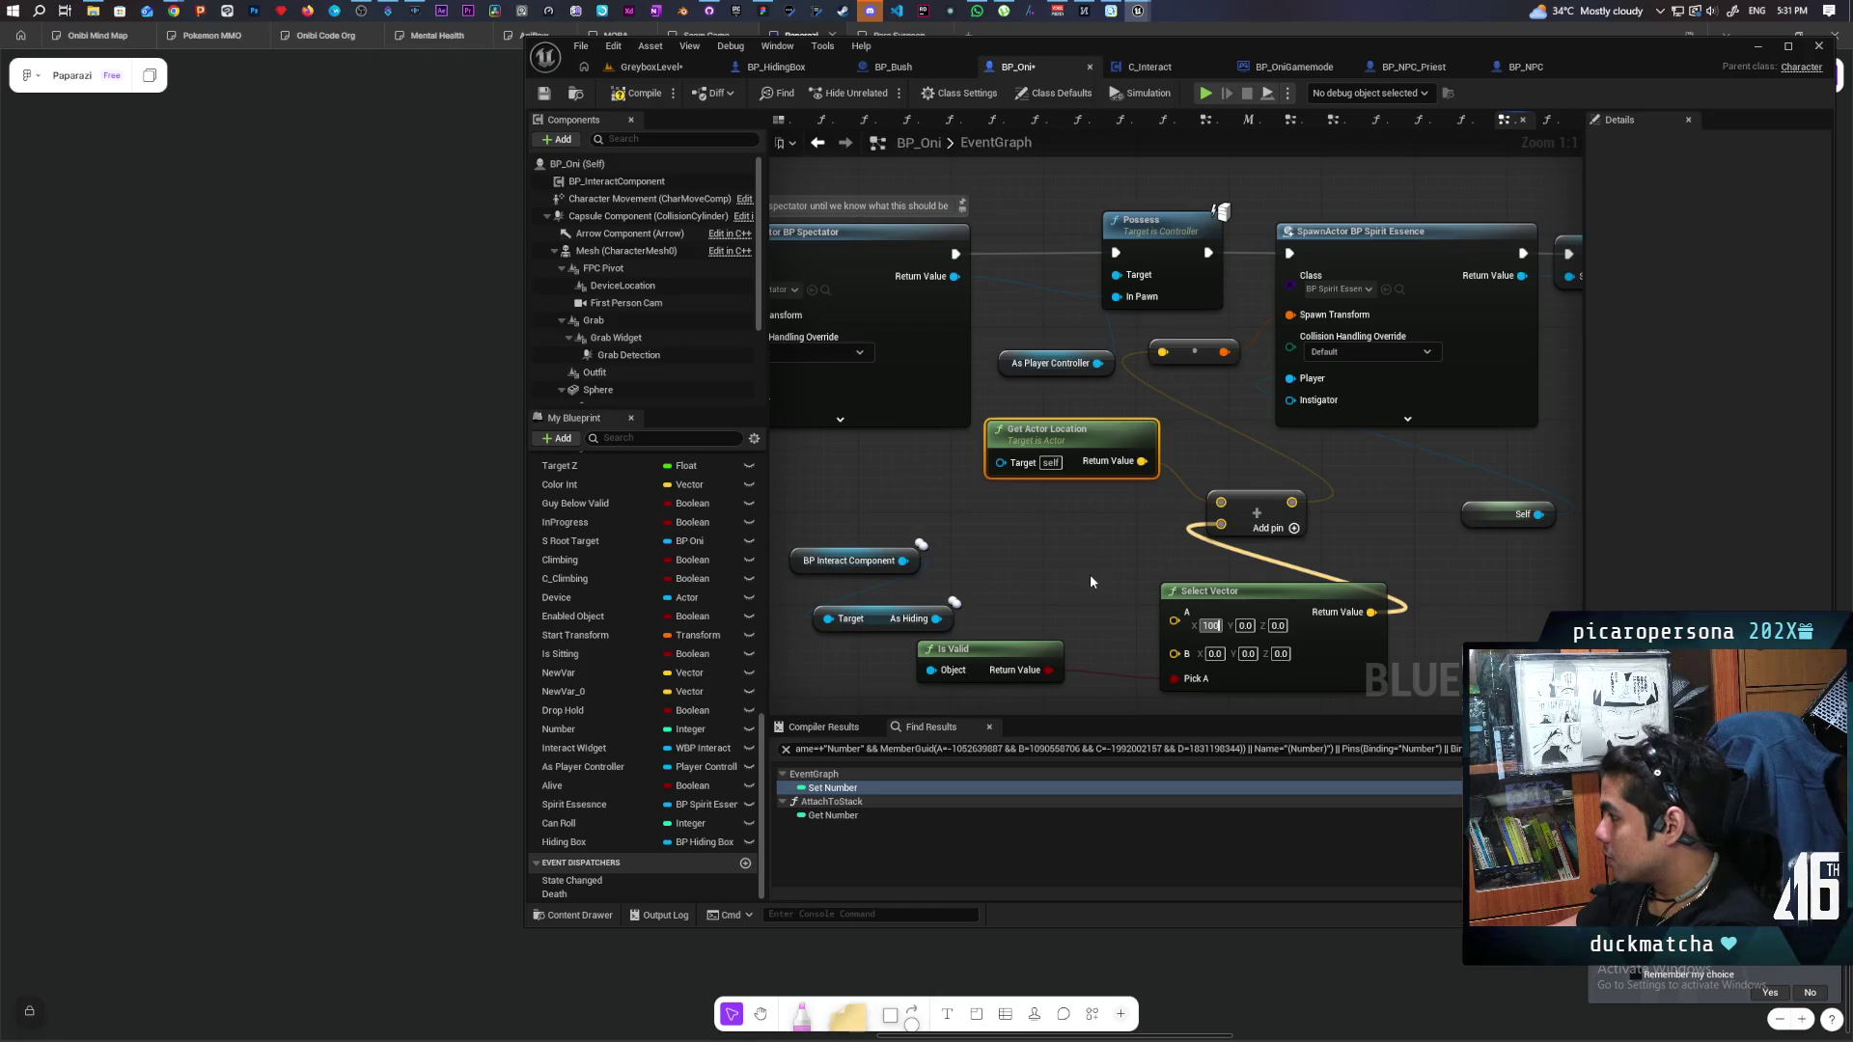
pyautogui.click(1091, 582)
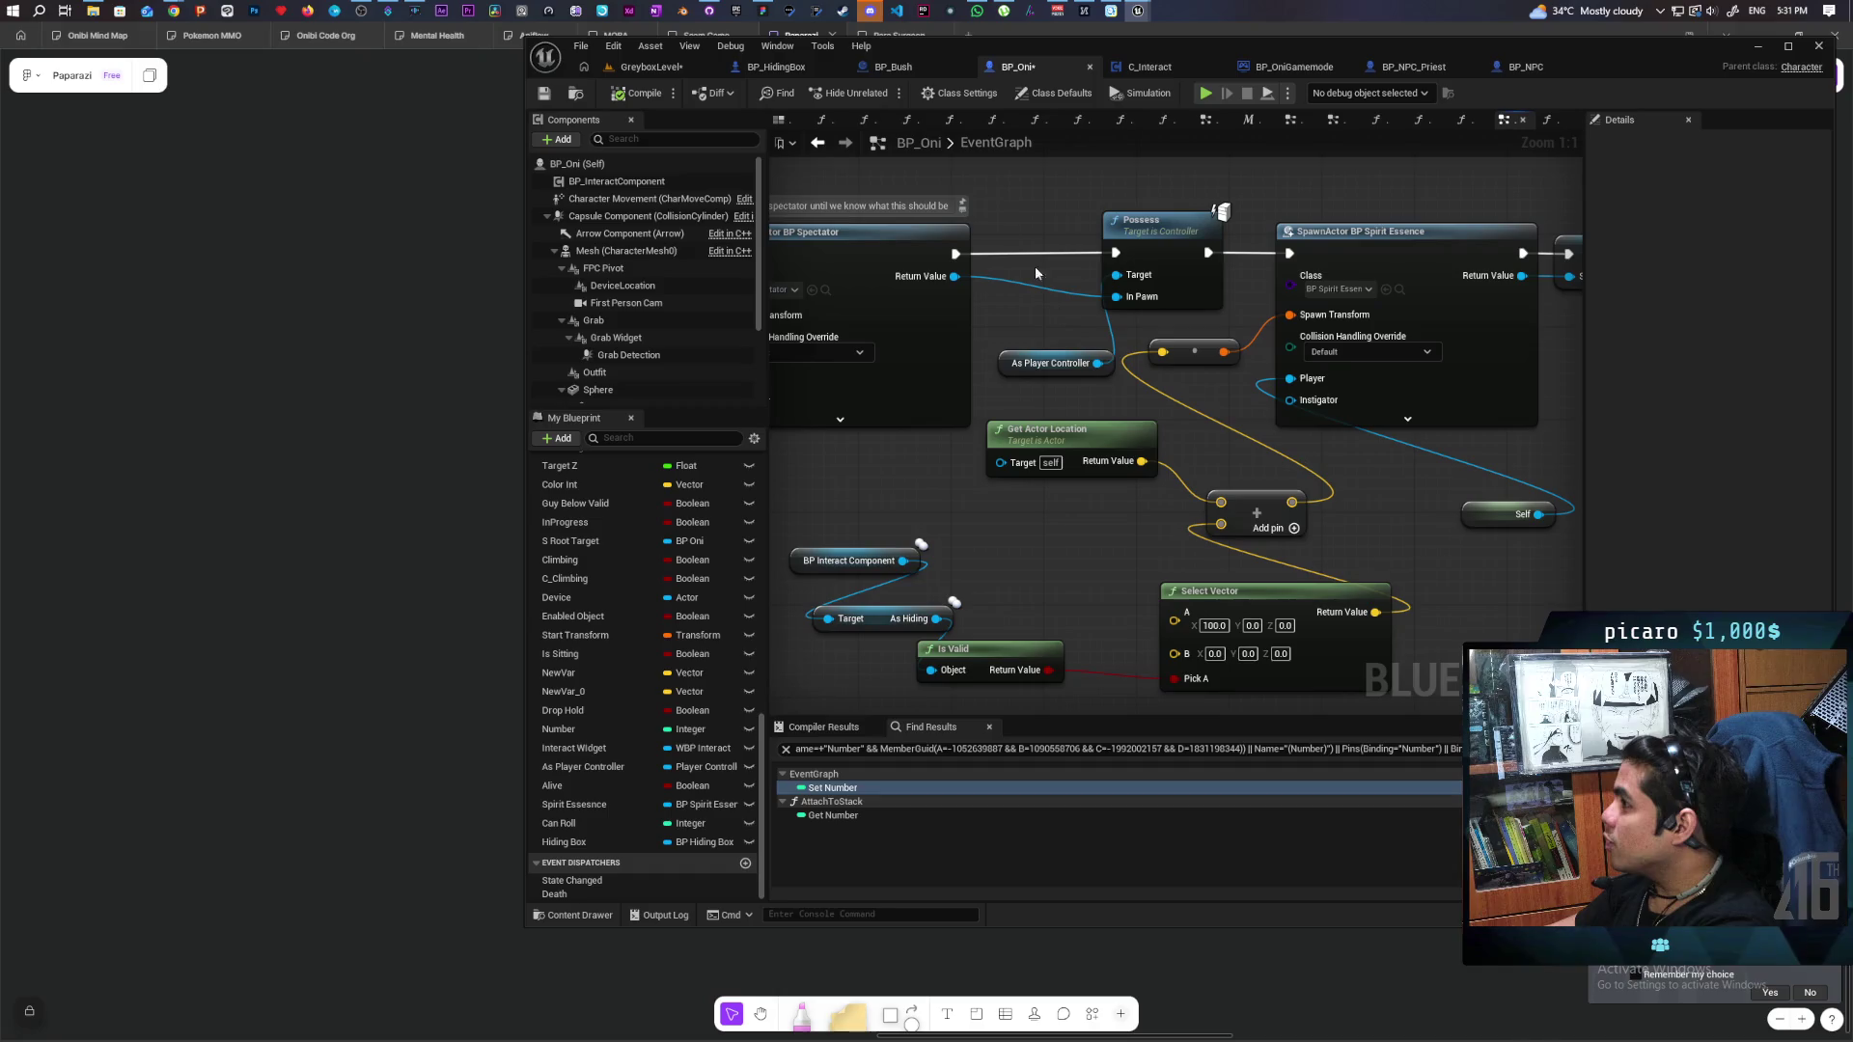
pyautogui.click(892, 66)
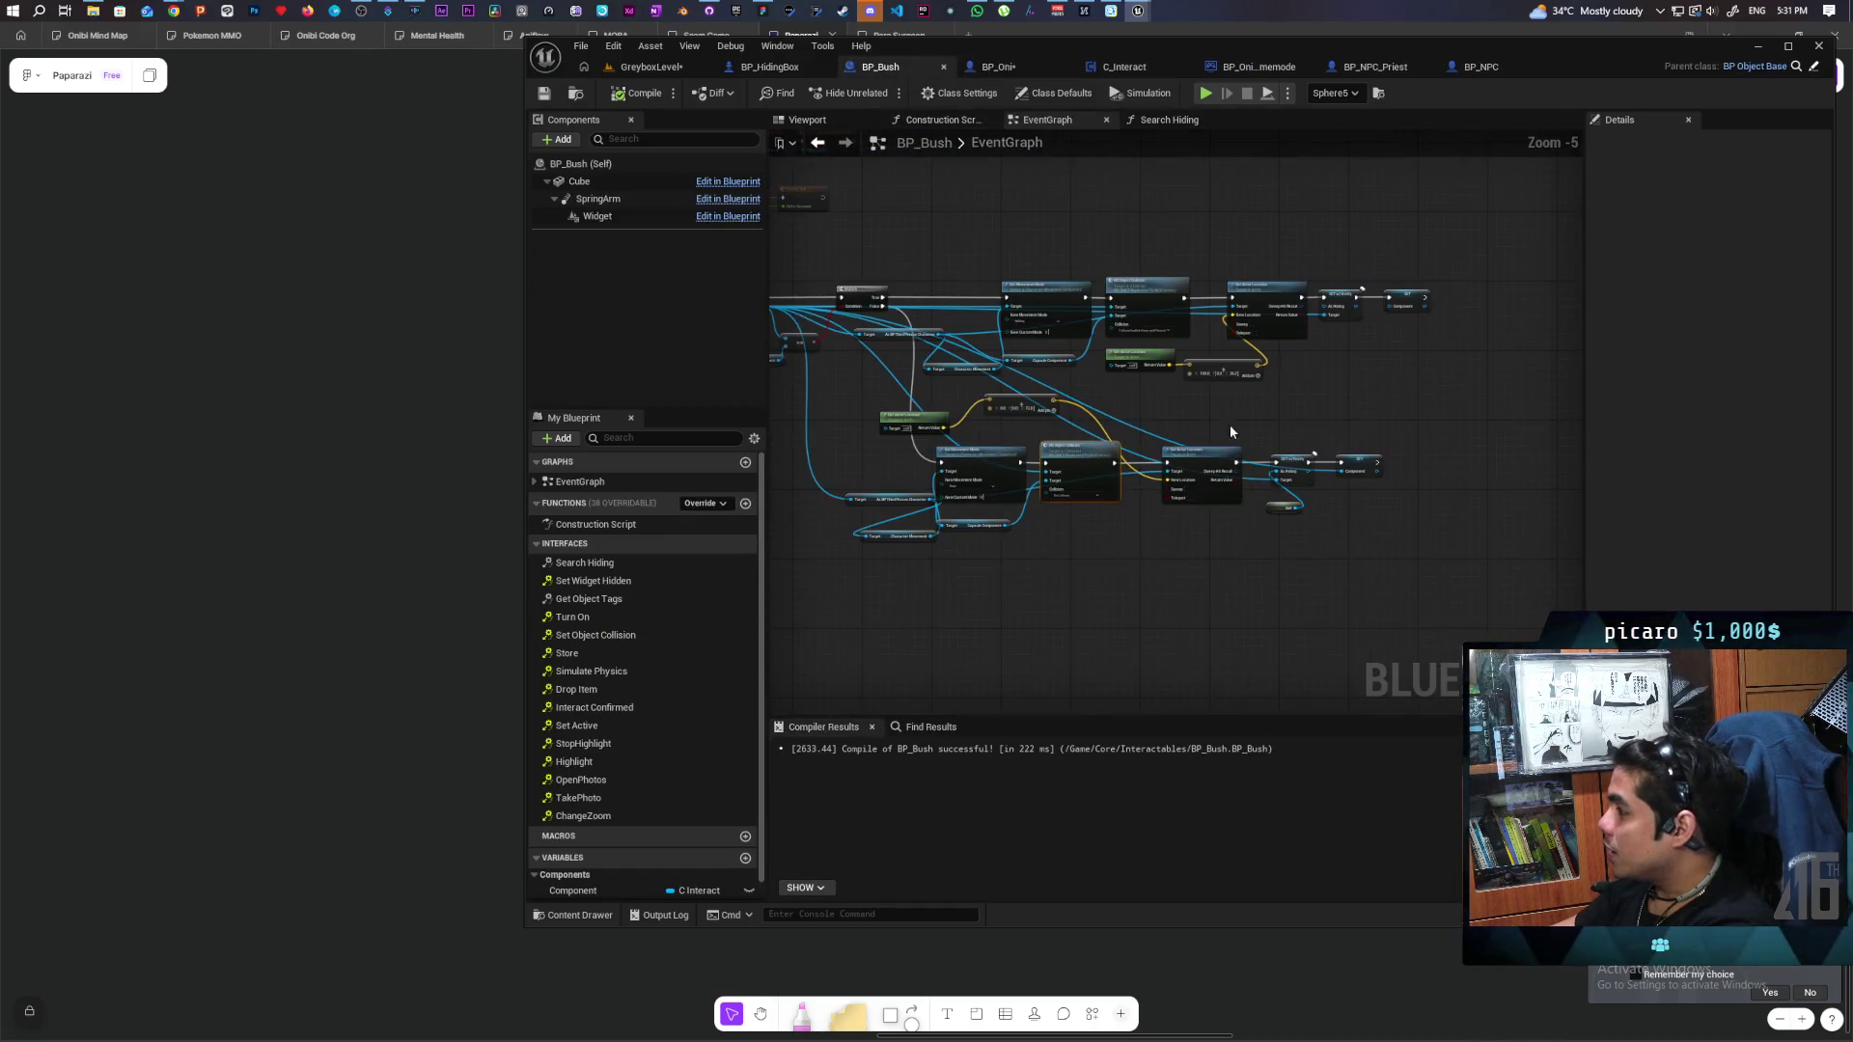
# Save the BP_Oni blueprint and go back to the GreyboxLevel map.
pyautogui.scroll(5, 1230, 431)
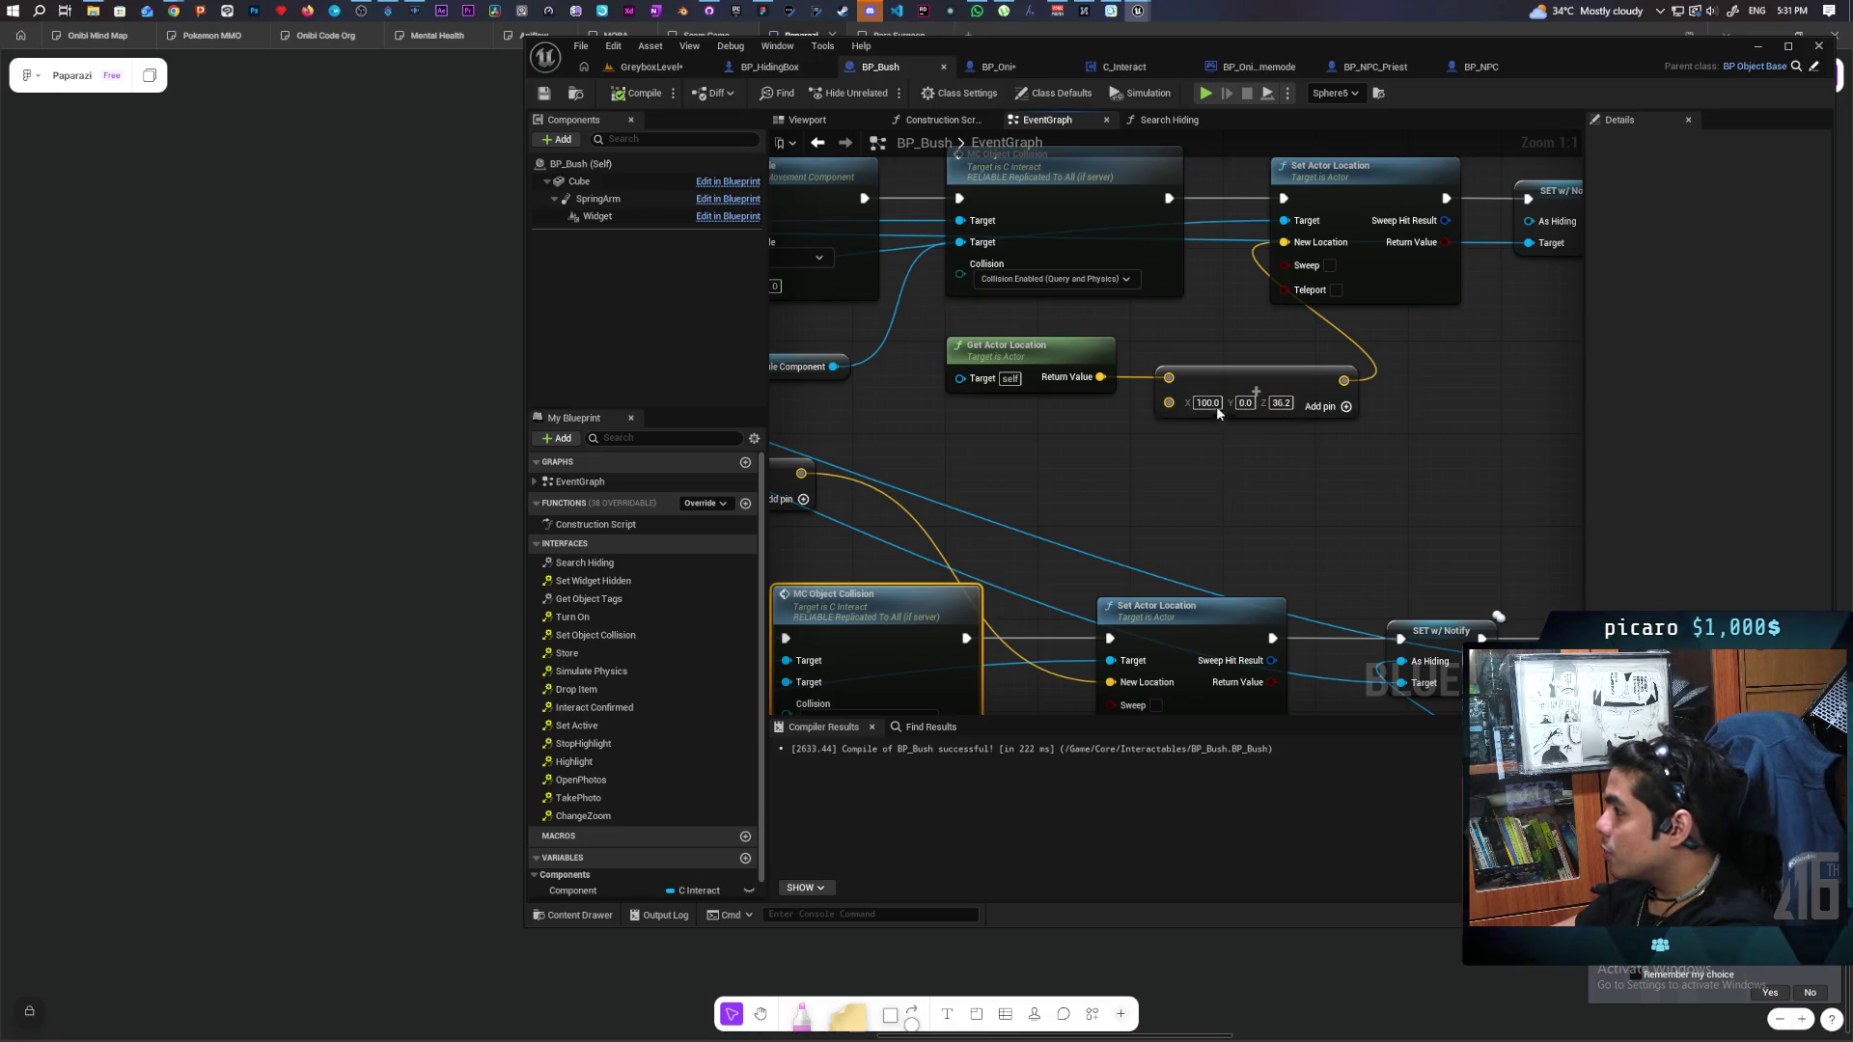
pyautogui.click(997, 66)
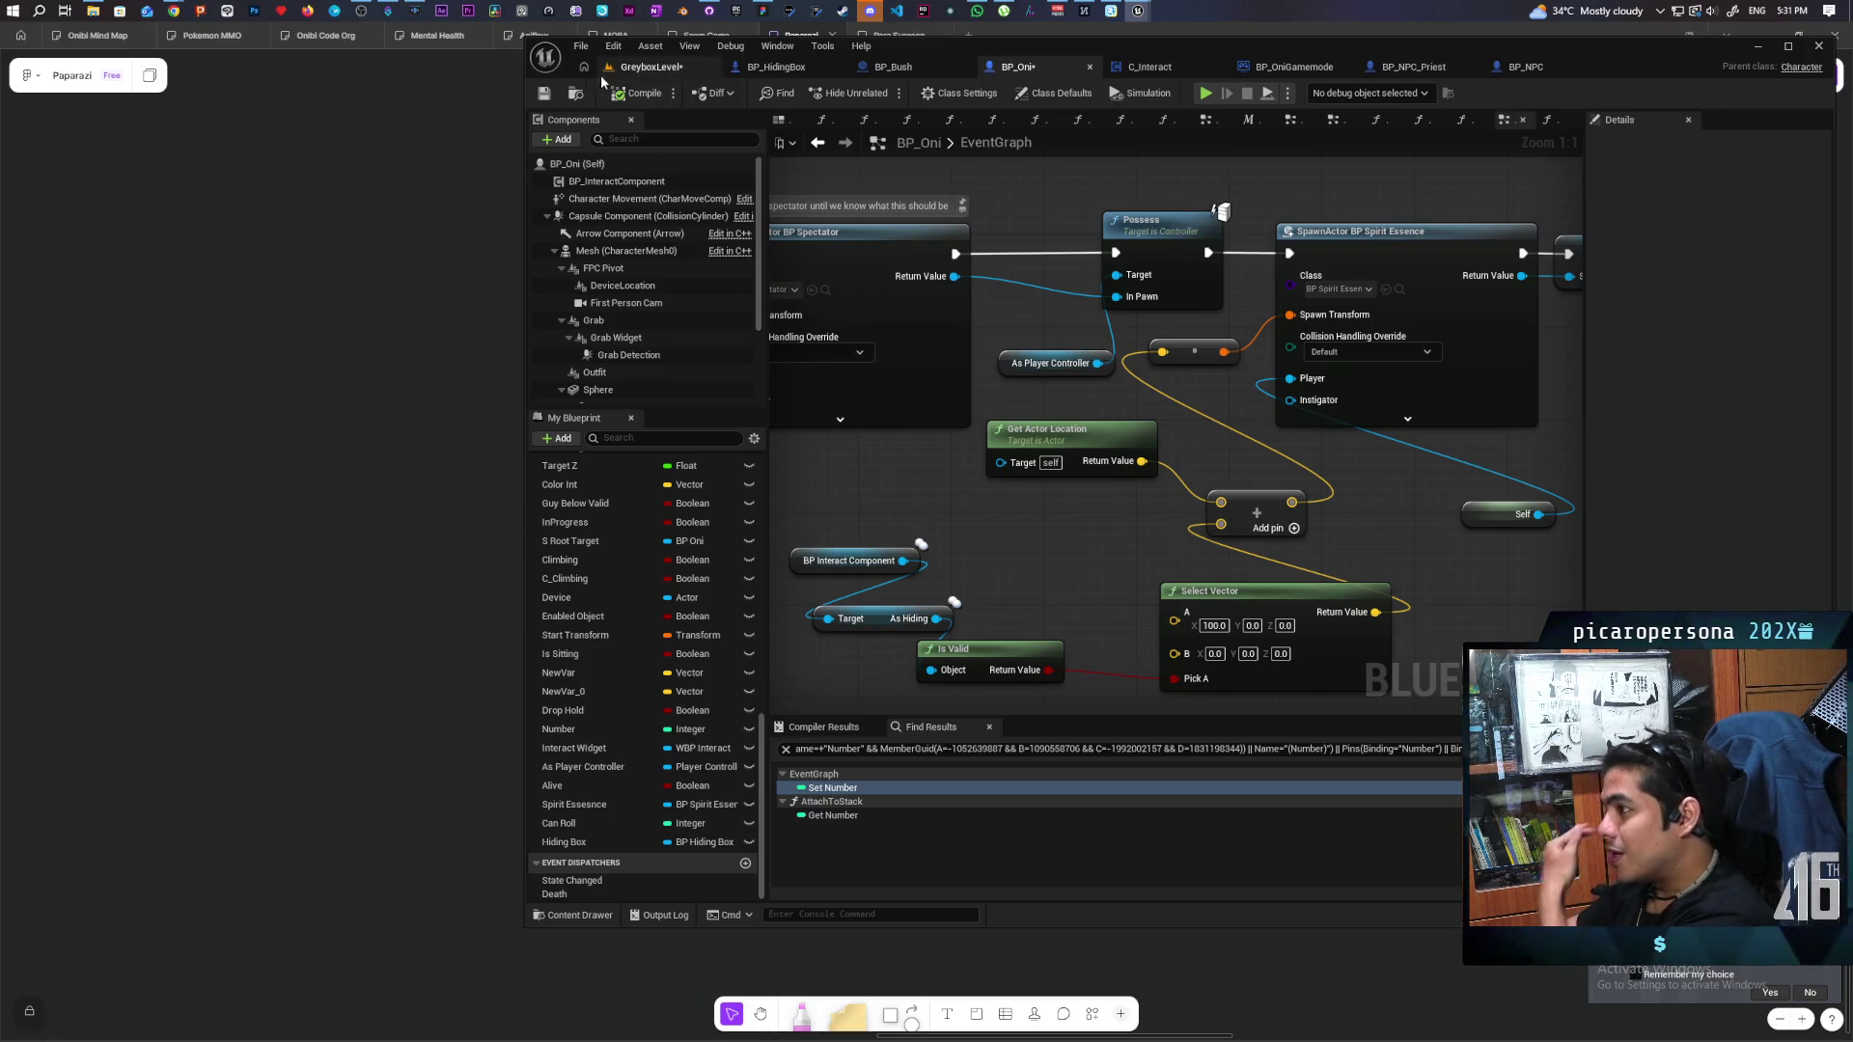
pyautogui.click(545, 92)
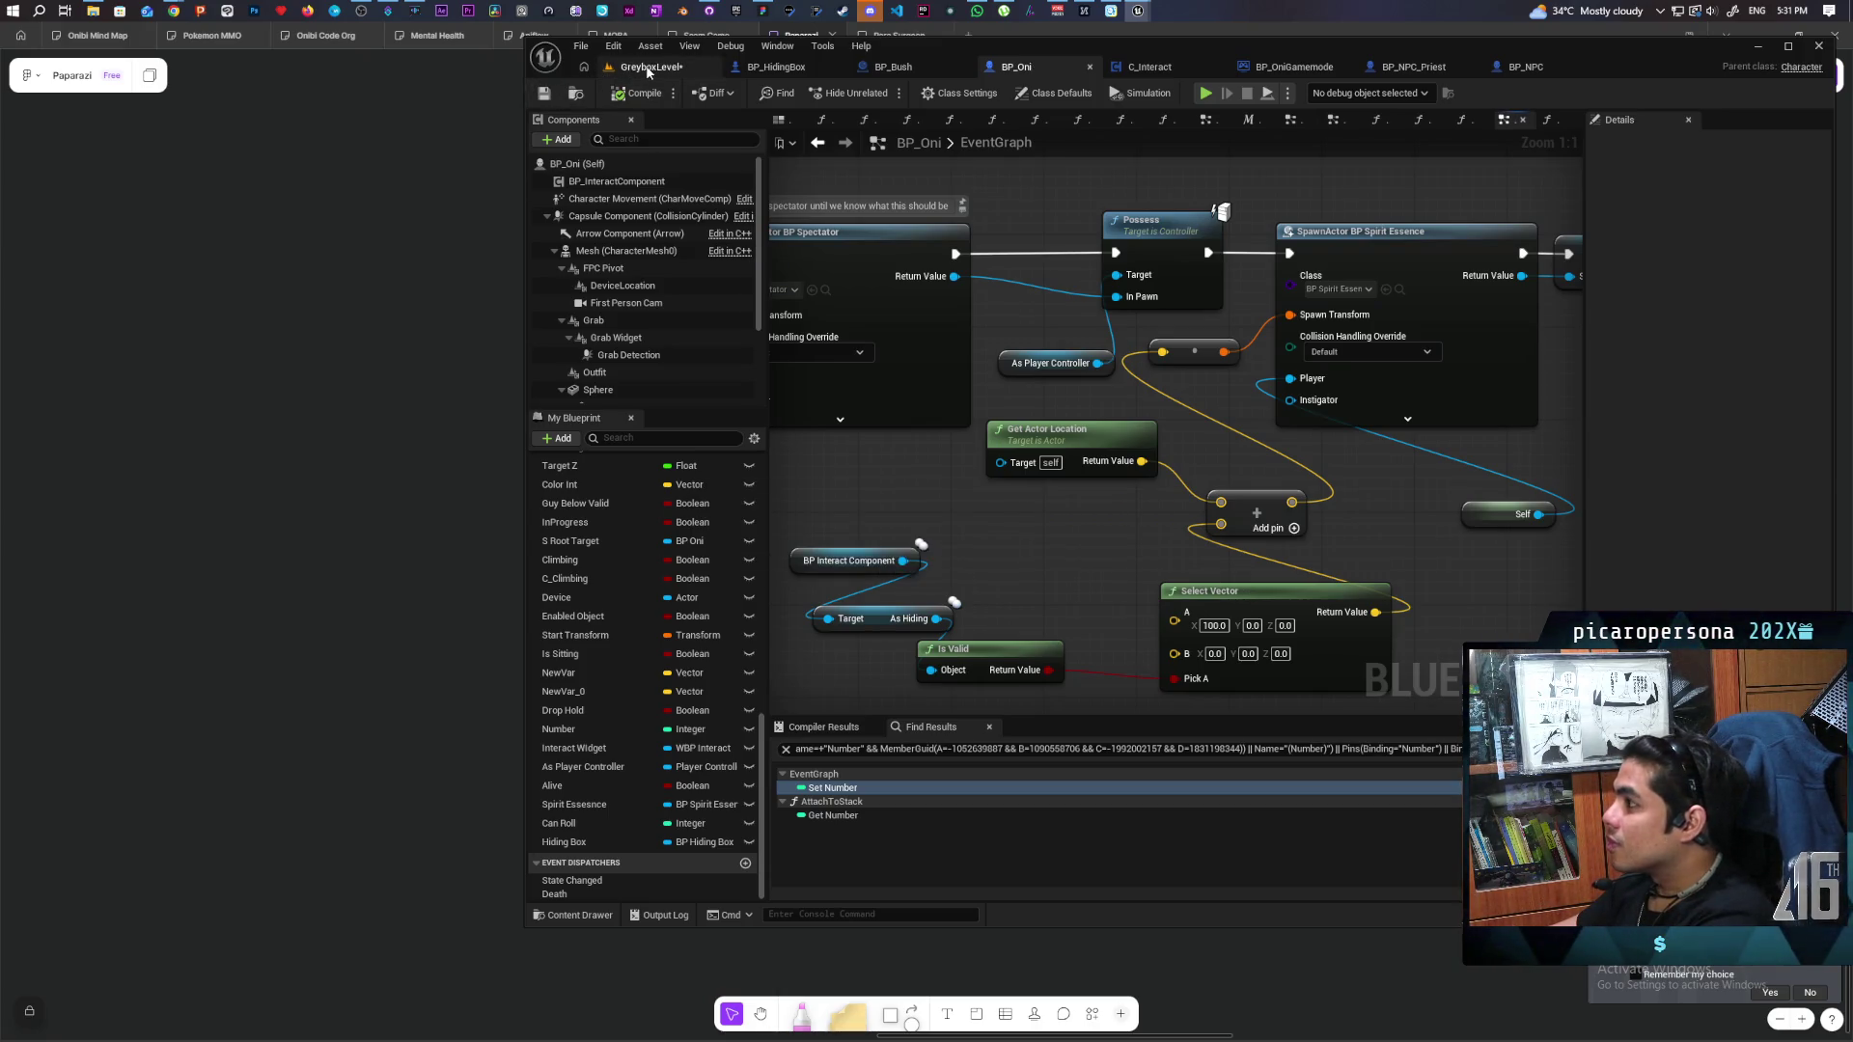
pyautogui.click(646, 66)
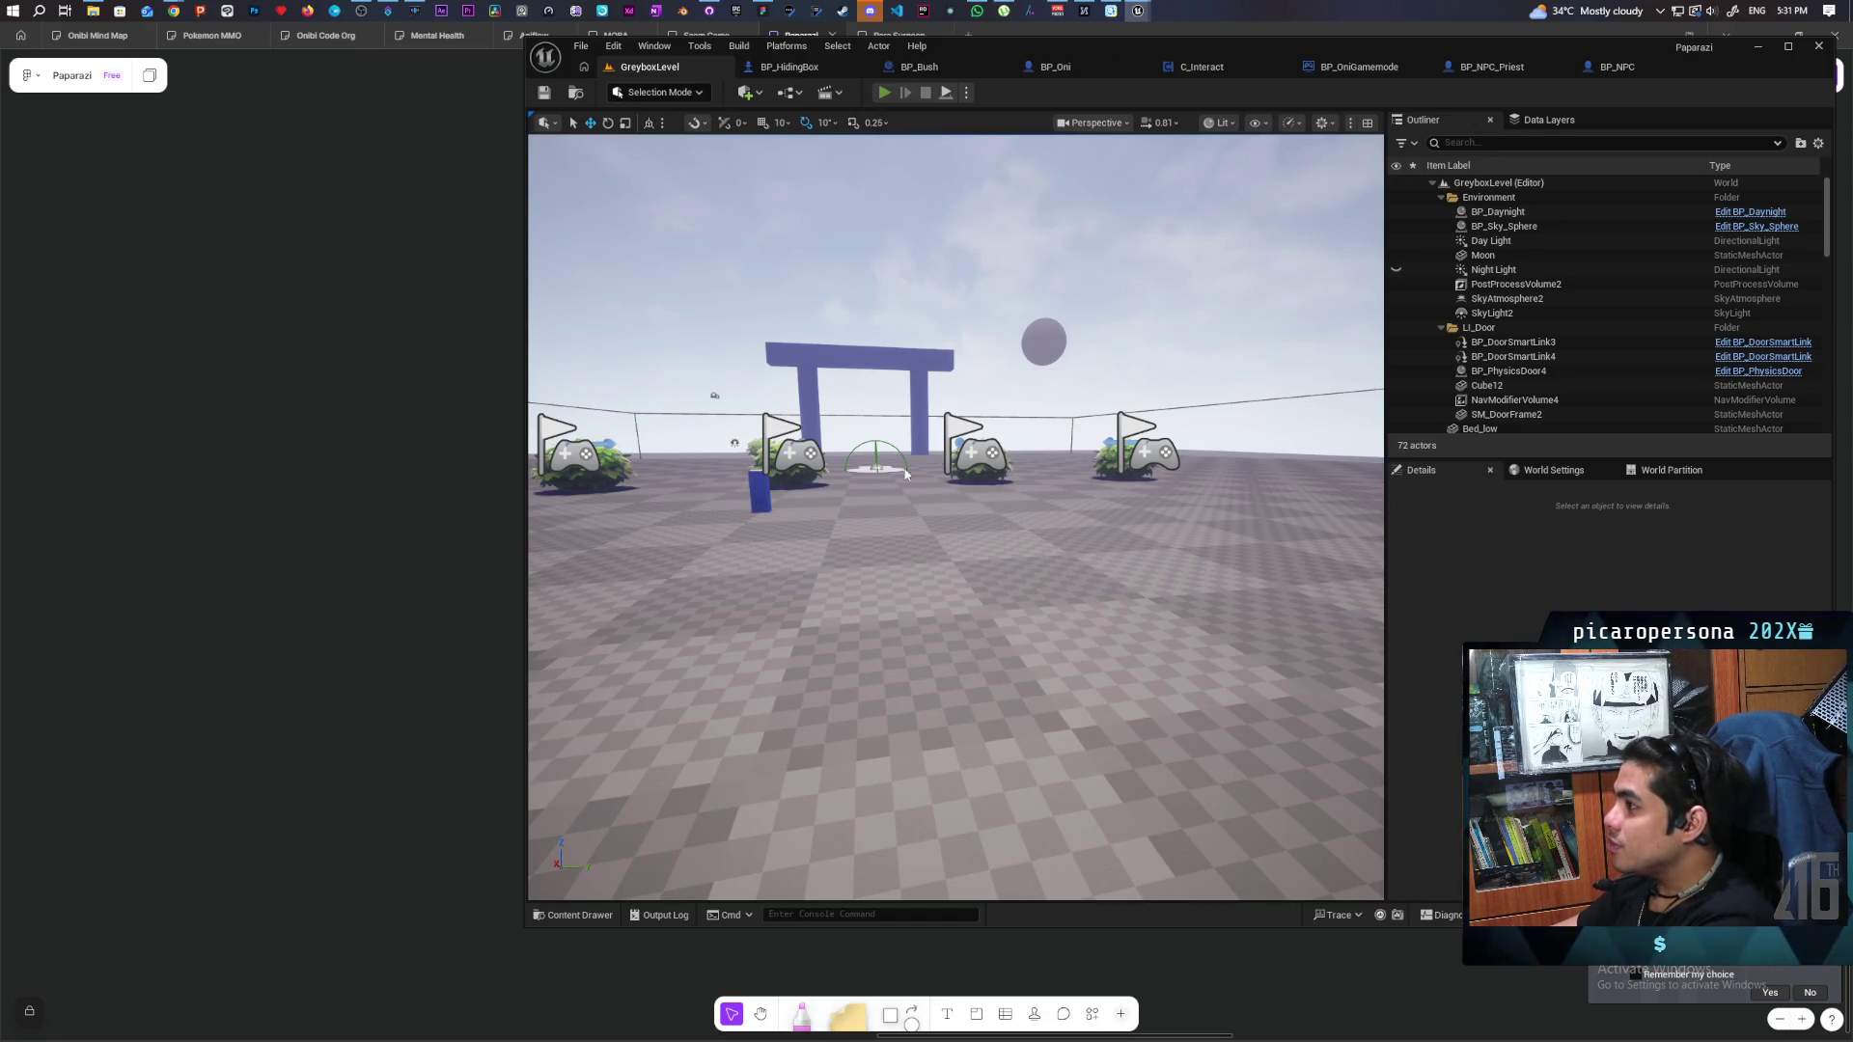
pyautogui.hotkey('alt', 'p')
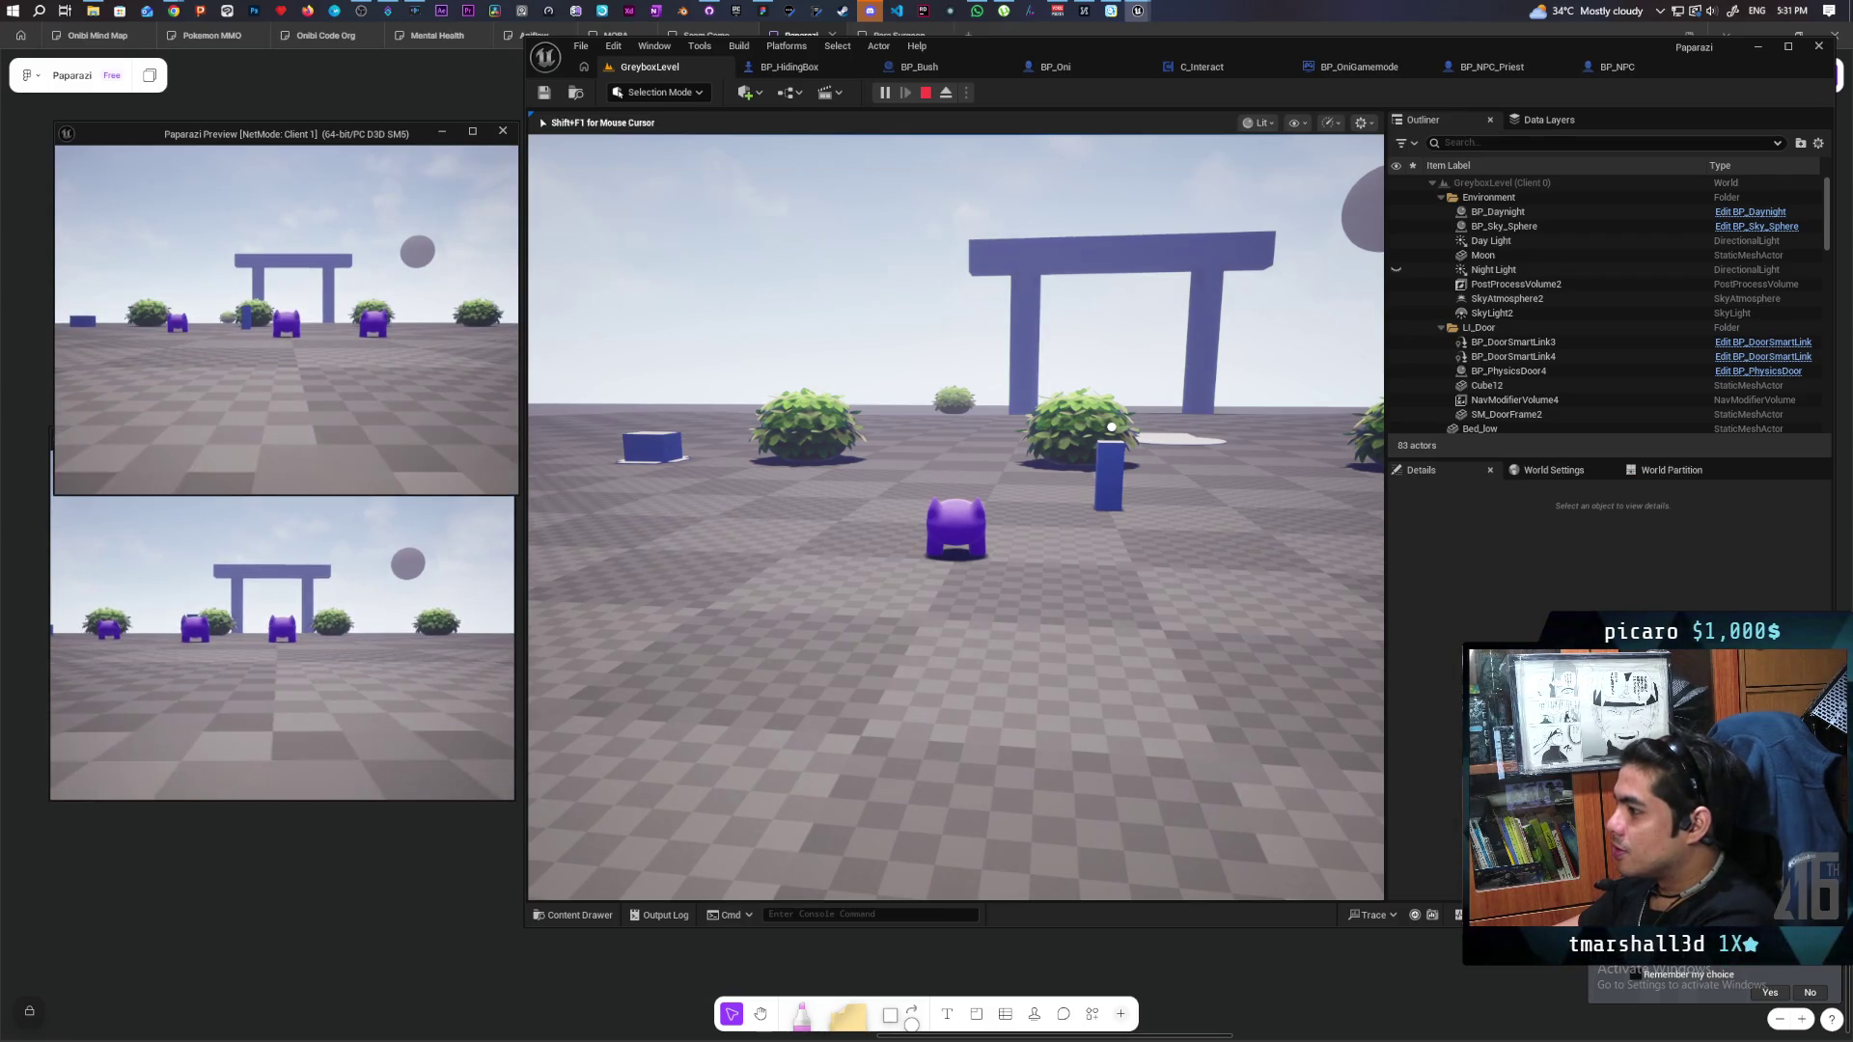
pyautogui.press('w')
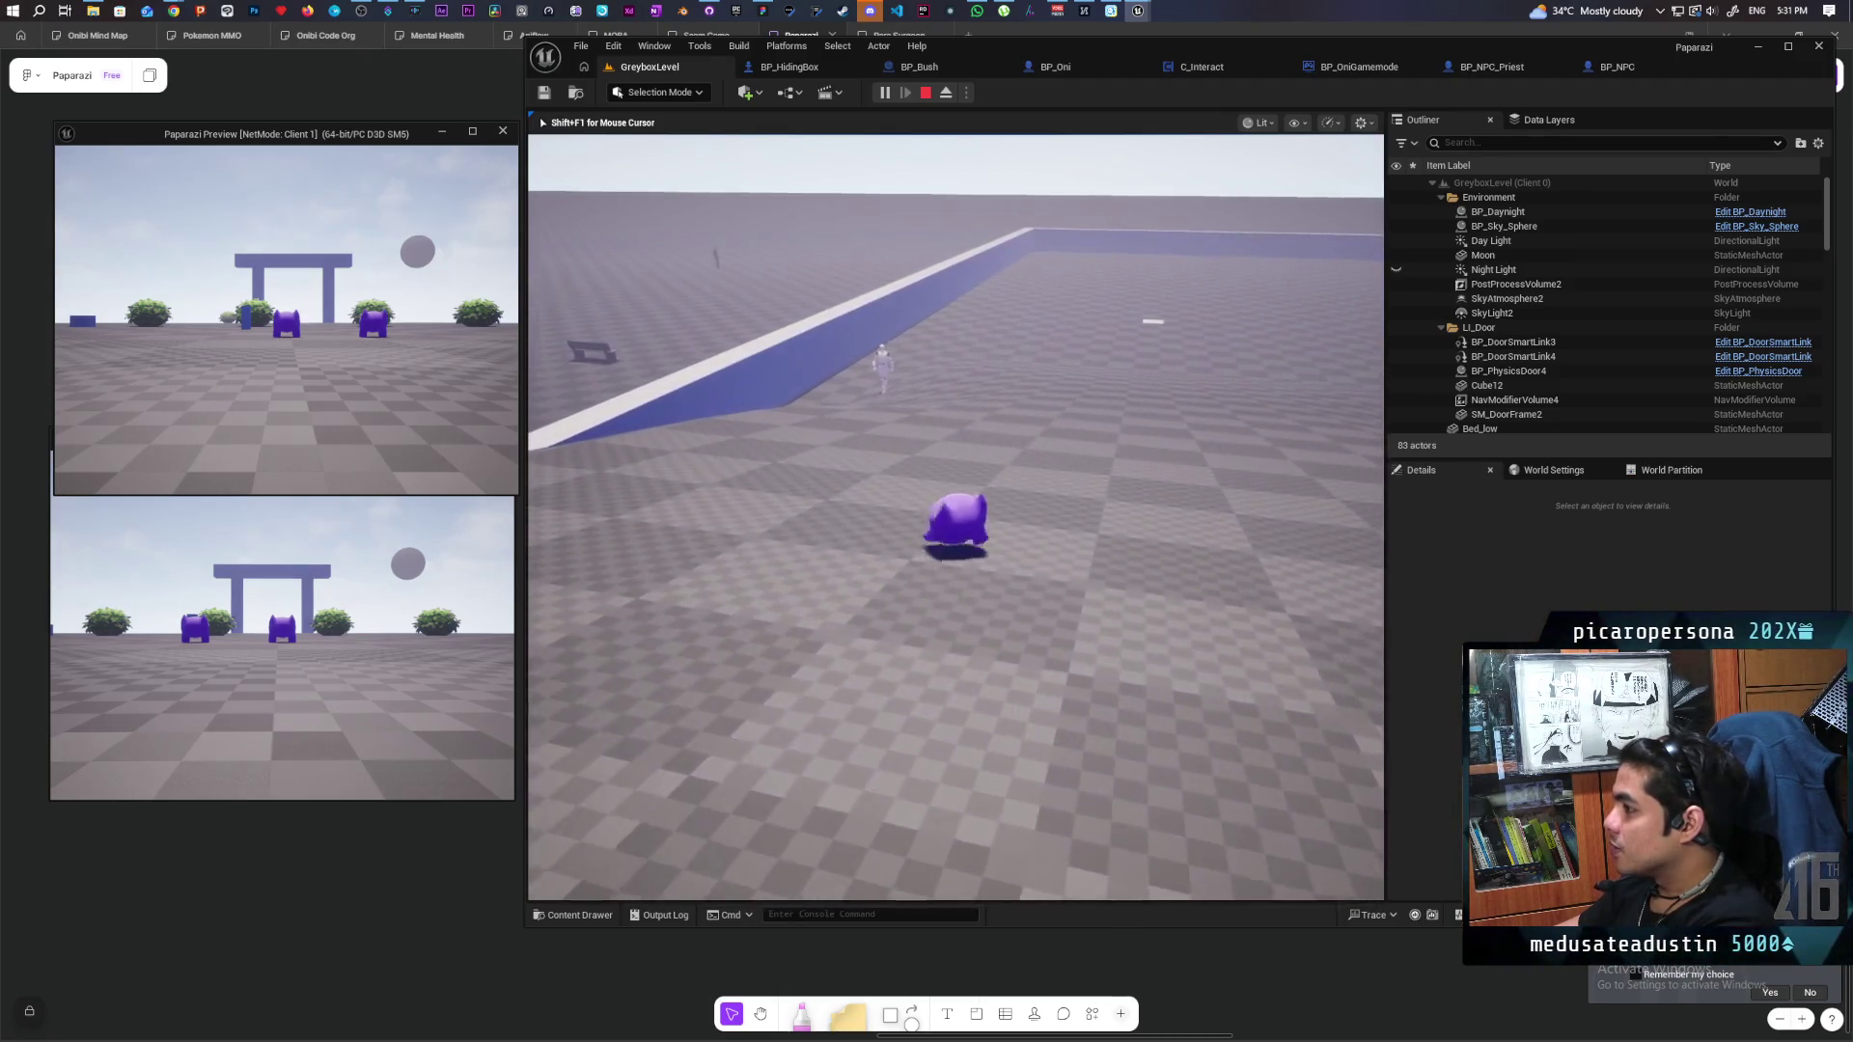
pyautogui.press('s')
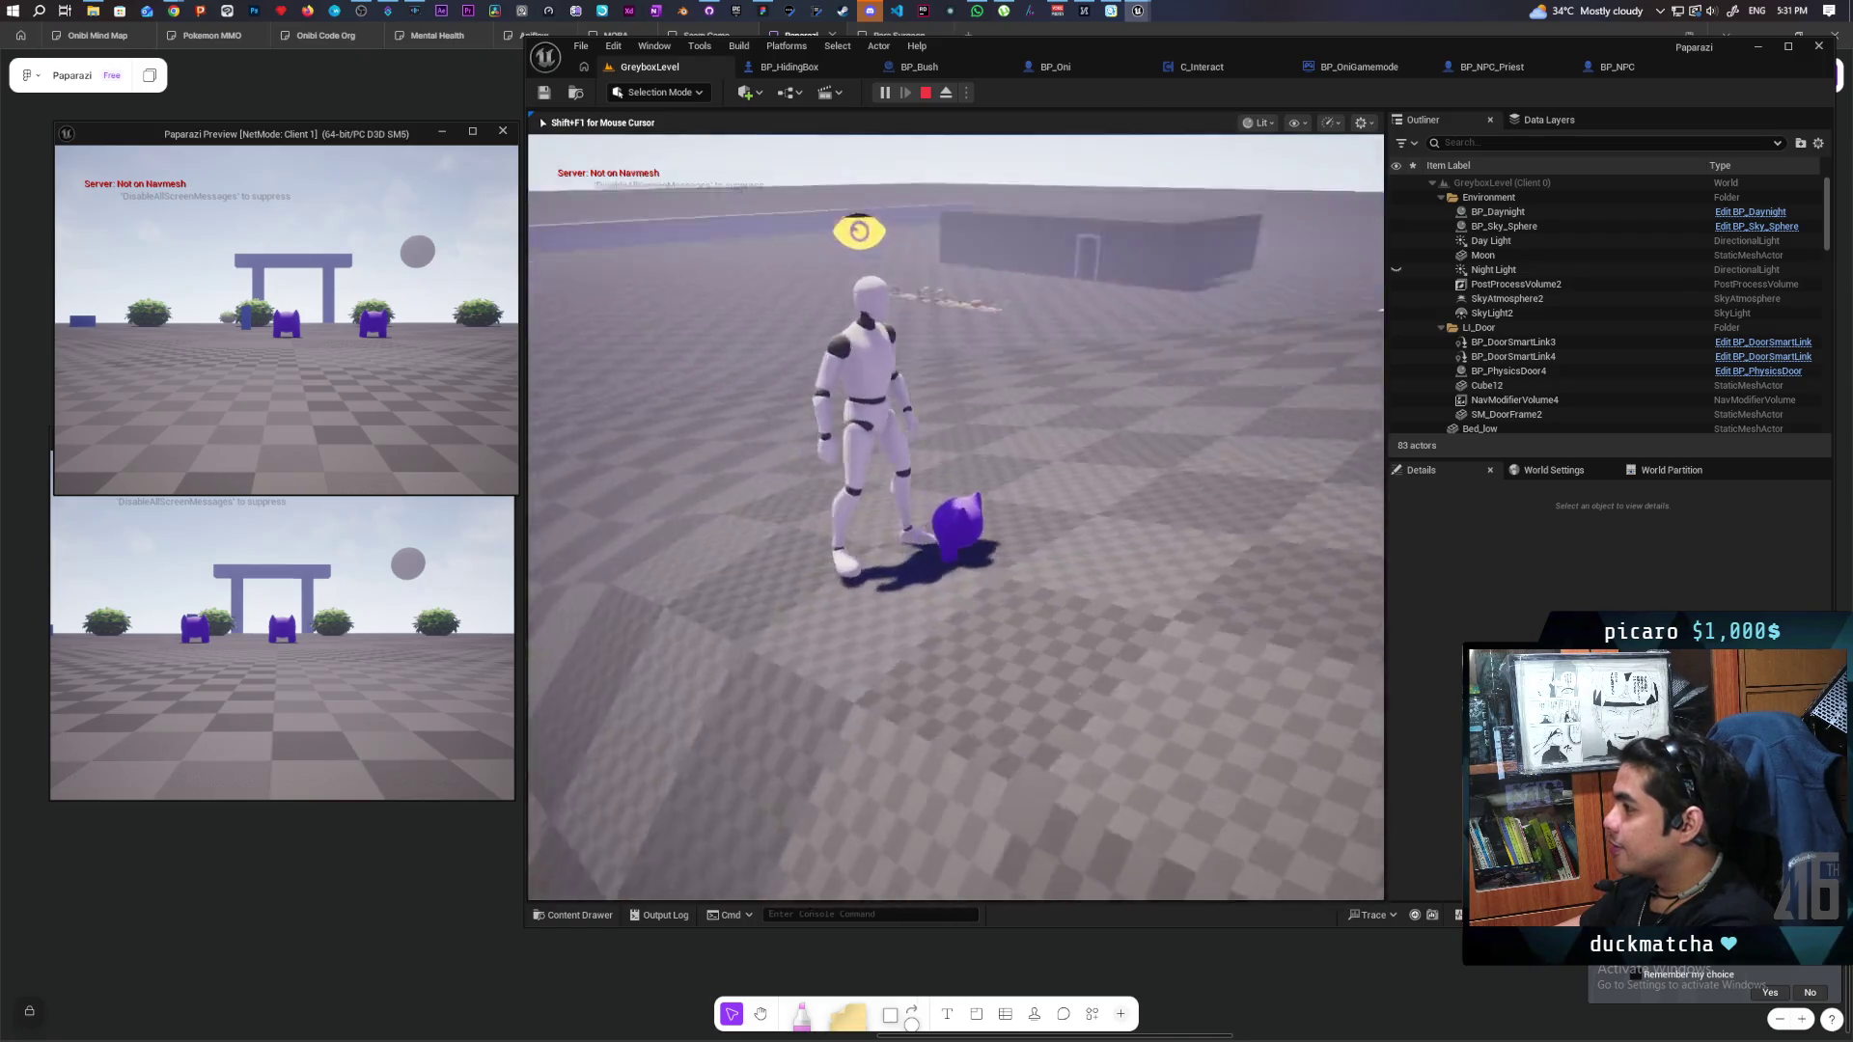
pyautogui.press('w')
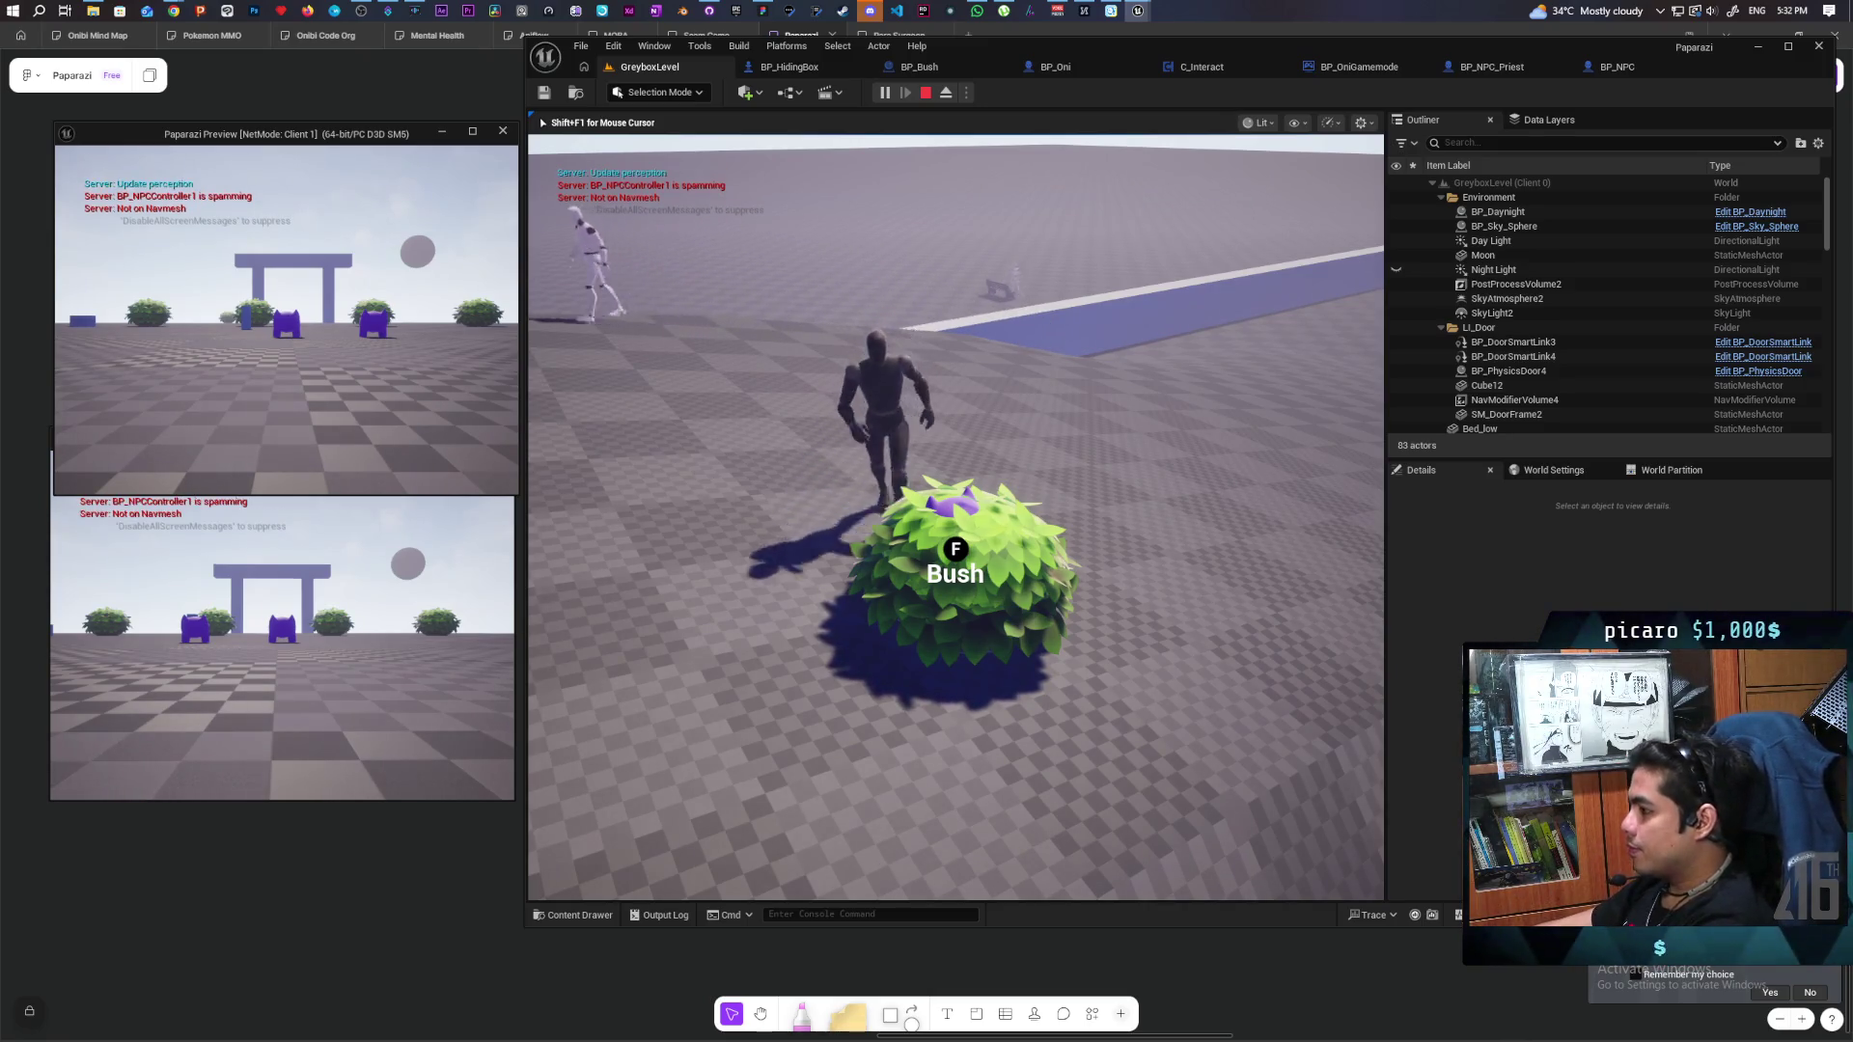
pyautogui.click(540, 118)
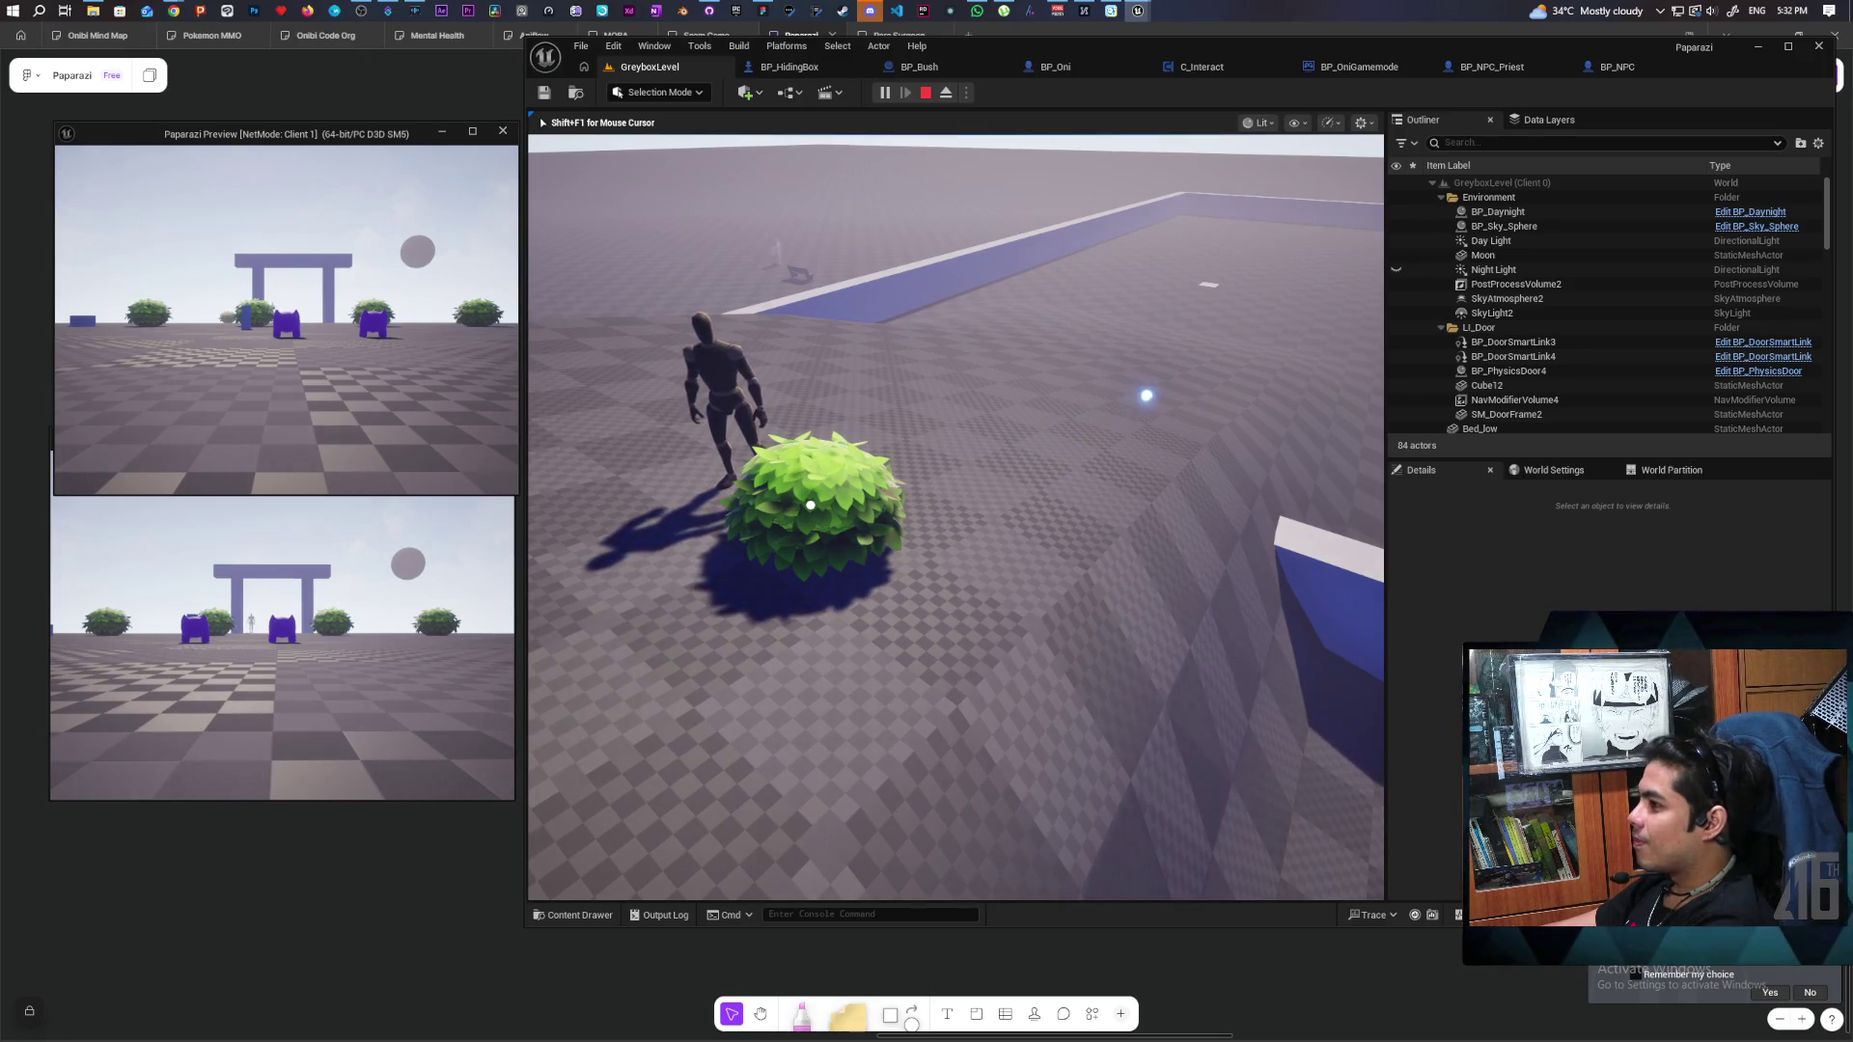
pyautogui.press('Escape')
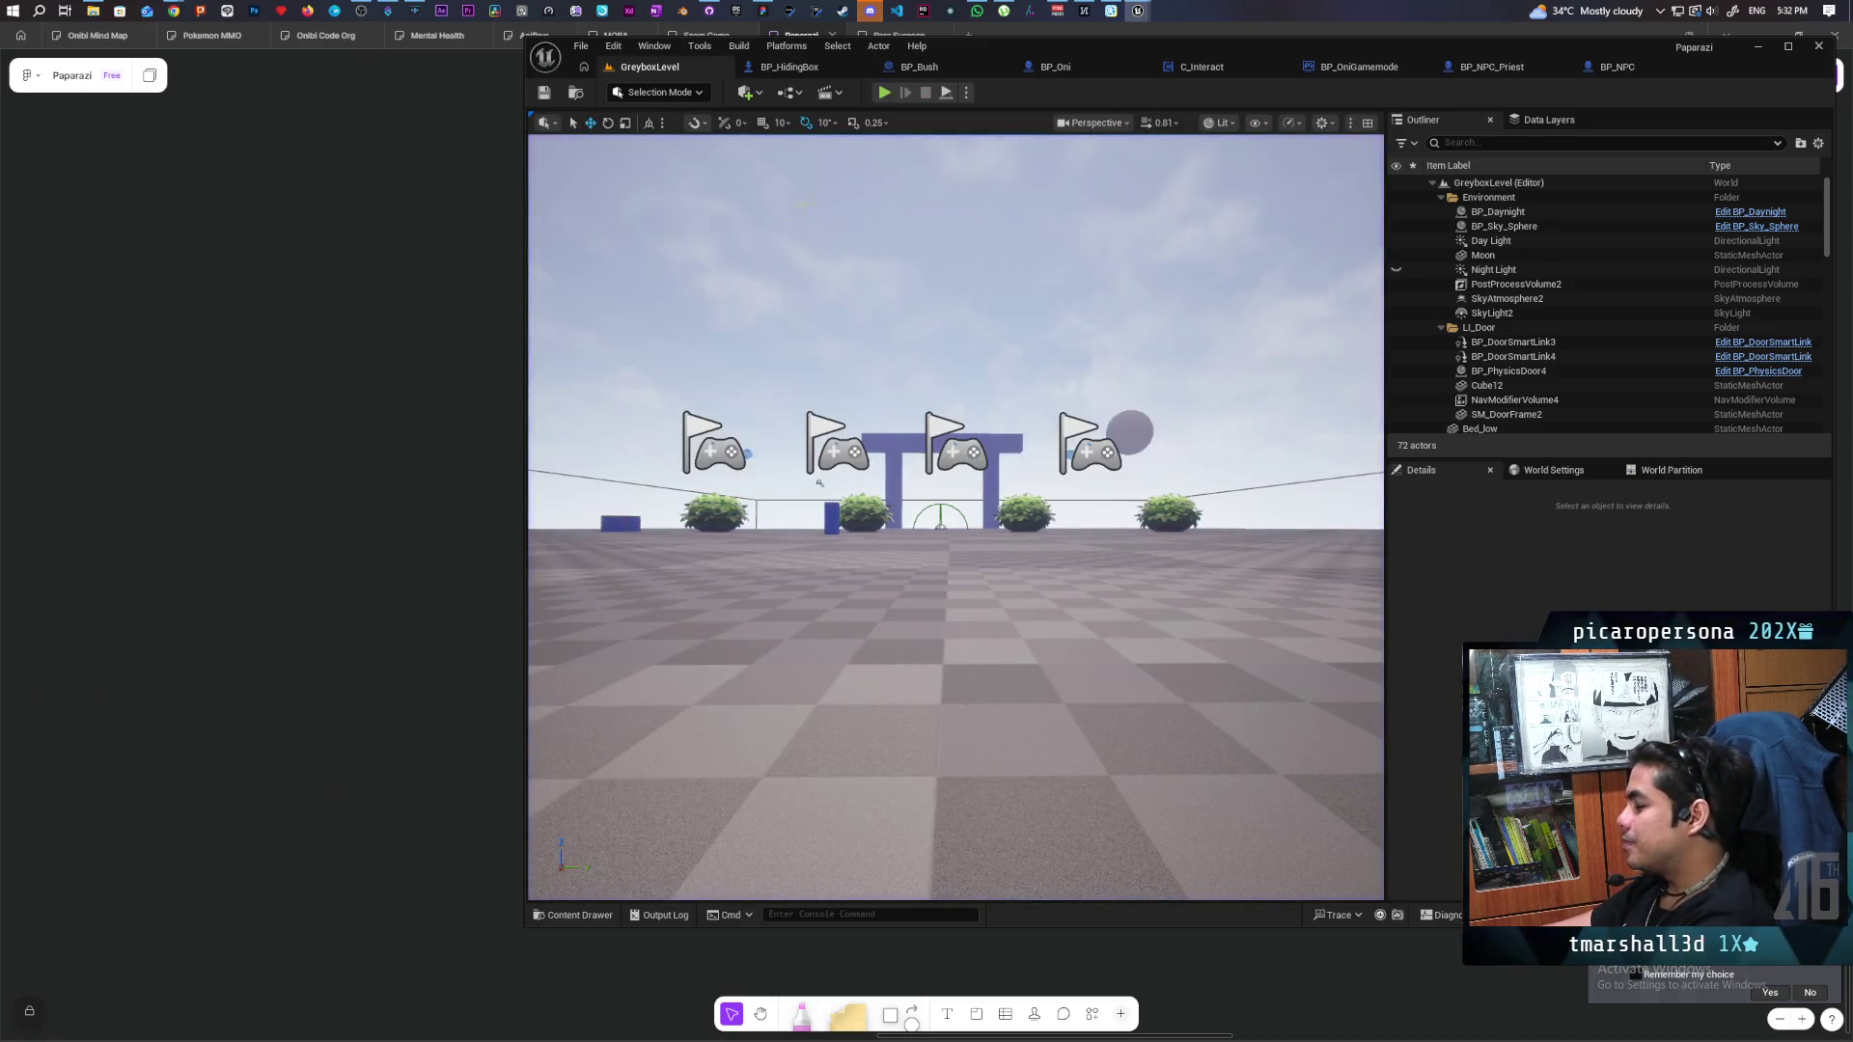
# Cross out the 'killed in a bush should spawn essence outside' item on the to-do note.
pyautogui.click(1764, 54)
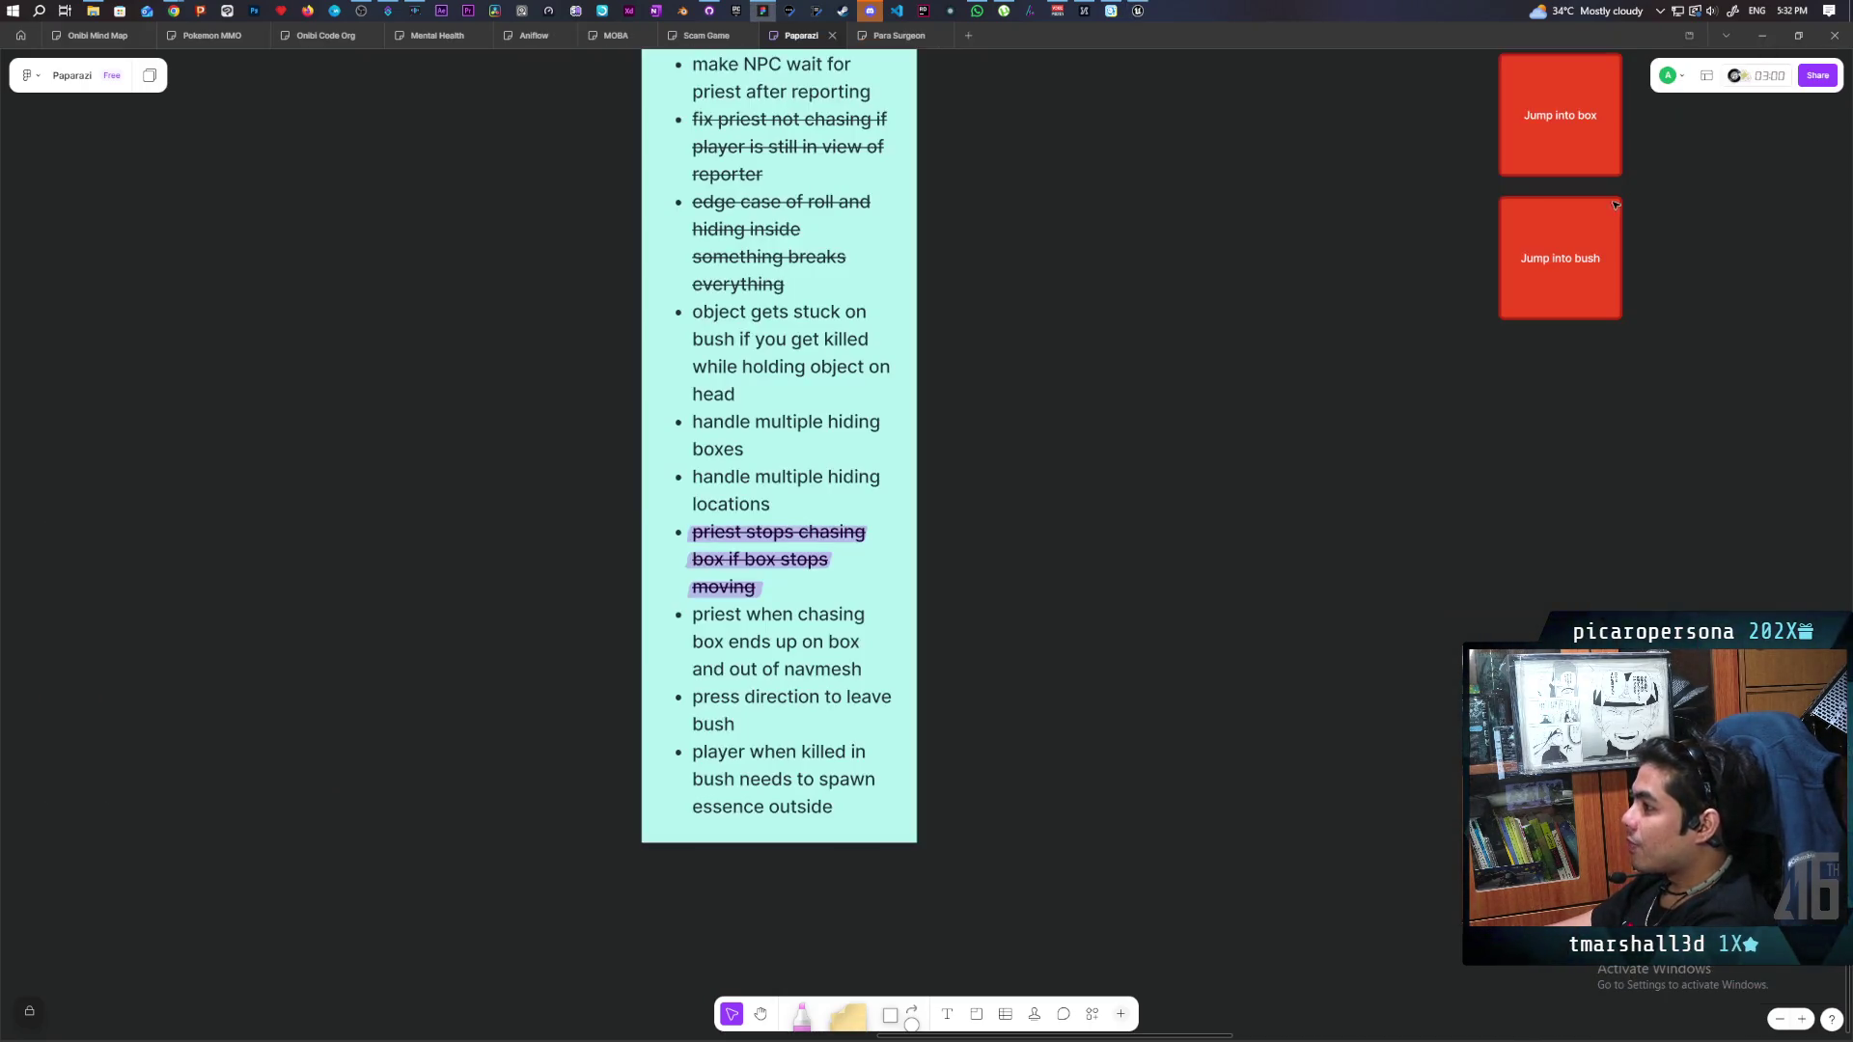
pyautogui.doubleClick(848, 806)
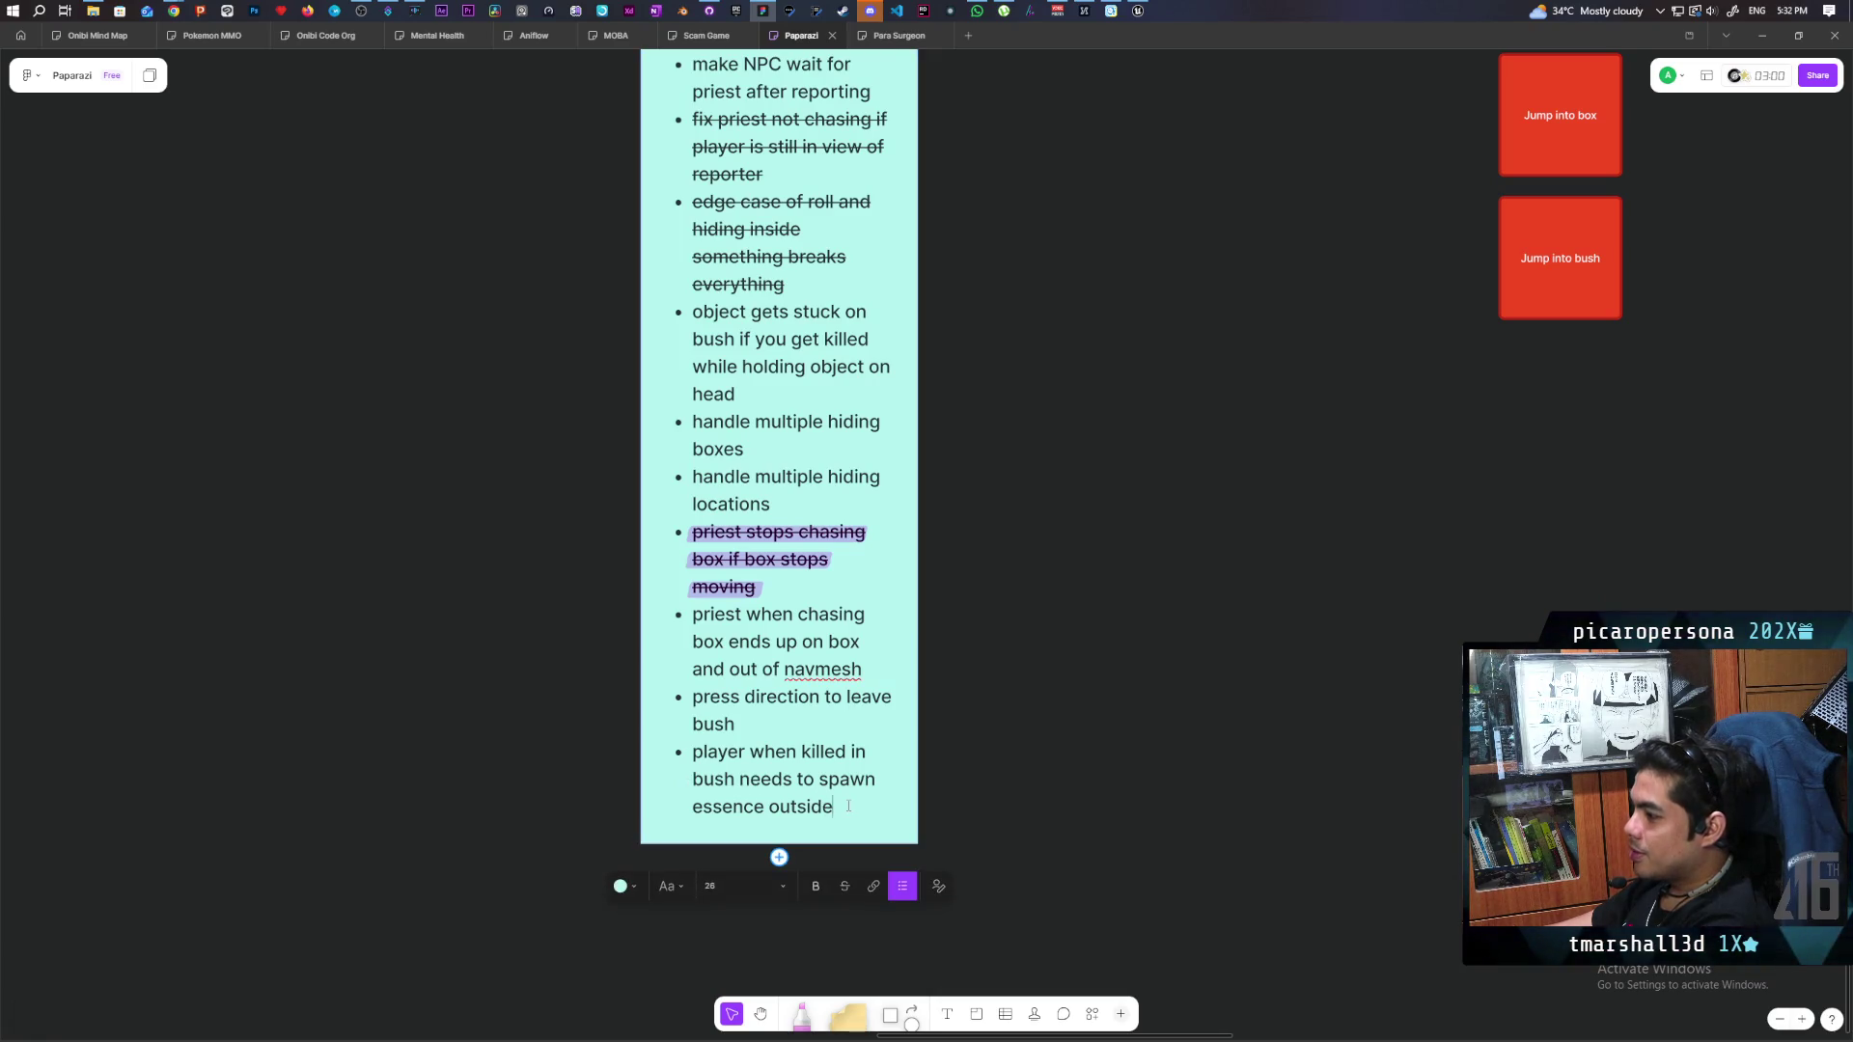
pyautogui.press('Return')
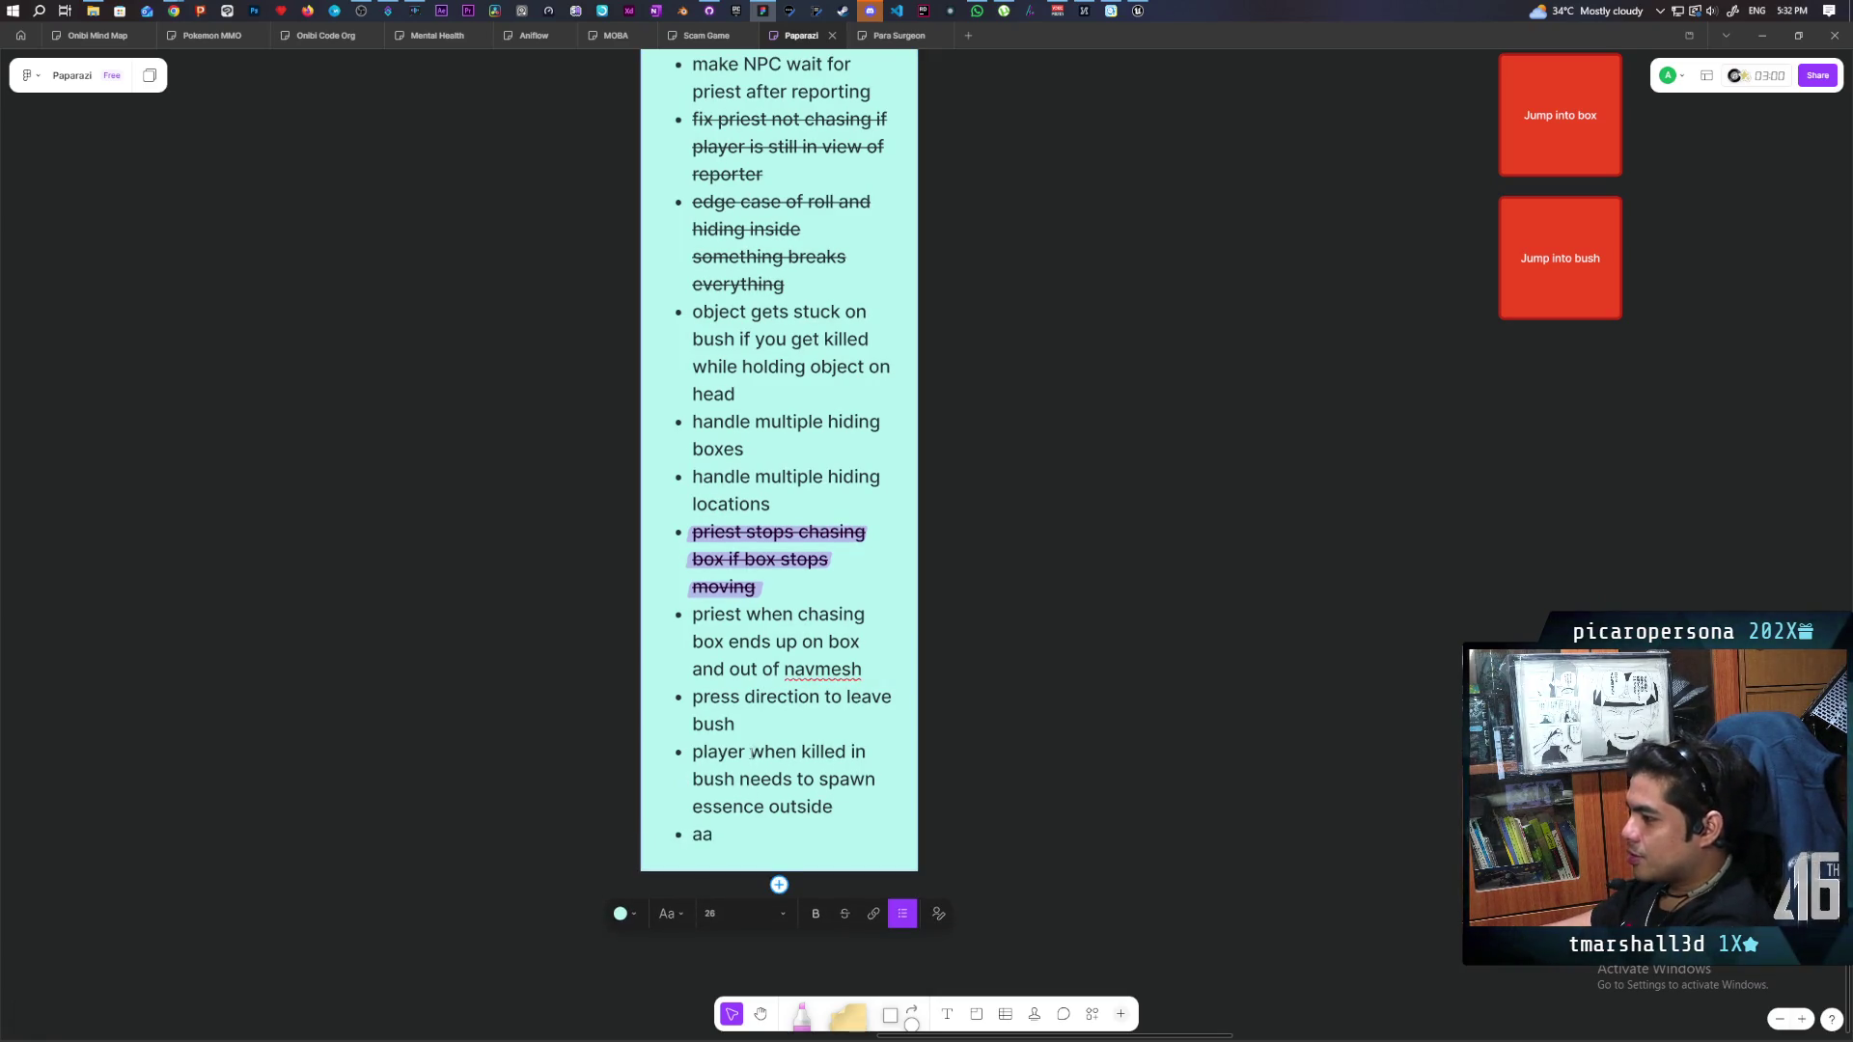
pyautogui.tripleClick(750, 752)
pyautogui.click(1004, 841)
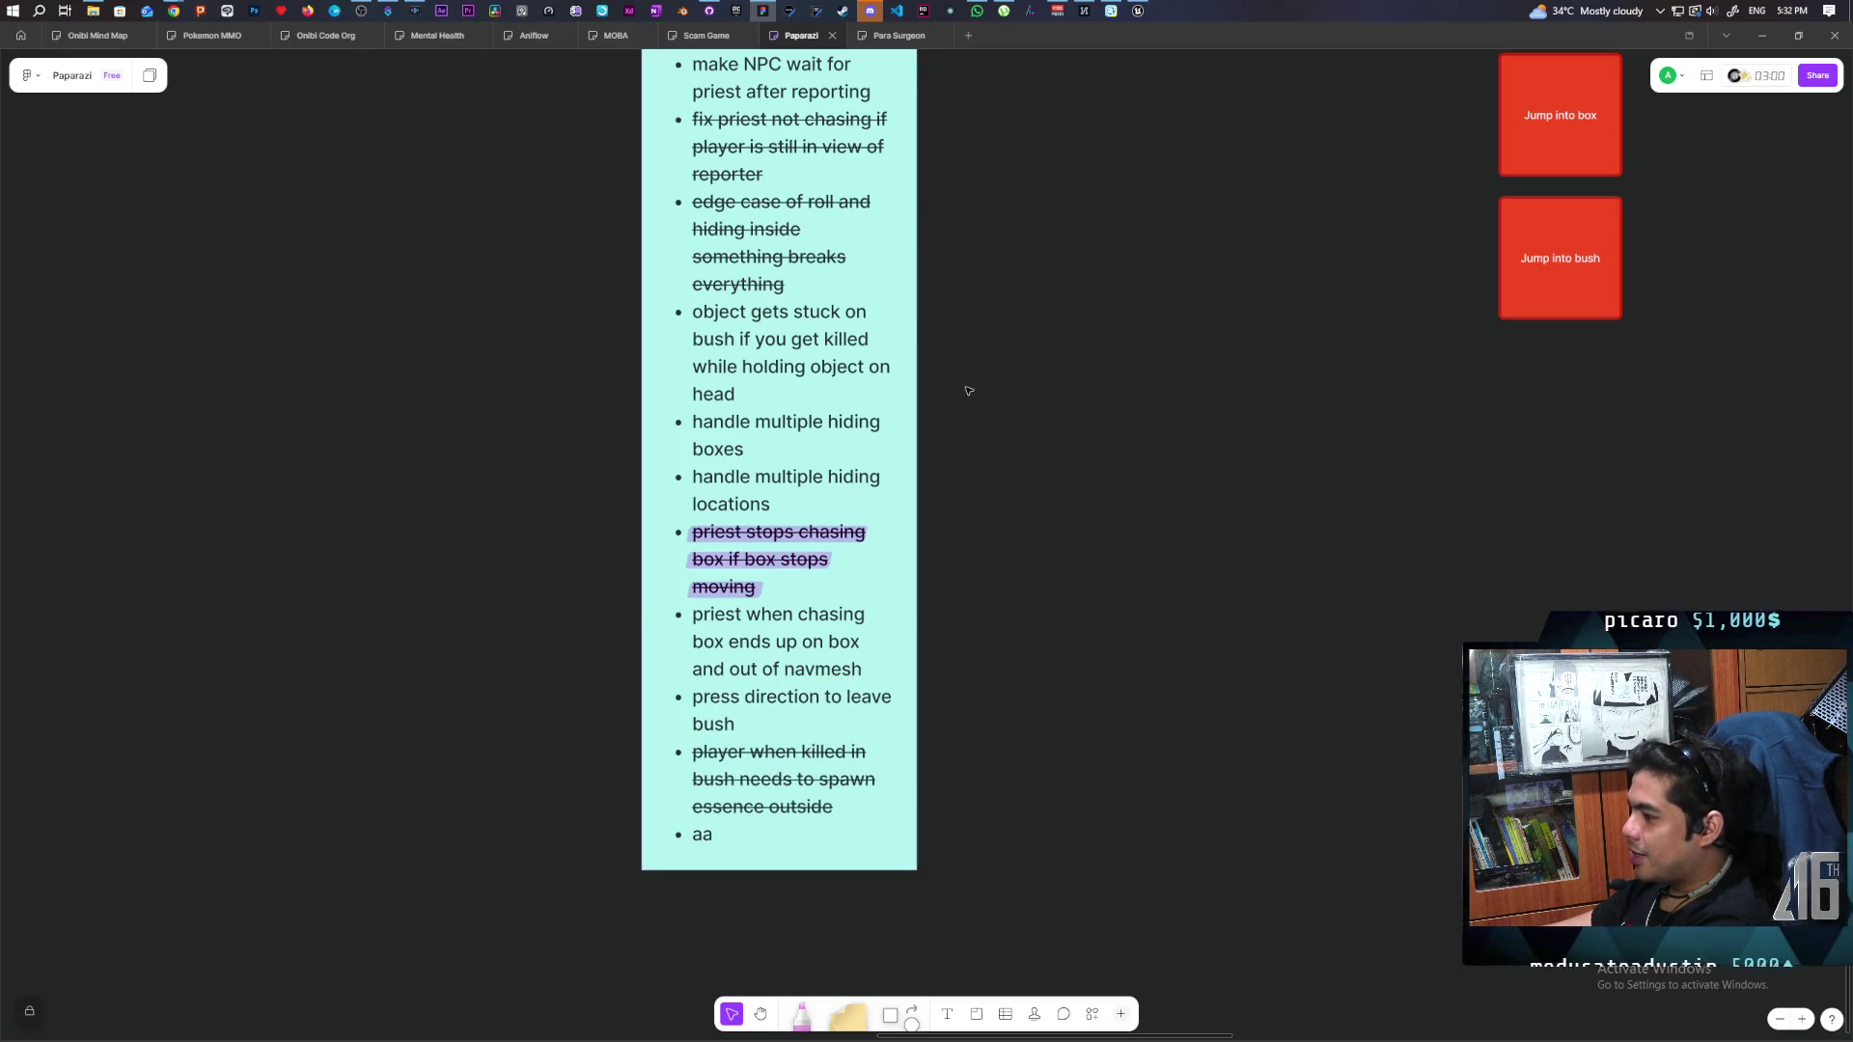
pyautogui.click(709, 11)
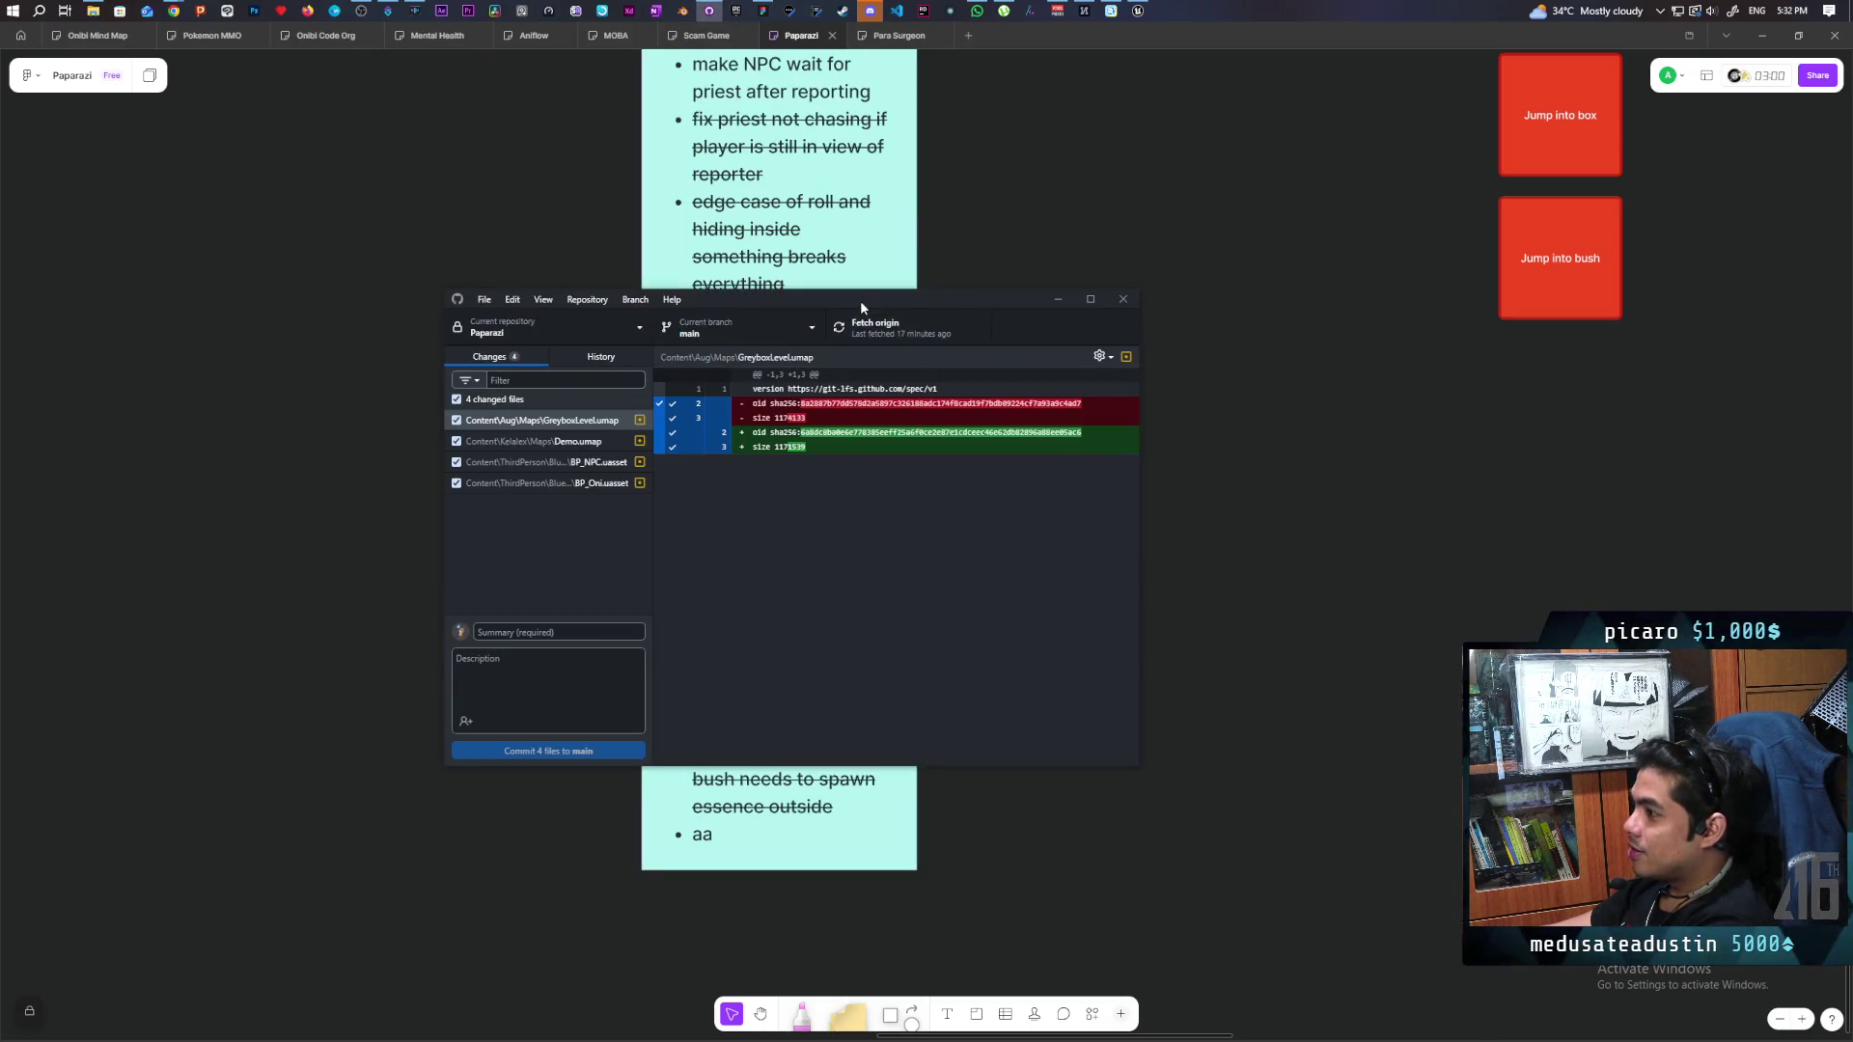
# Commit the 4 files to main as 'fixed essence spawning on bush' and push to origin.
pyautogui.moveTo(860, 299); pyautogui.dragTo(1370, 220)
pyautogui.write('f')
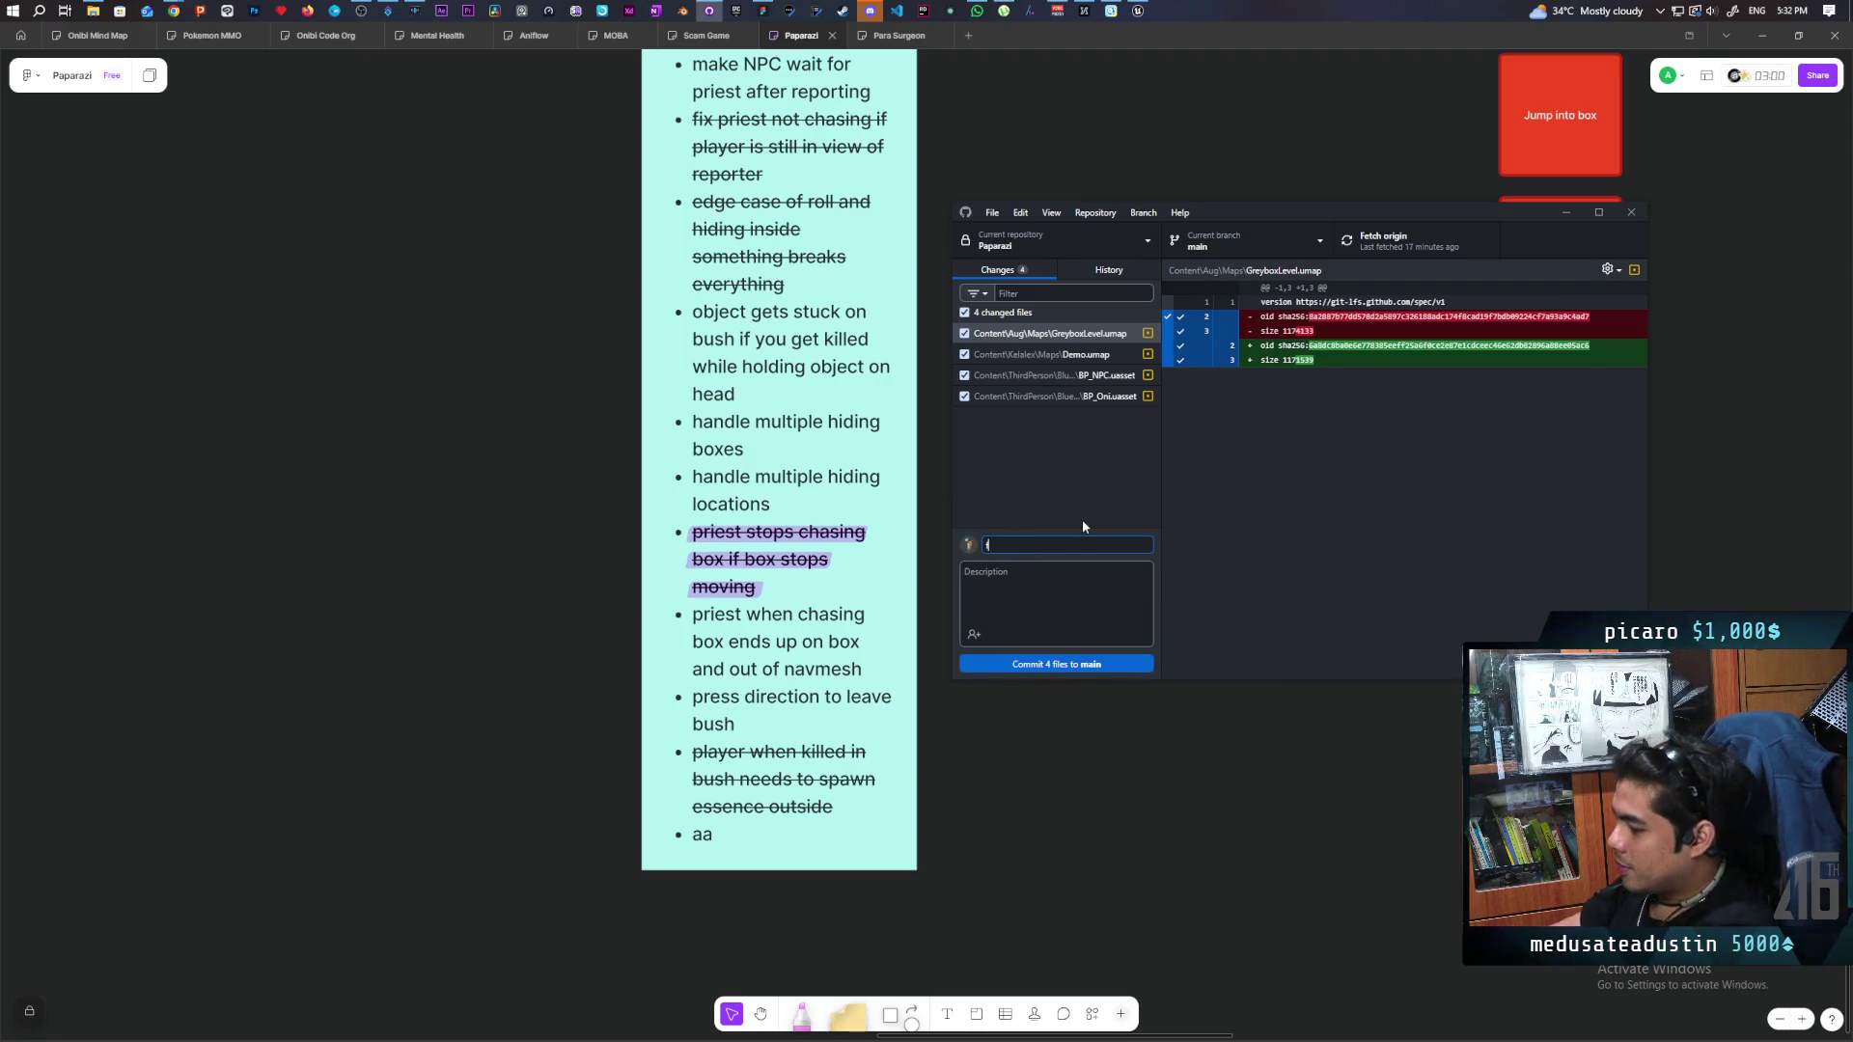
pyautogui.write('ixed')
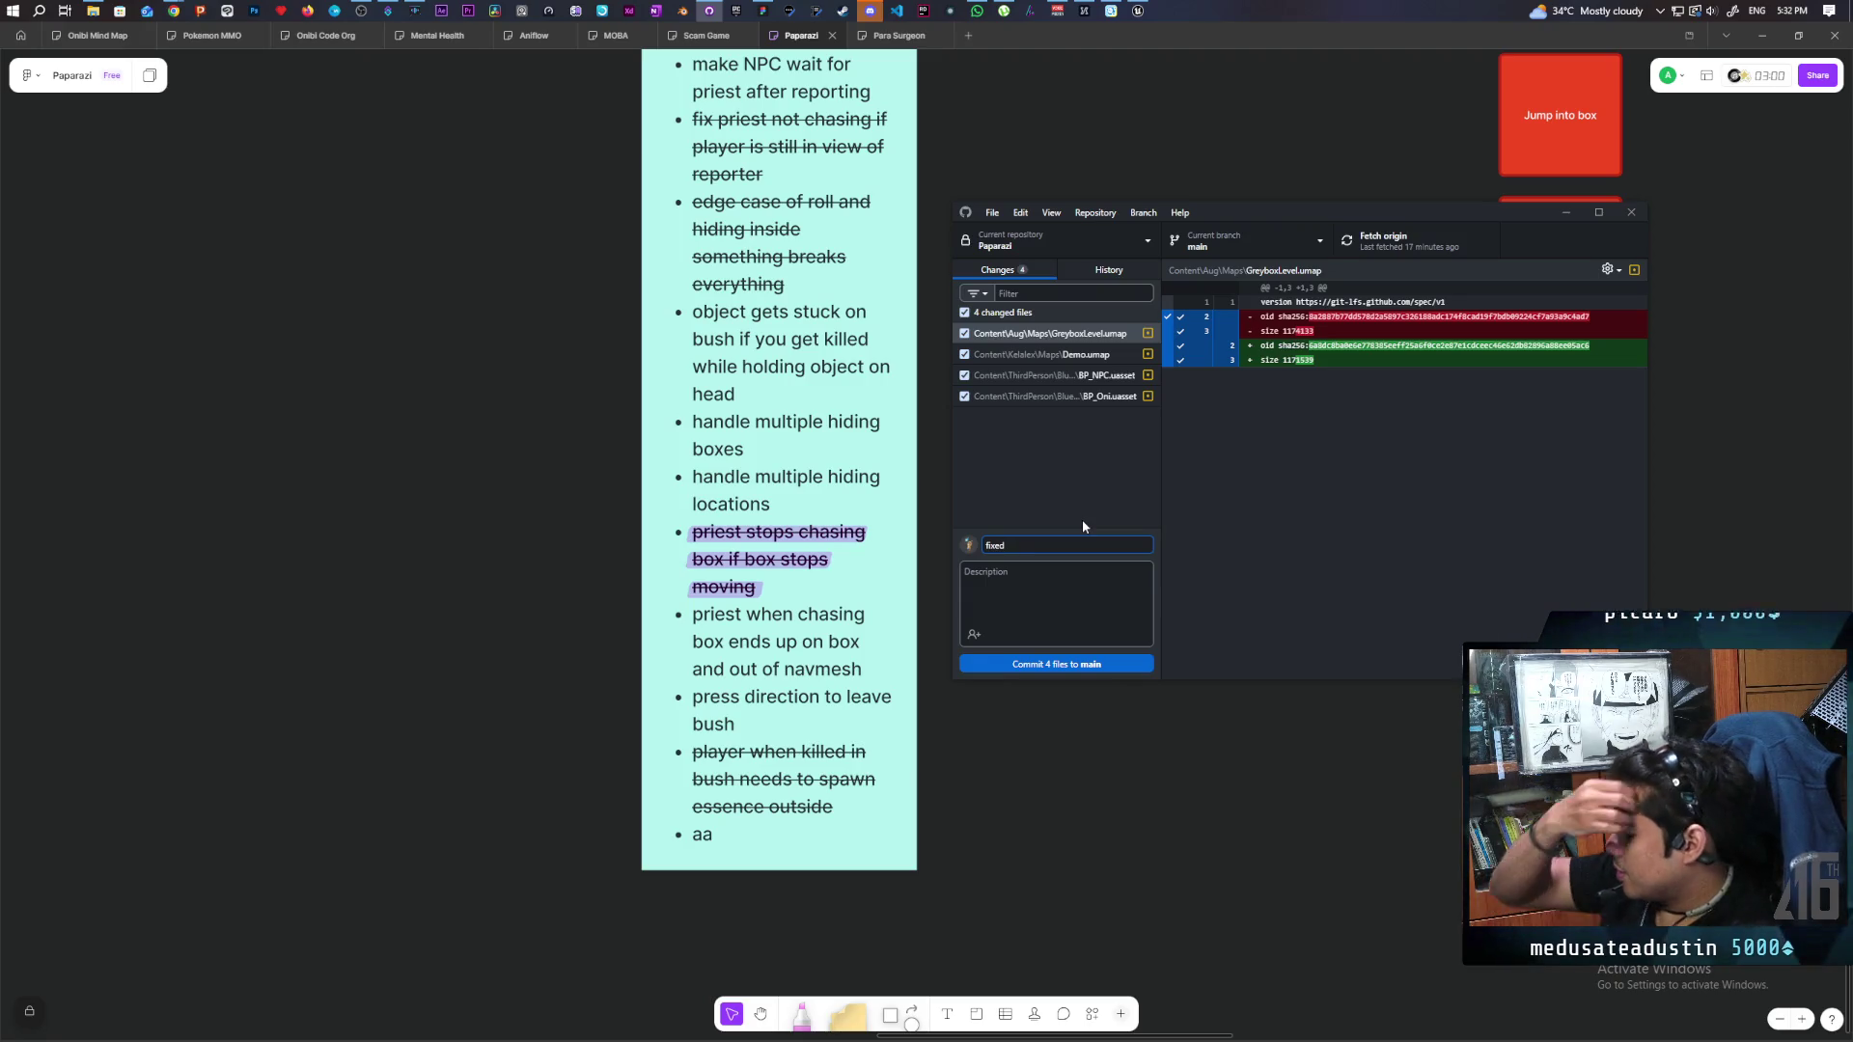
pyautogui.write(' essence spawnin on bush')
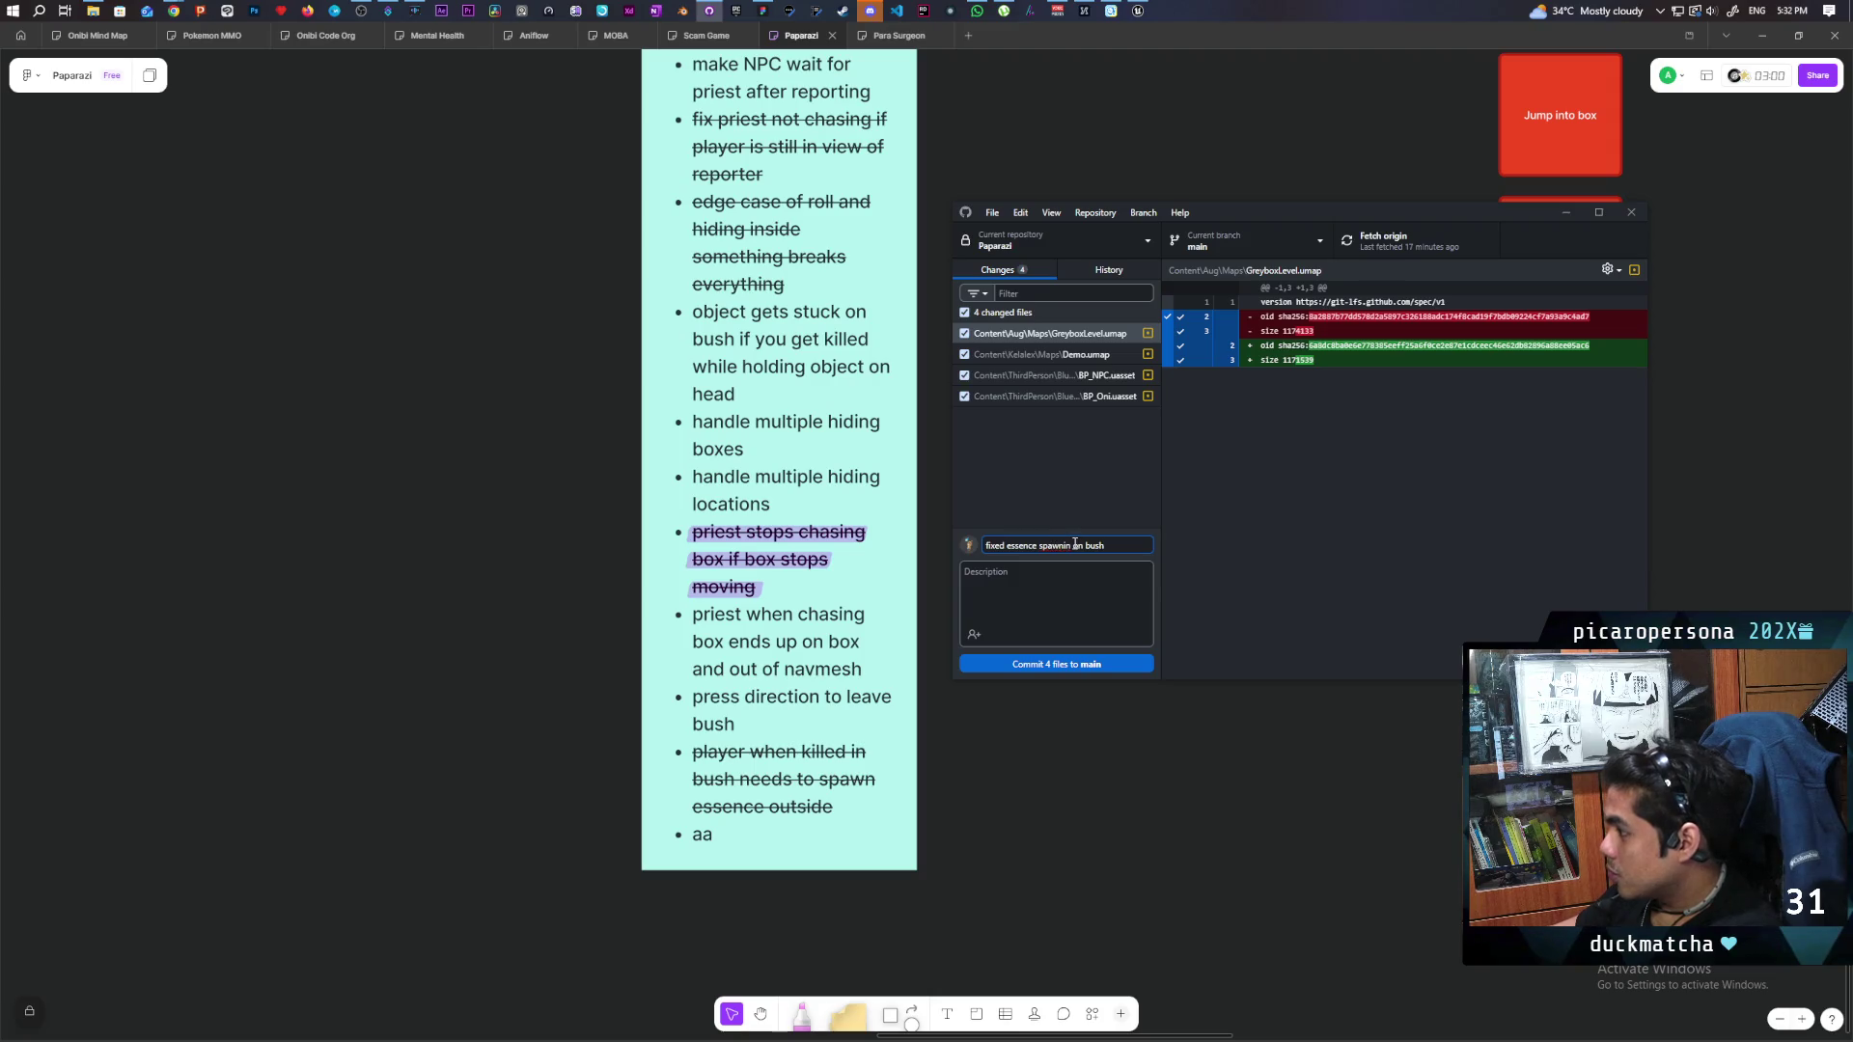
pyautogui.write('g')
pyautogui.click(1044, 664)
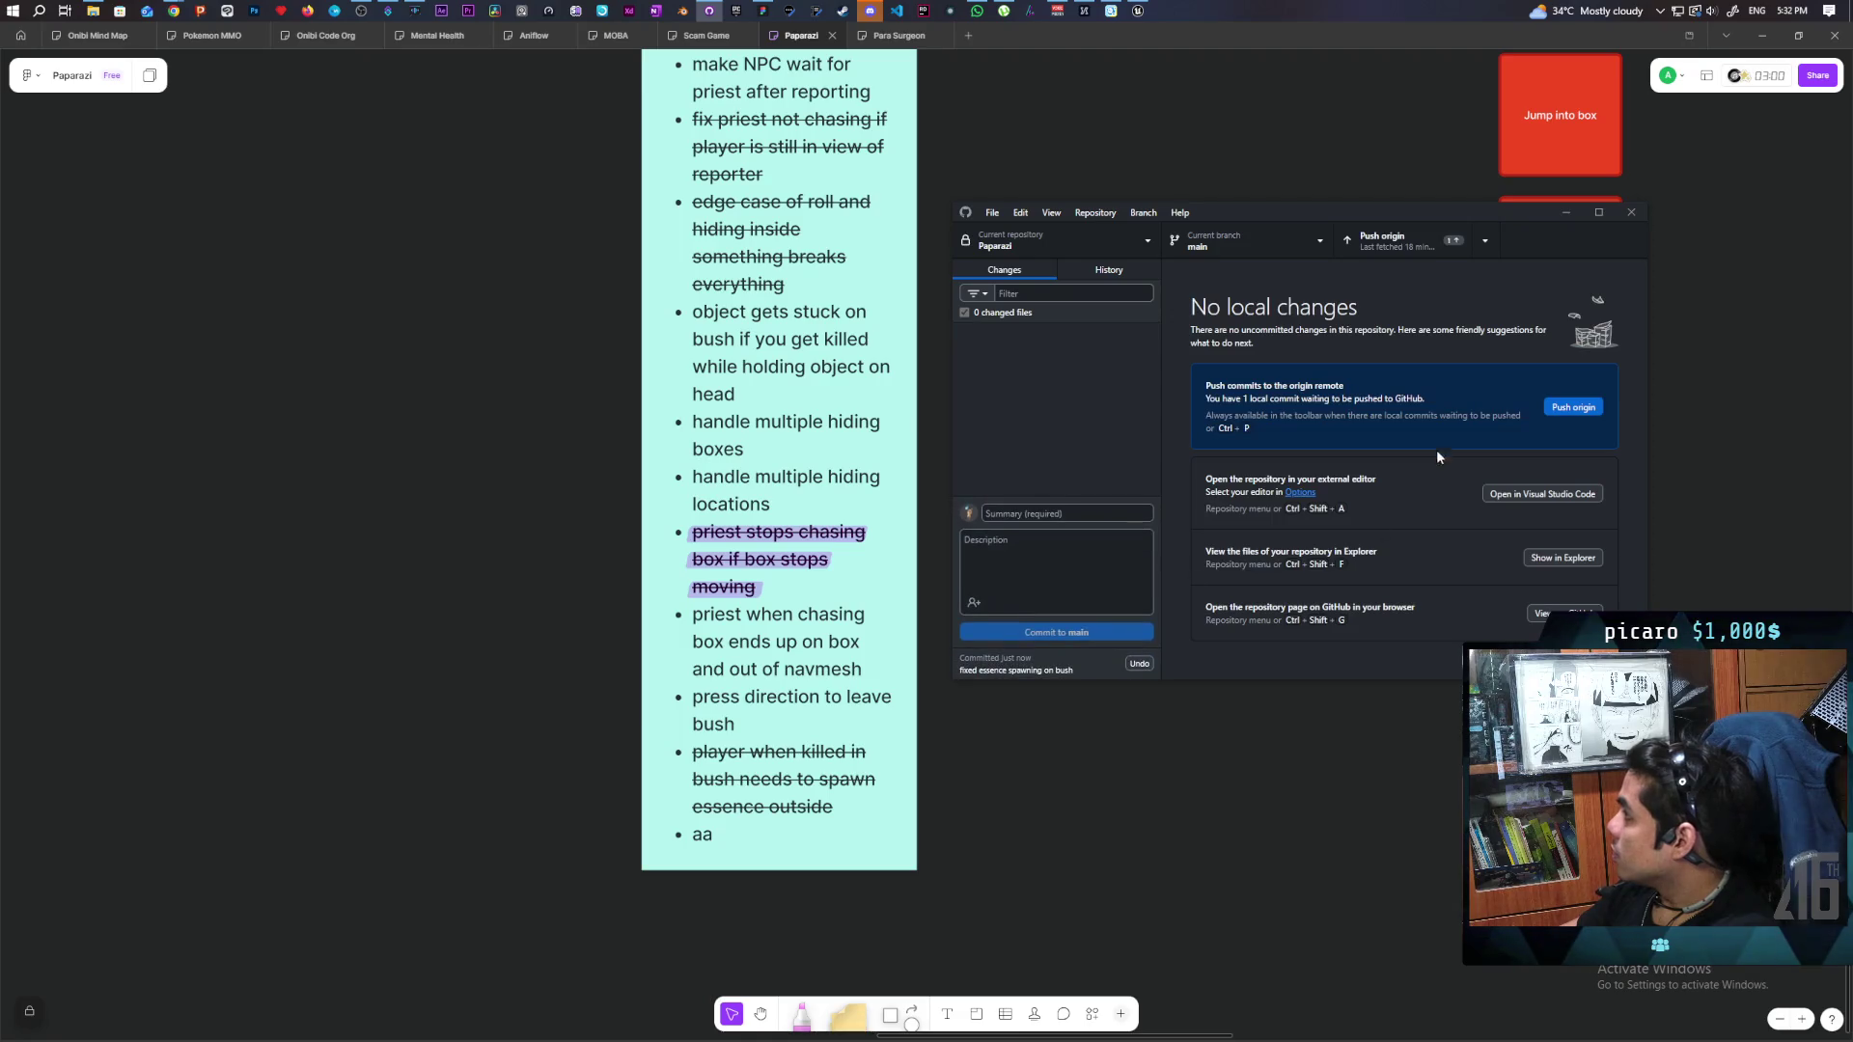
pyautogui.click(1406, 249)
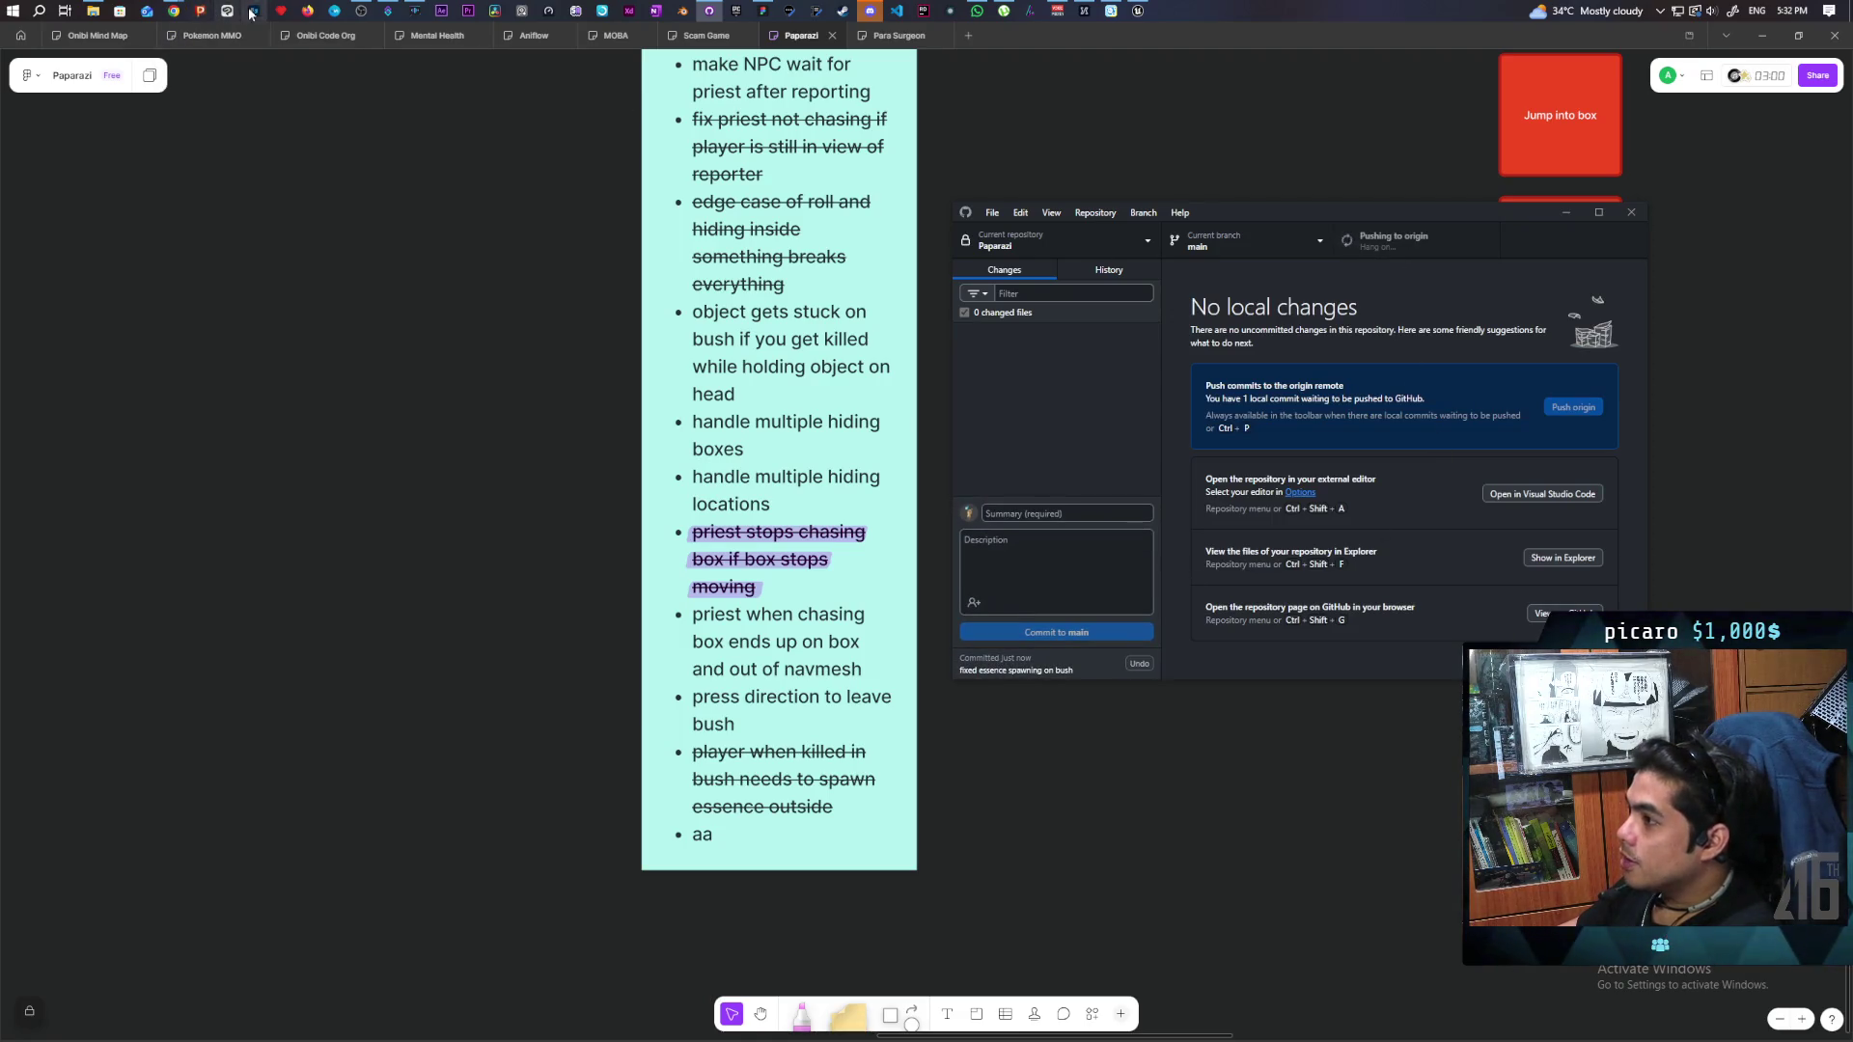
# Bring up Twitch in Chrome and open a suggested game-dev streamer's channel.
pyautogui.moveTo(174, 10)
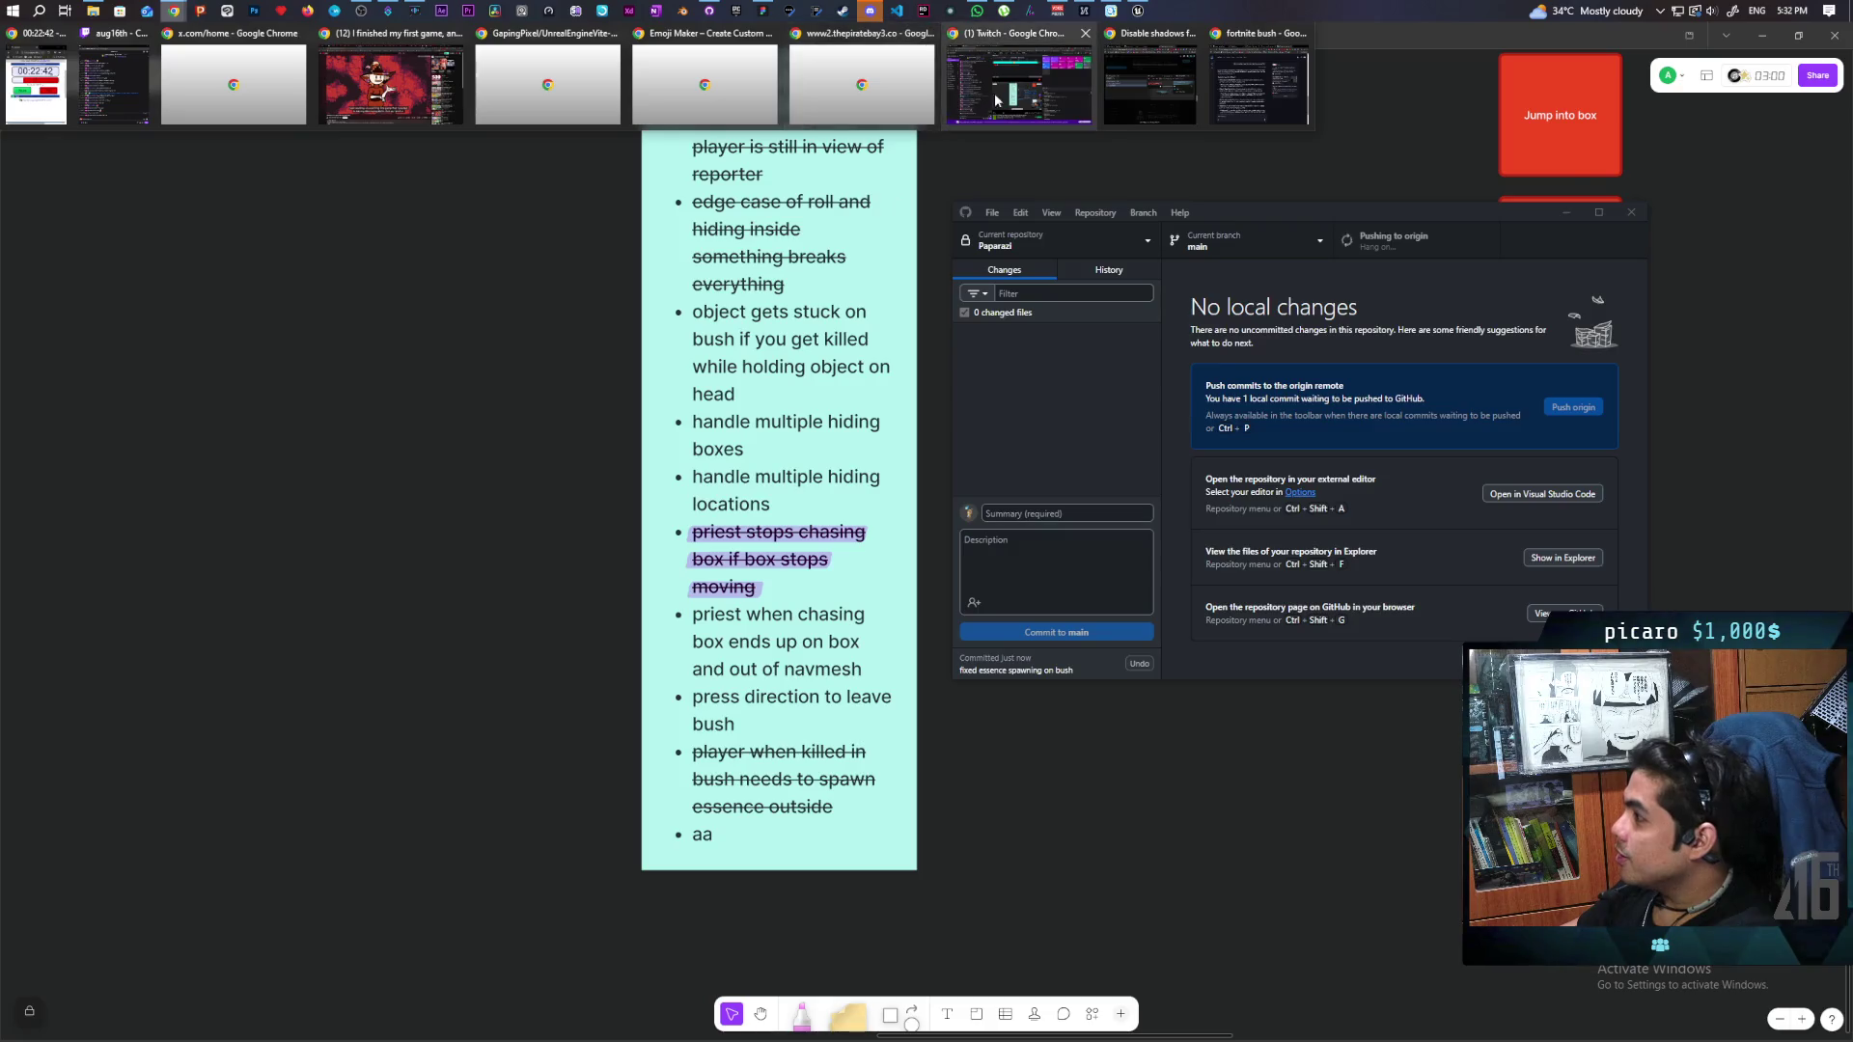
pyautogui.click(995, 100)
pyautogui.click(96, 36)
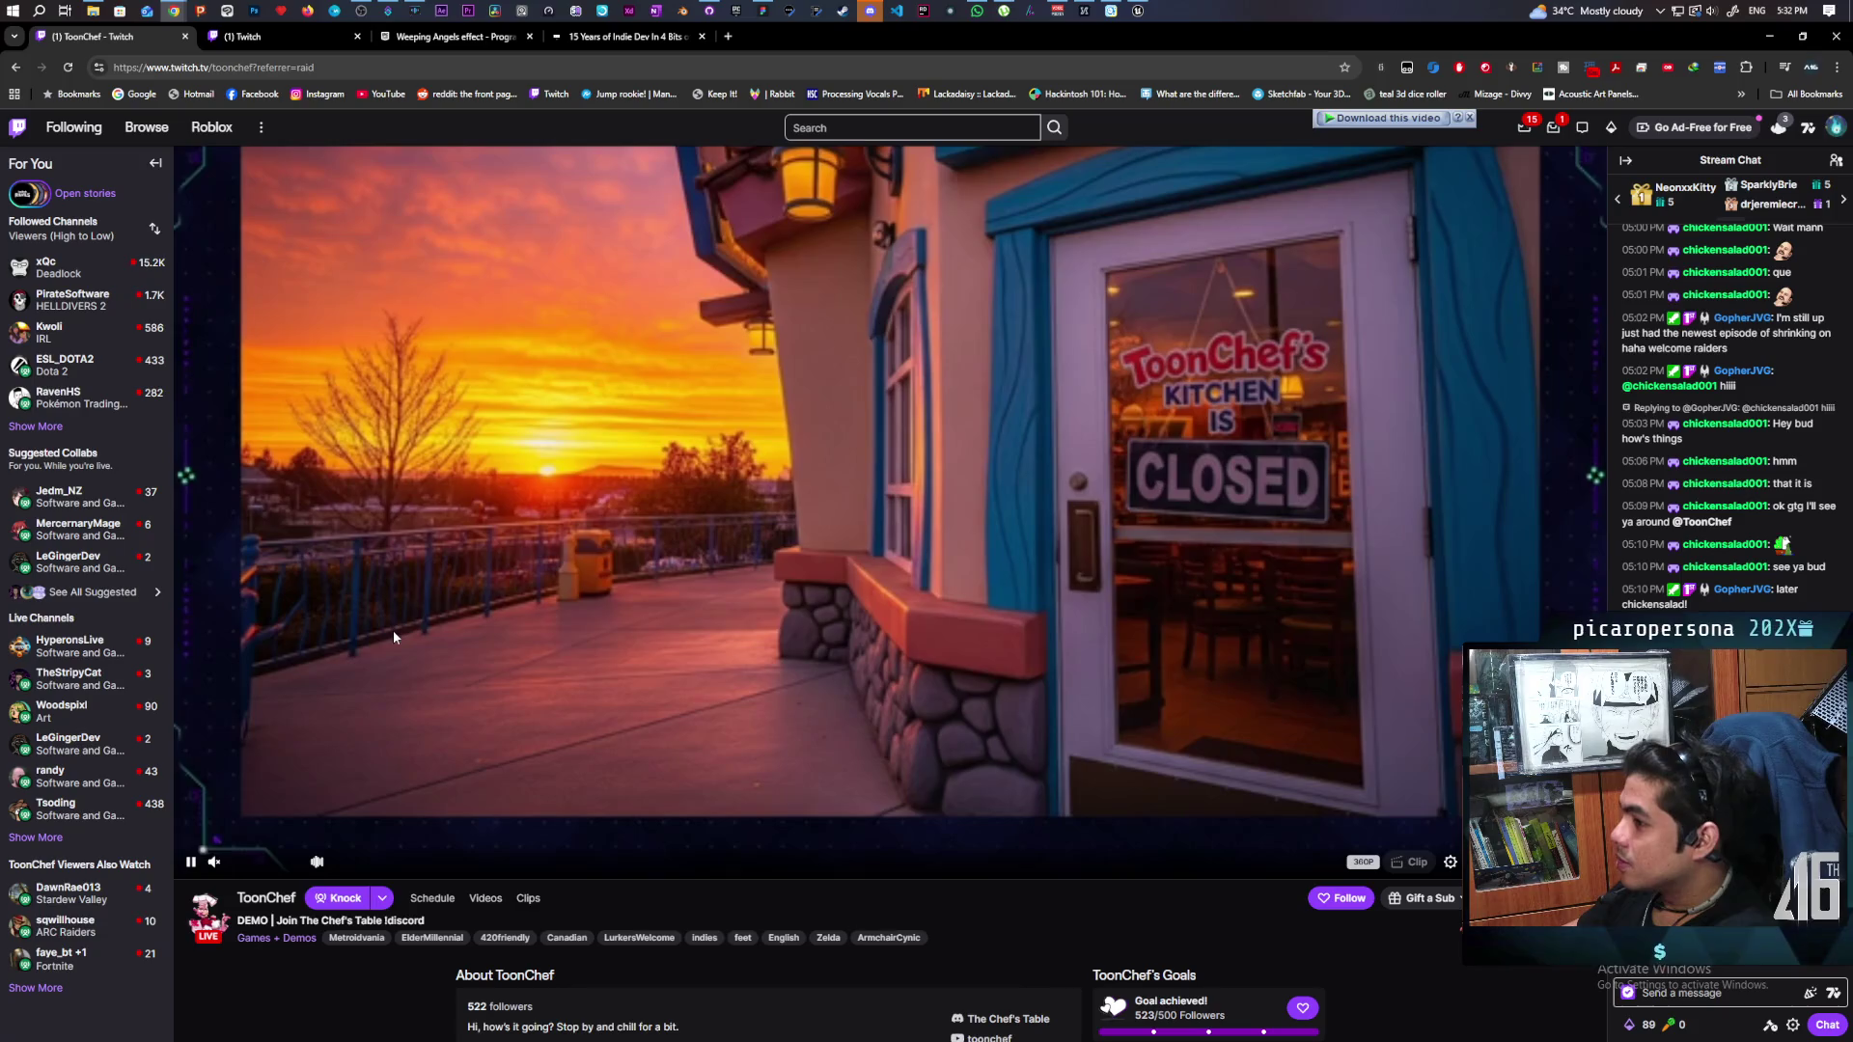
pyautogui.click(60, 492)
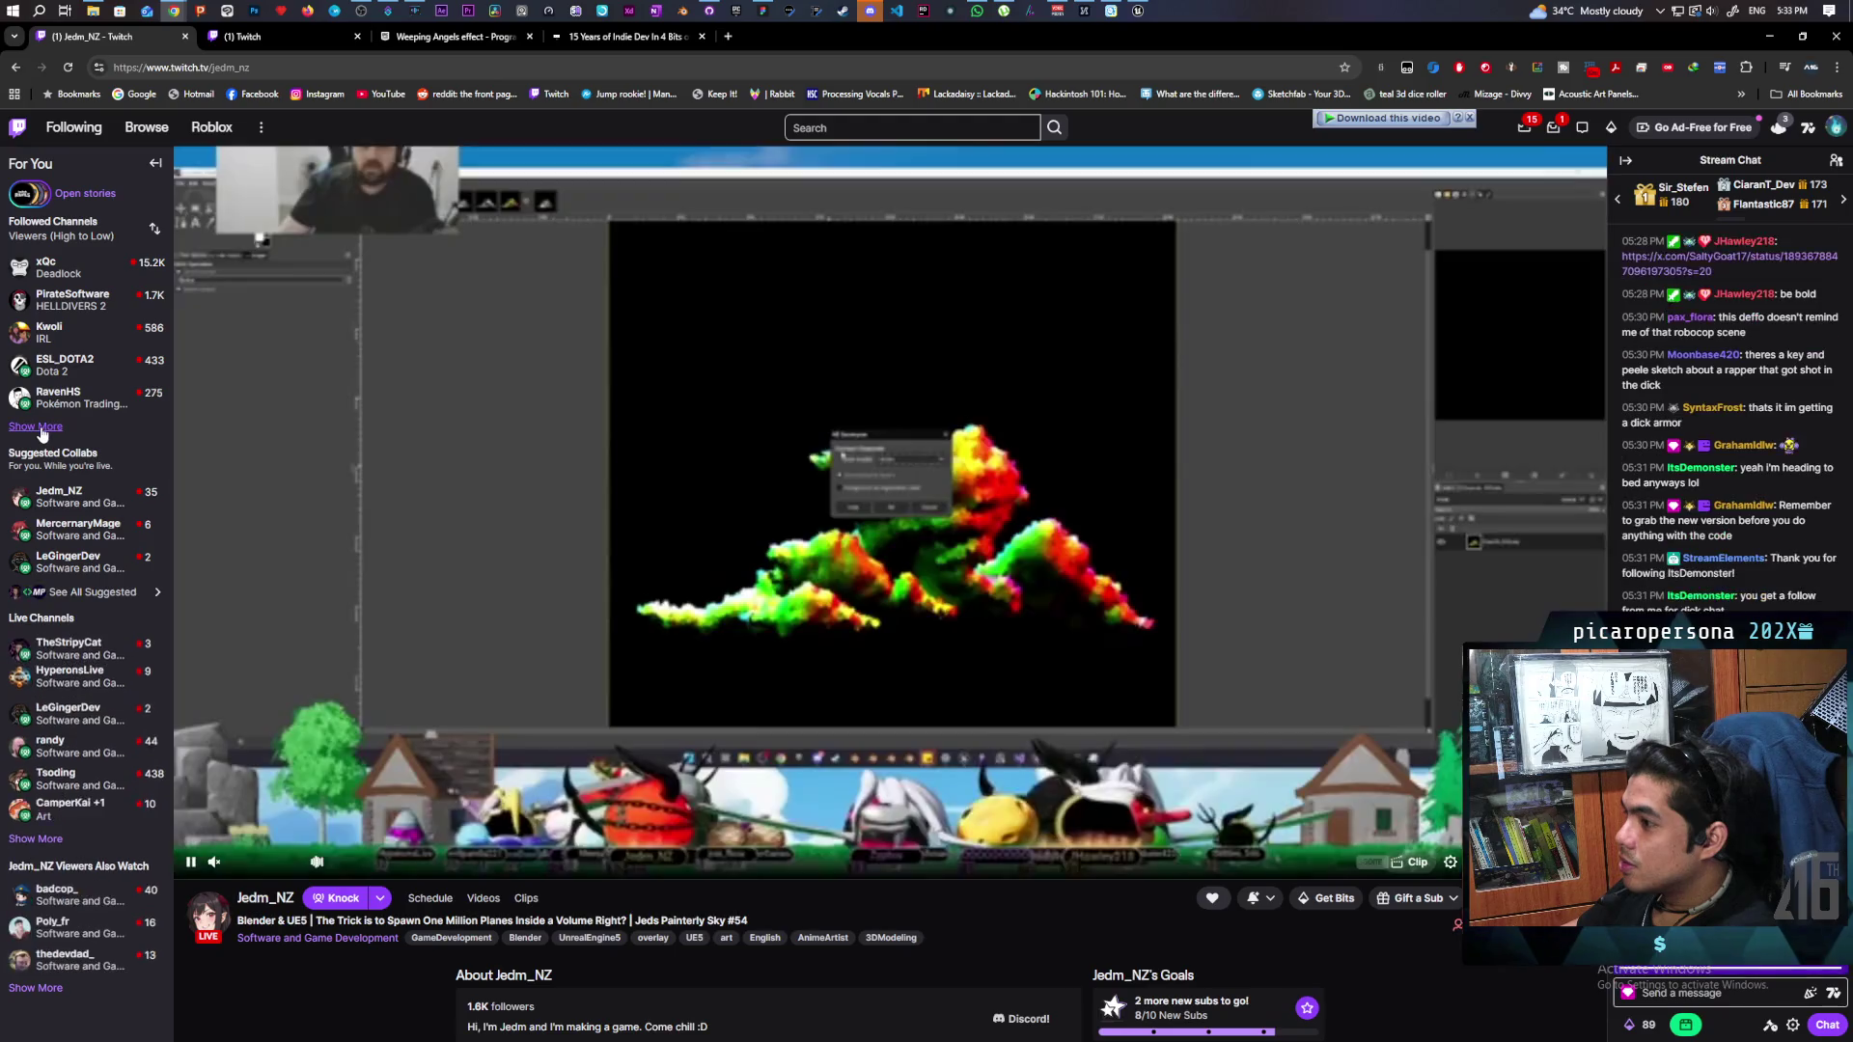
# Expand the followed channels list, claim the channel points bonus, and check notifications.
pyautogui.click(74, 425)
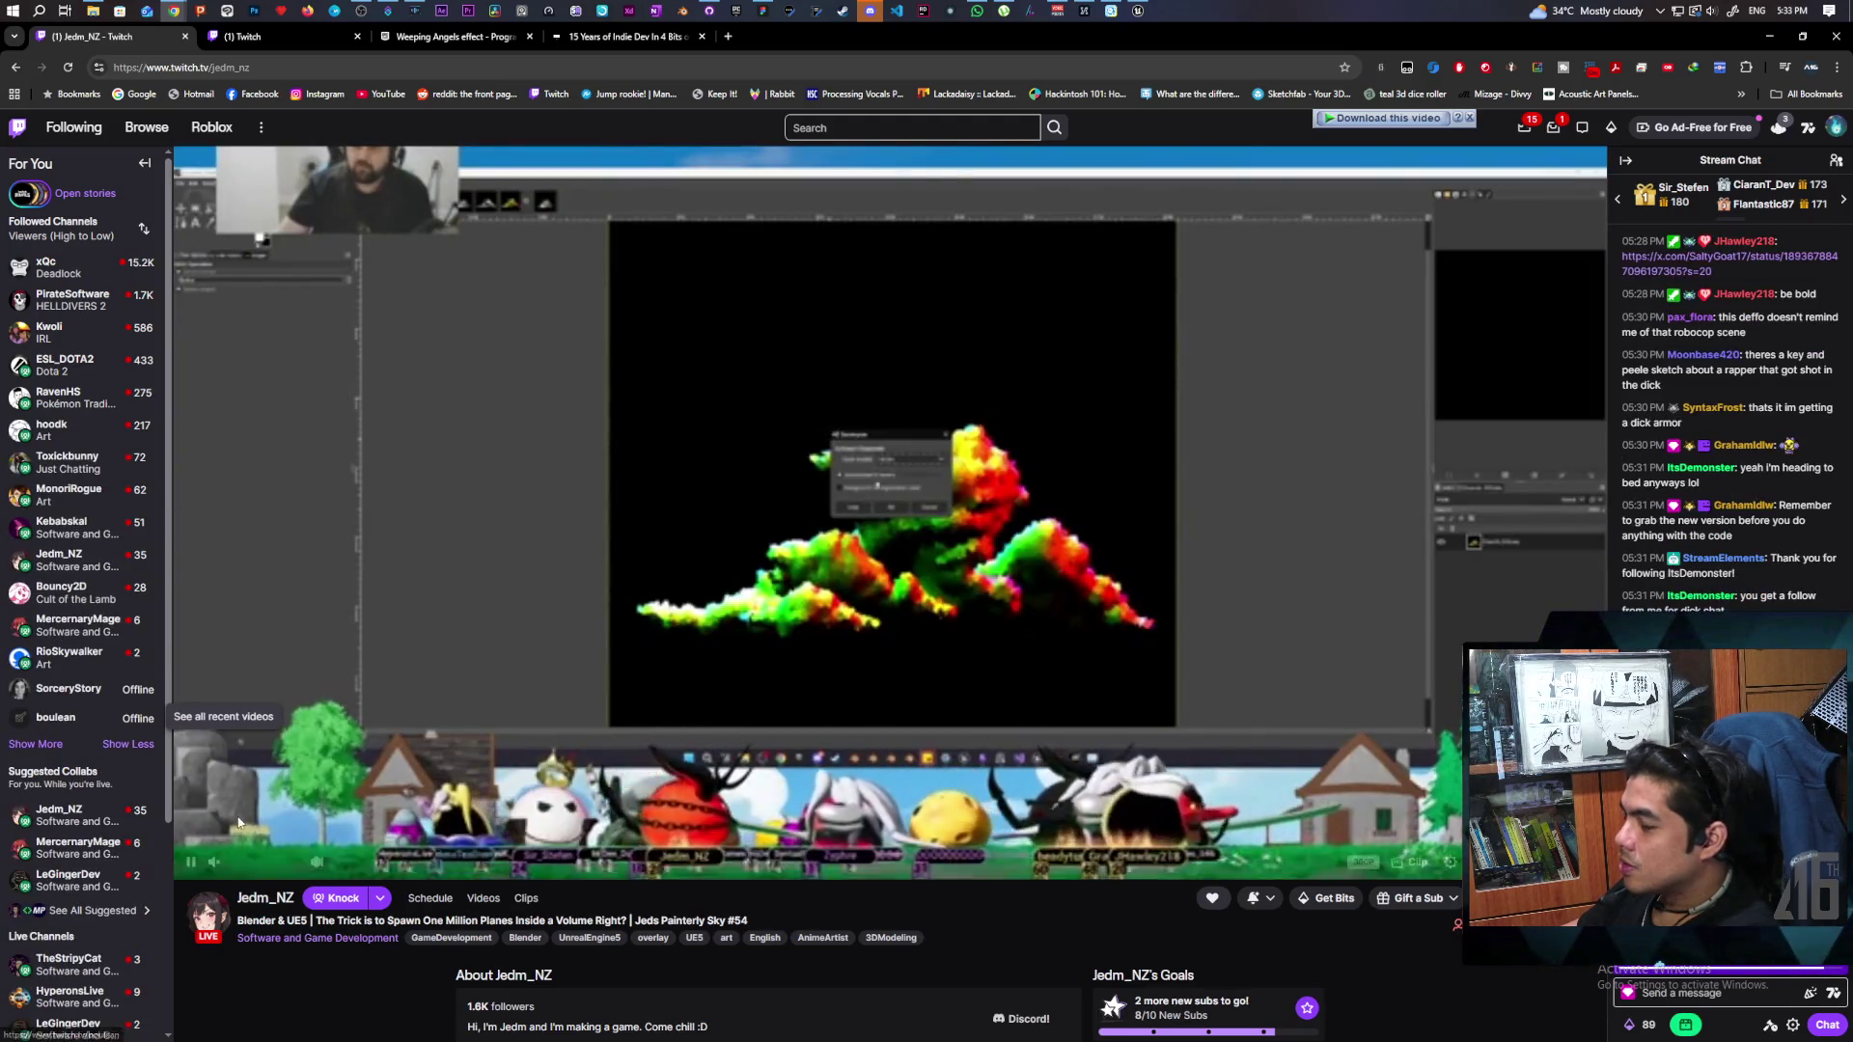
pyautogui.click(1679, 1029)
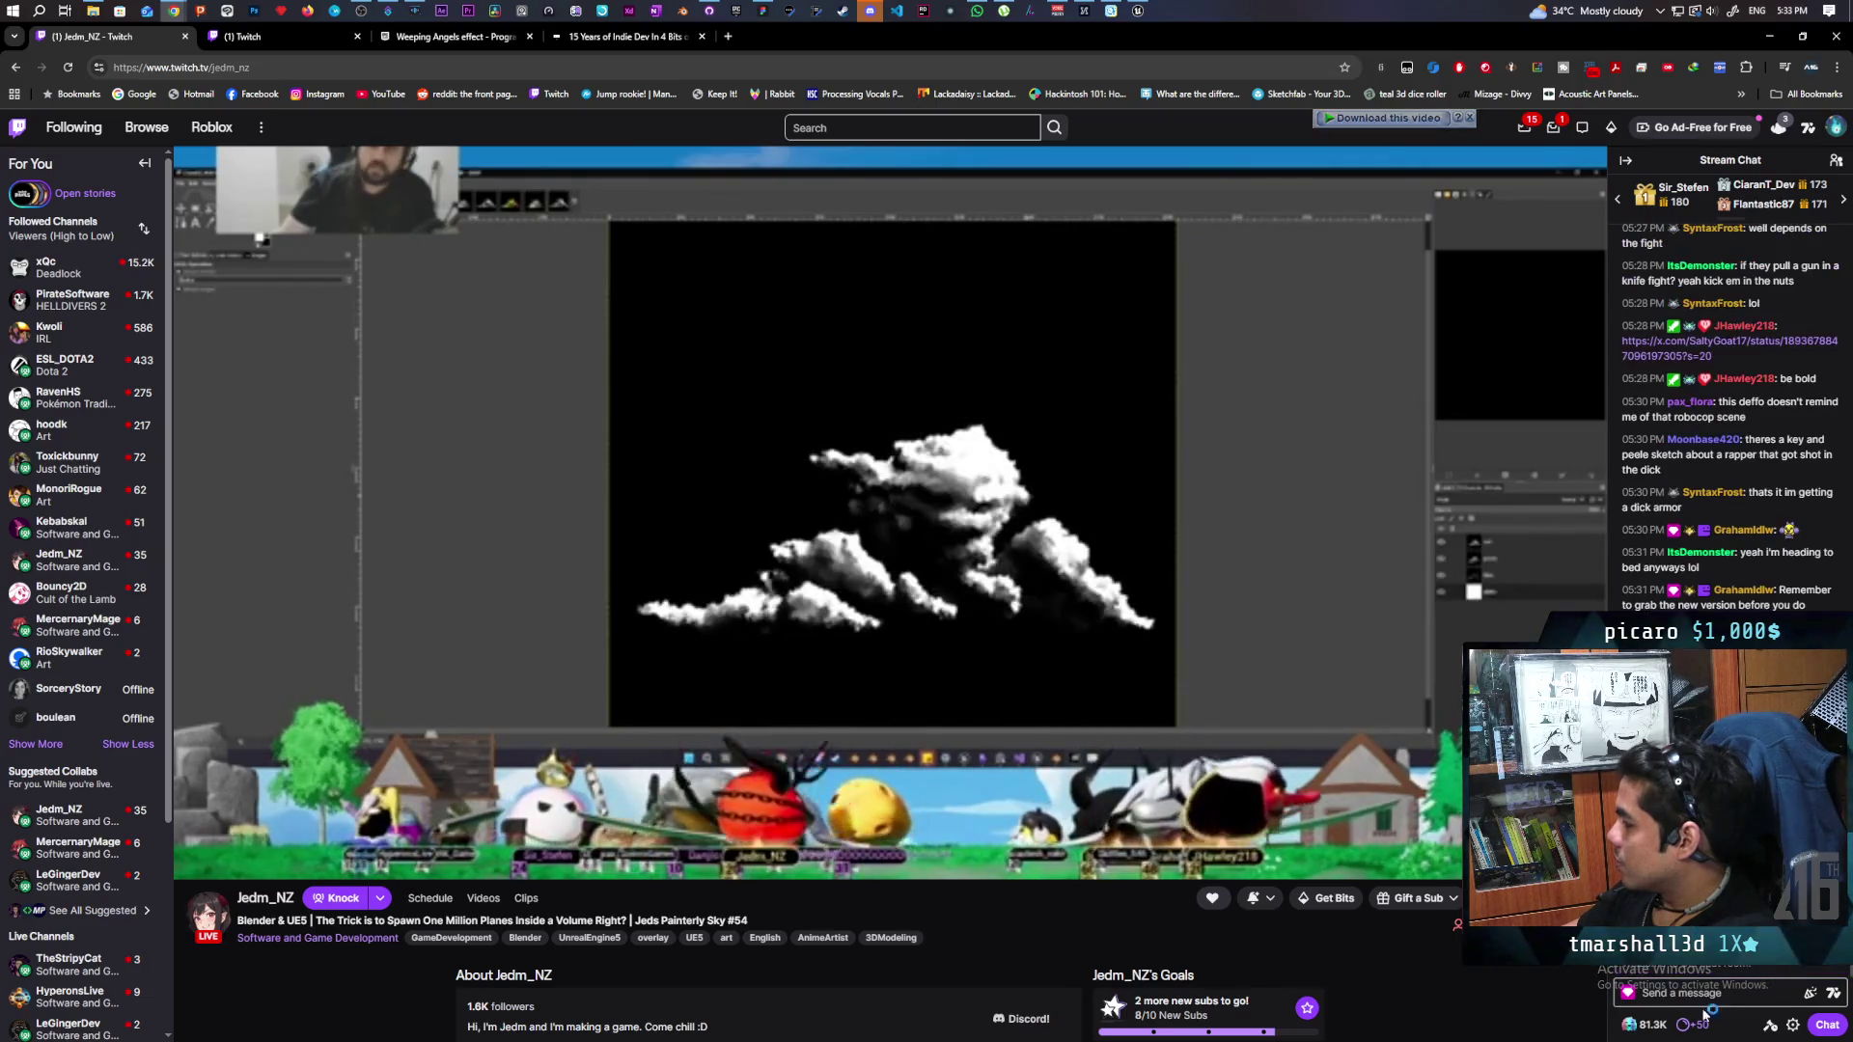
pyautogui.moveTo(246, 868)
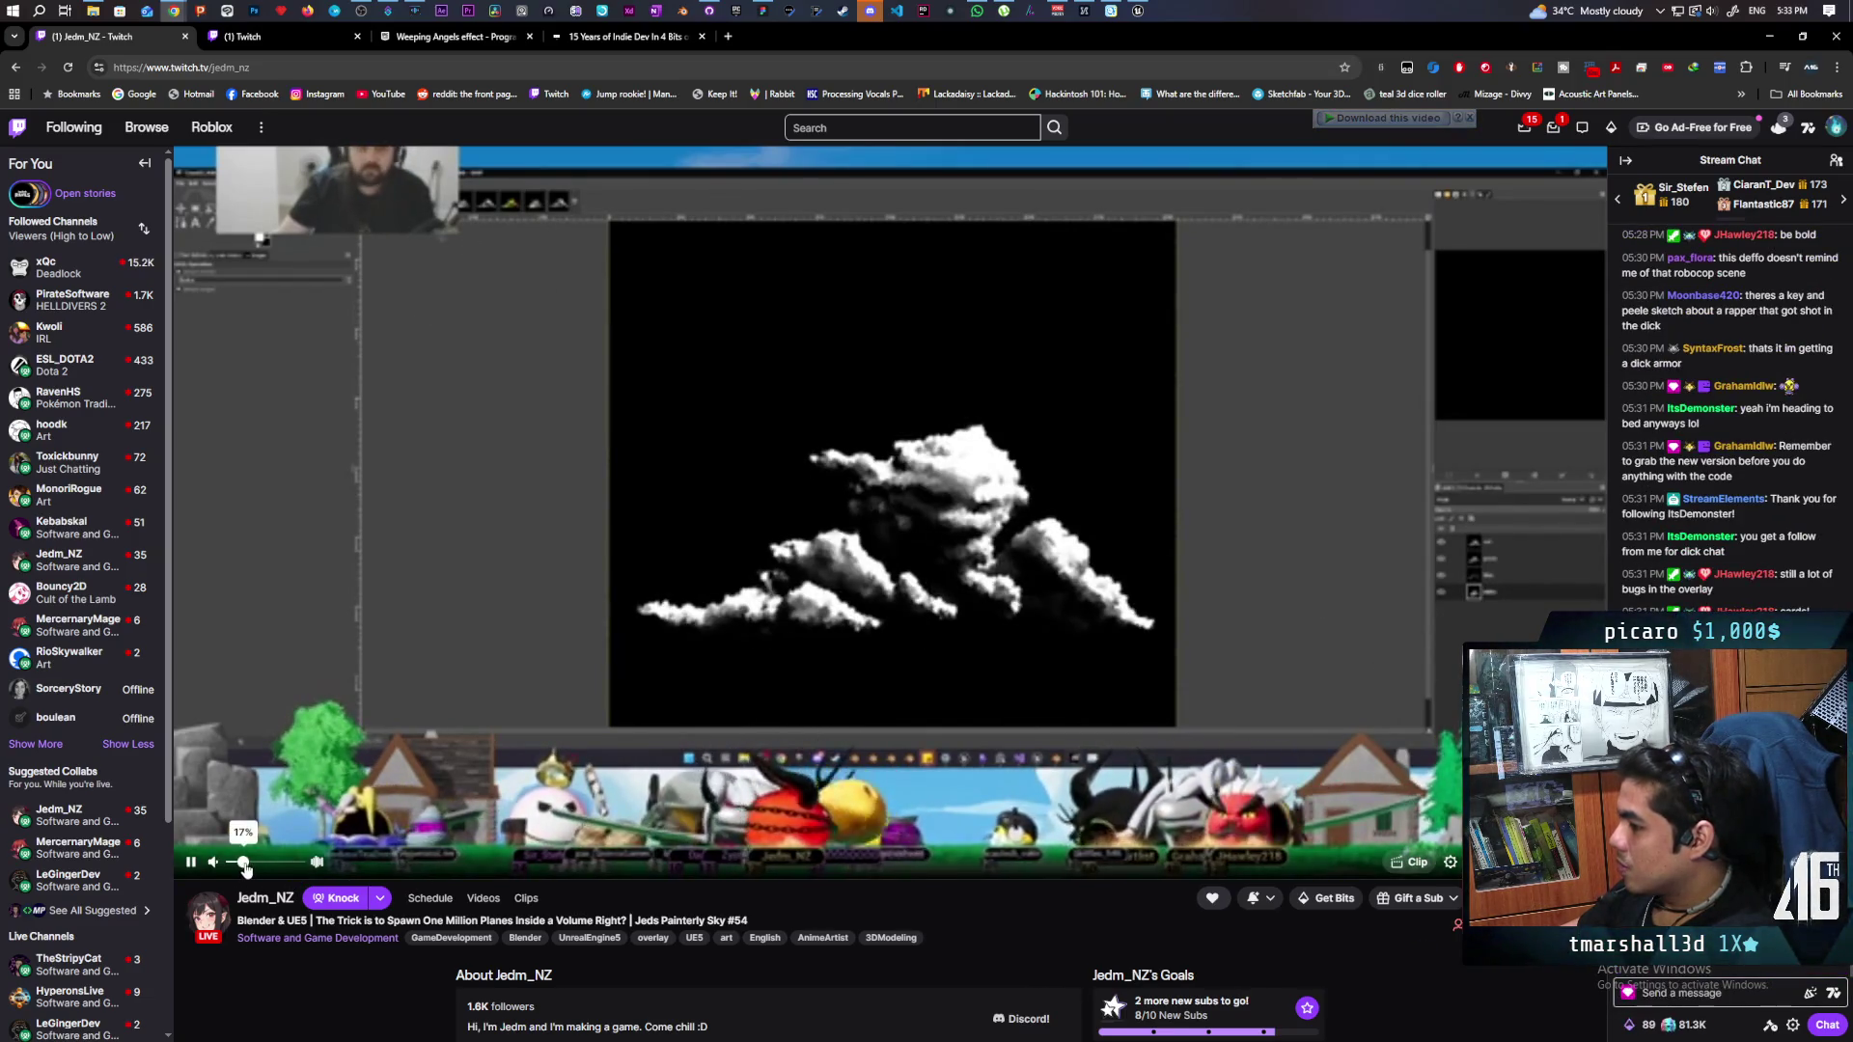
pyautogui.doubleClick(323, 68)
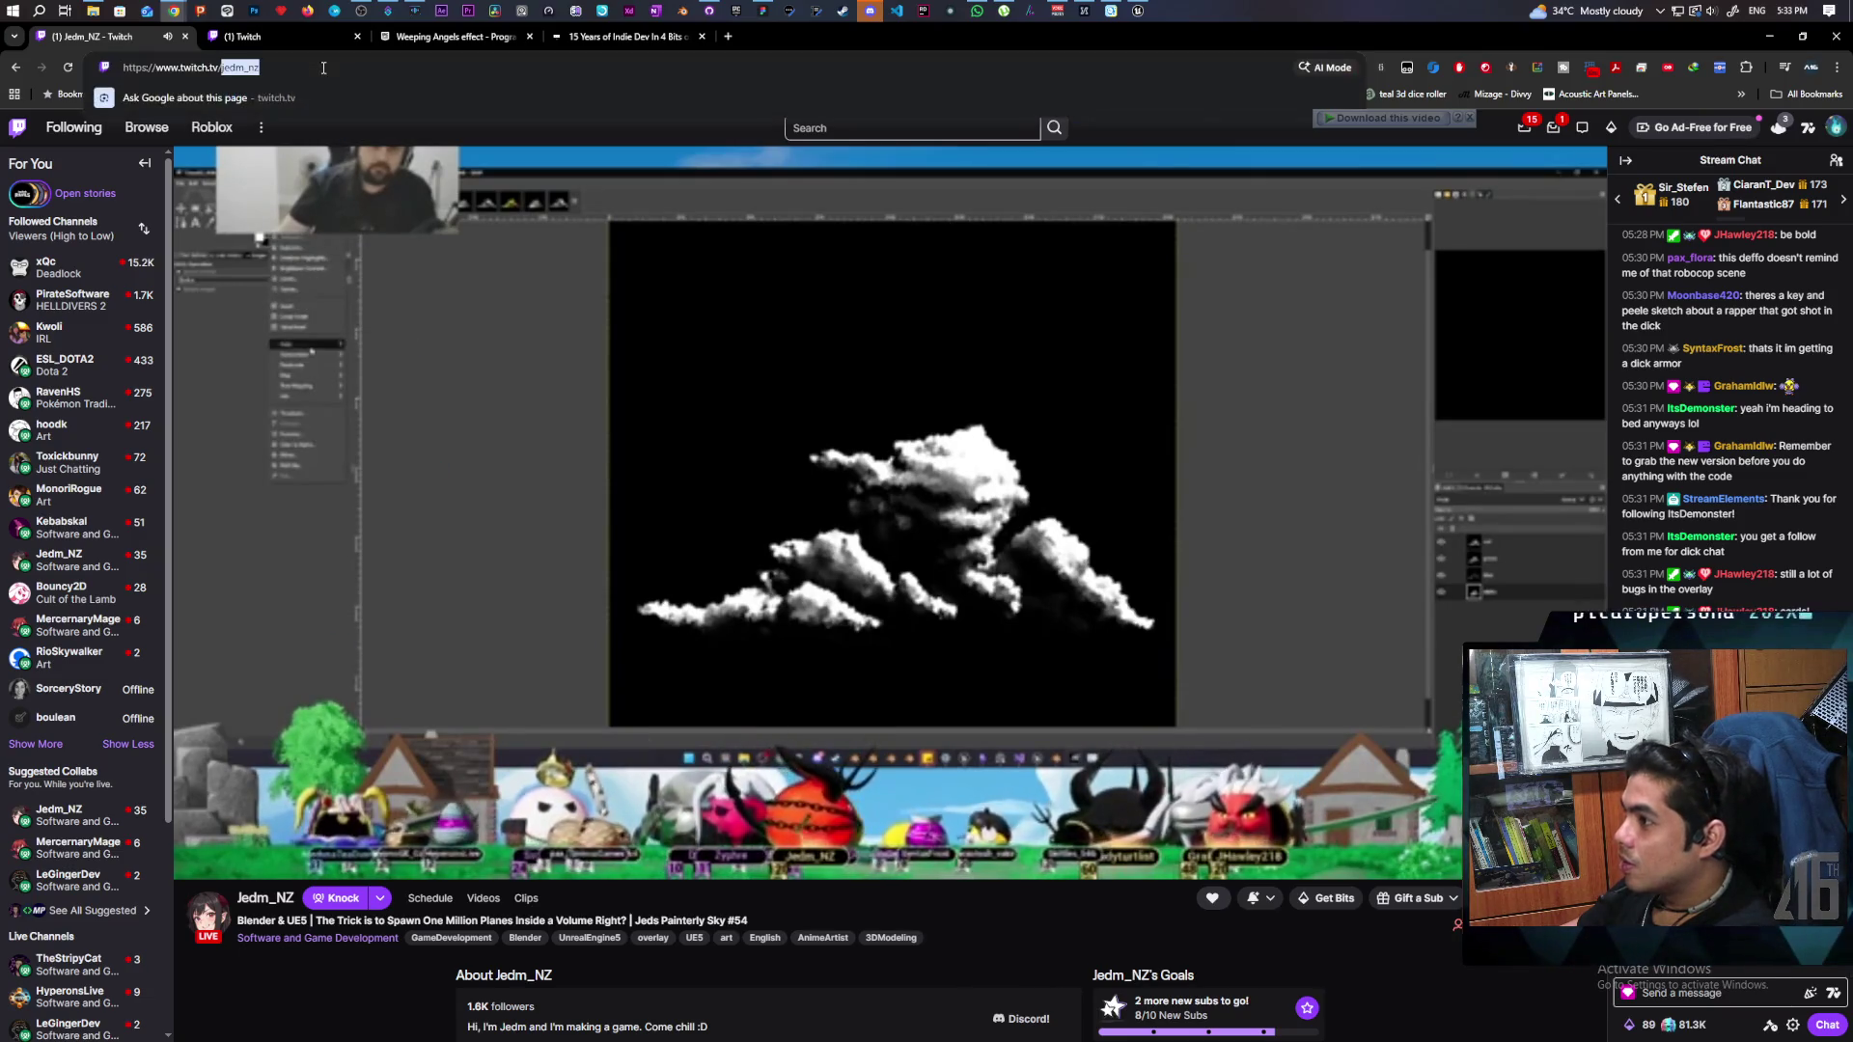
pyautogui.click(1553, 132)
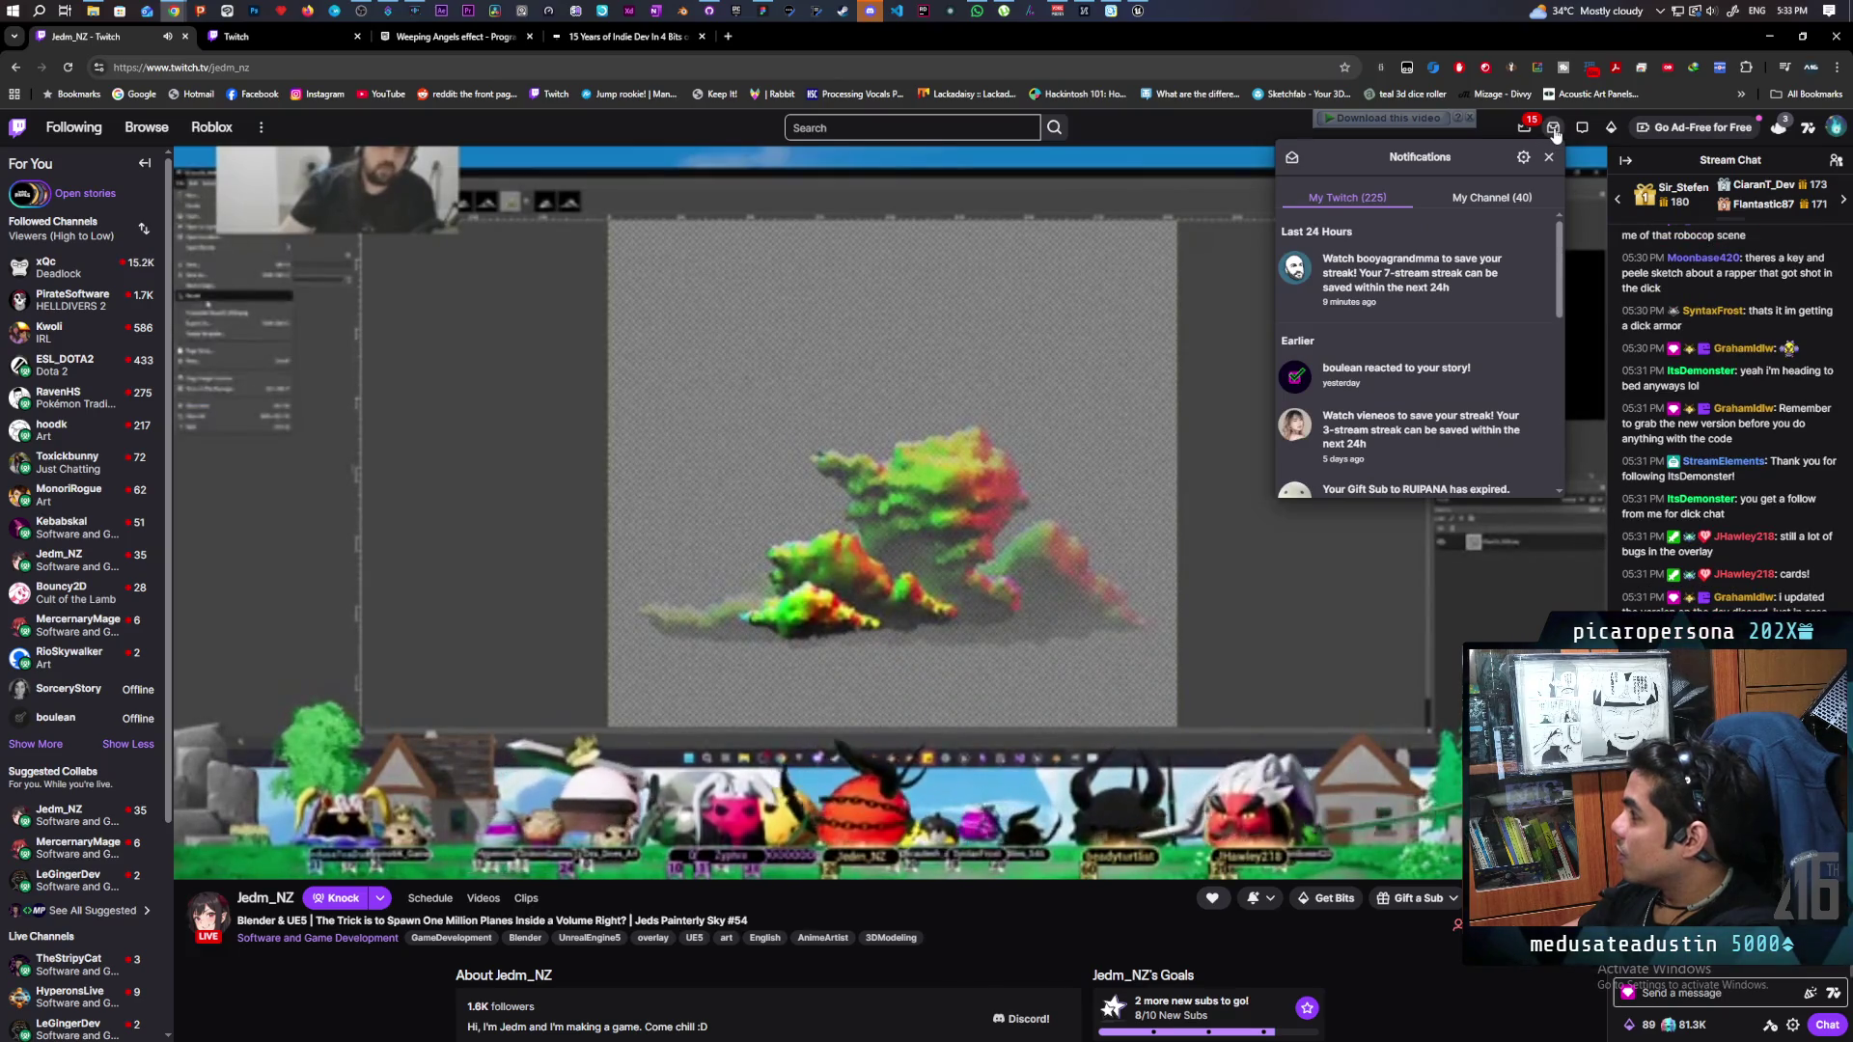
pyautogui.click(1552, 128)
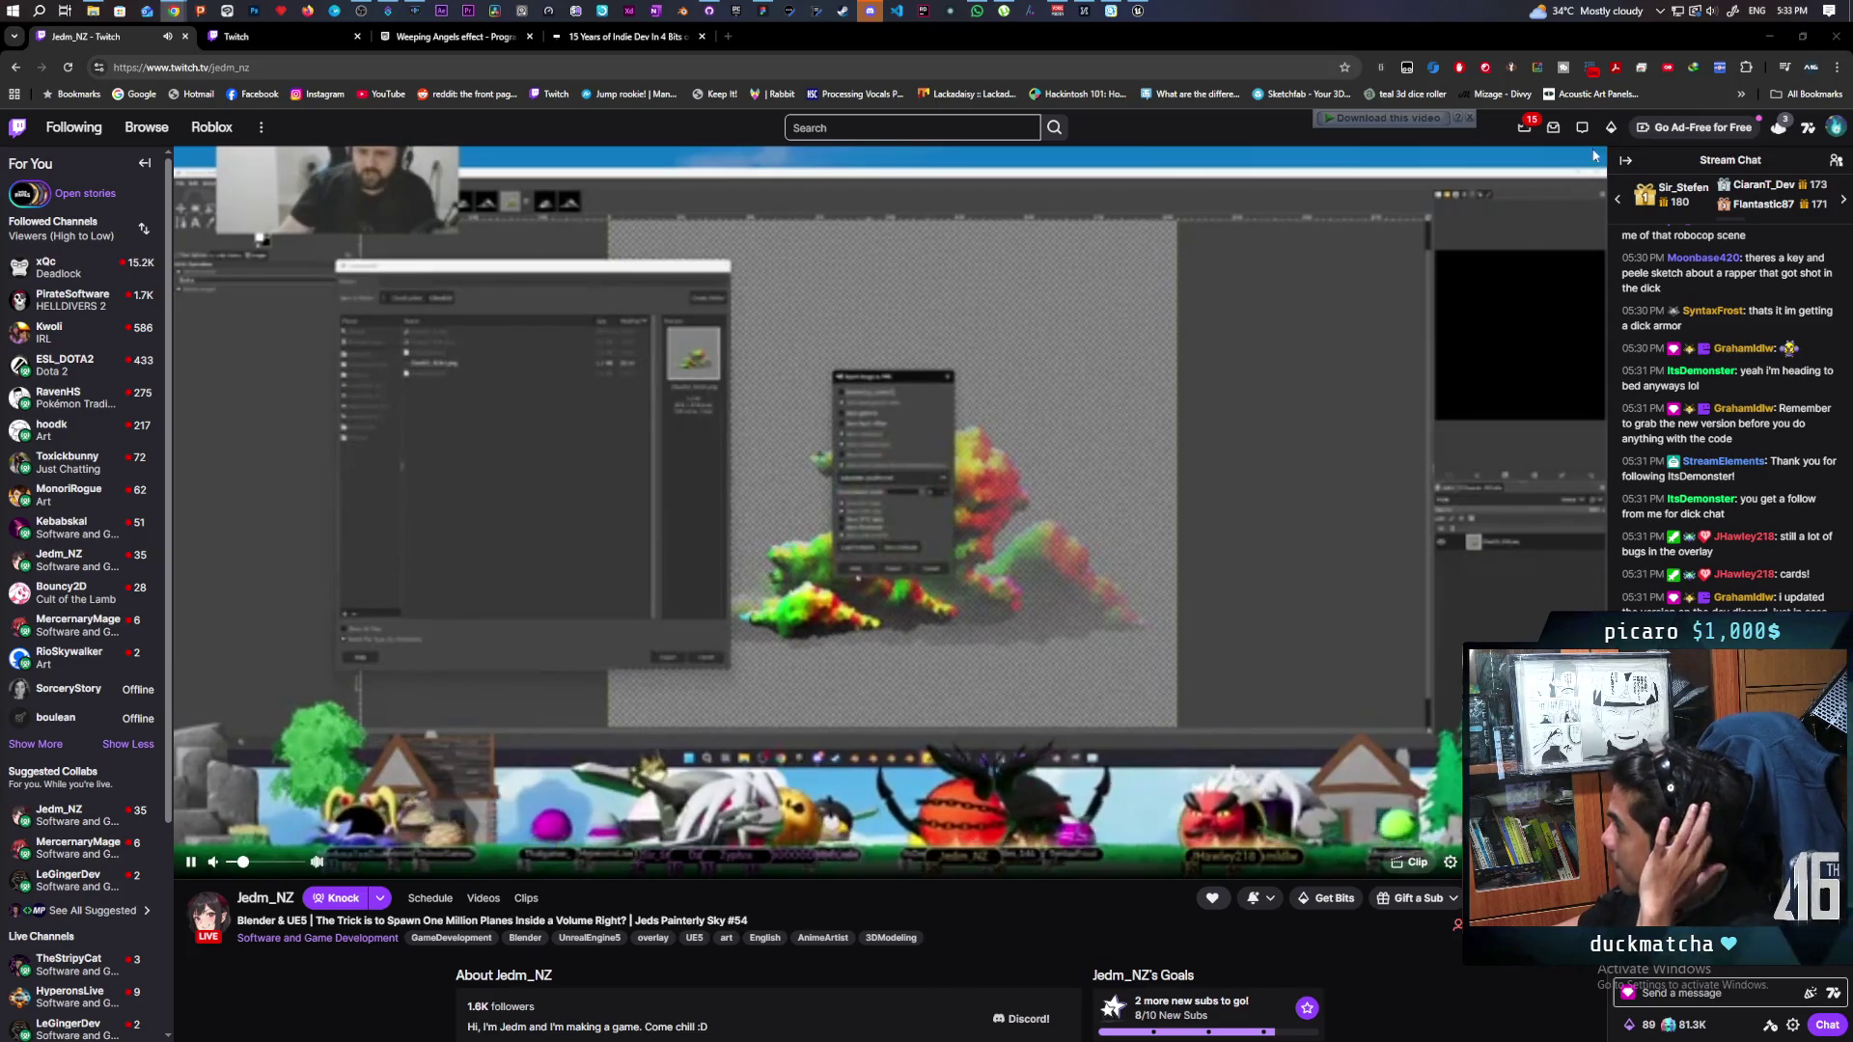
pyautogui.click(1608, 127)
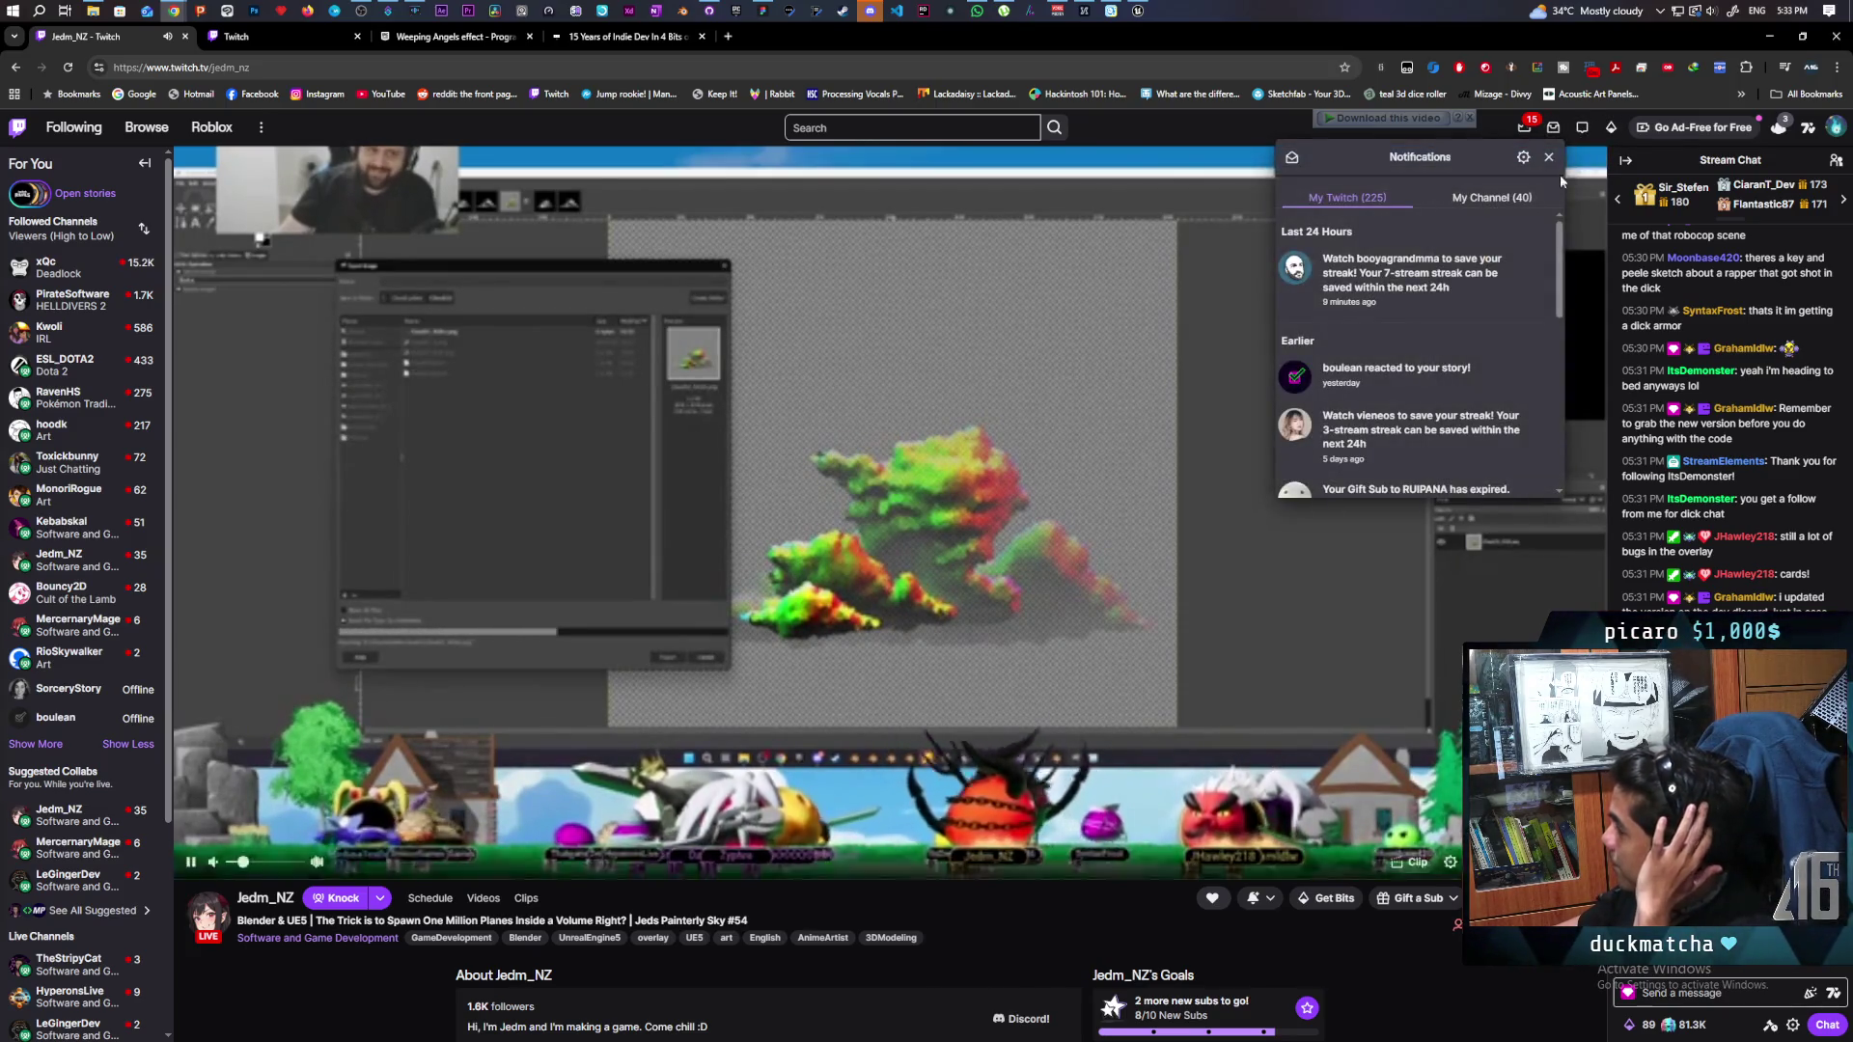